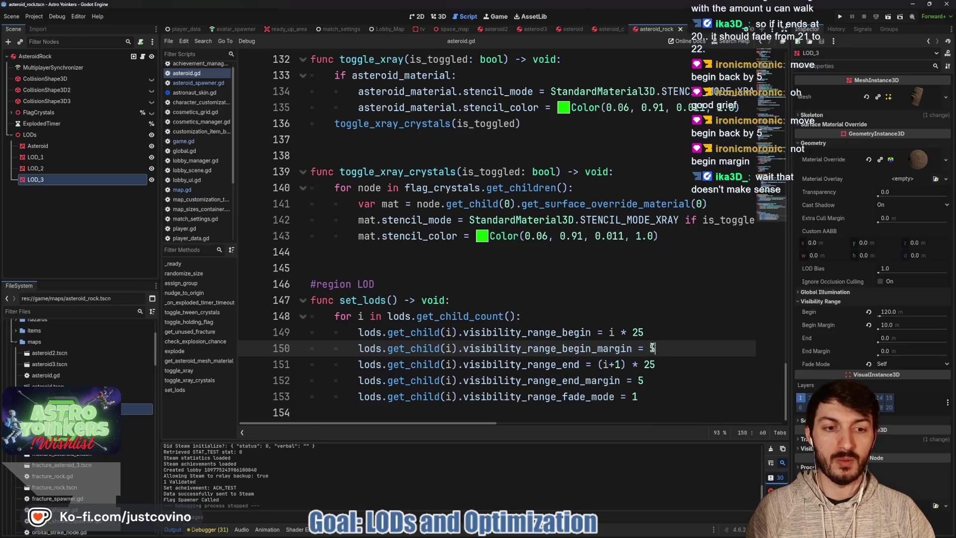
text(1)
Step: In set_lods, make each LOD's range begin at i * 20 with margin 15, and save asteroid.gd
click(639, 332)
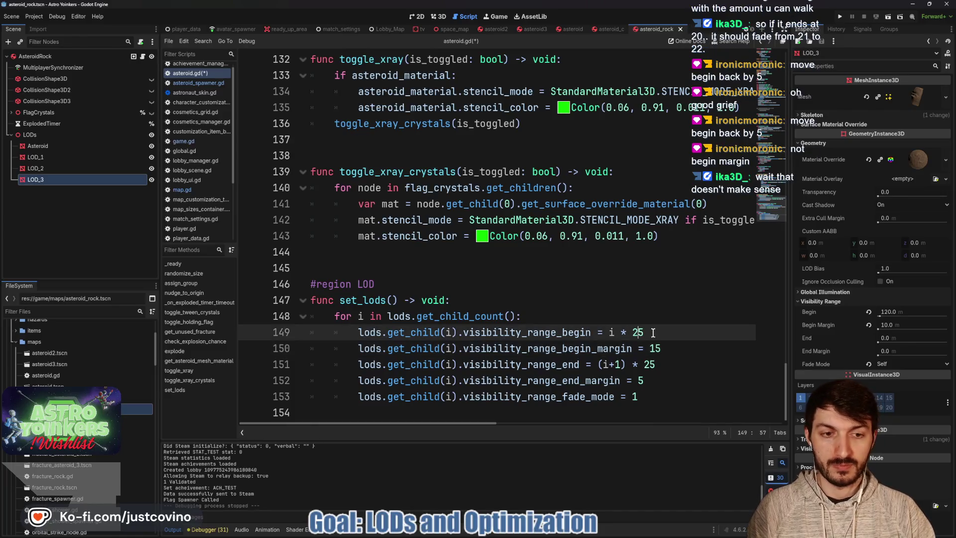
click(653, 332)
key(ctrl+s)
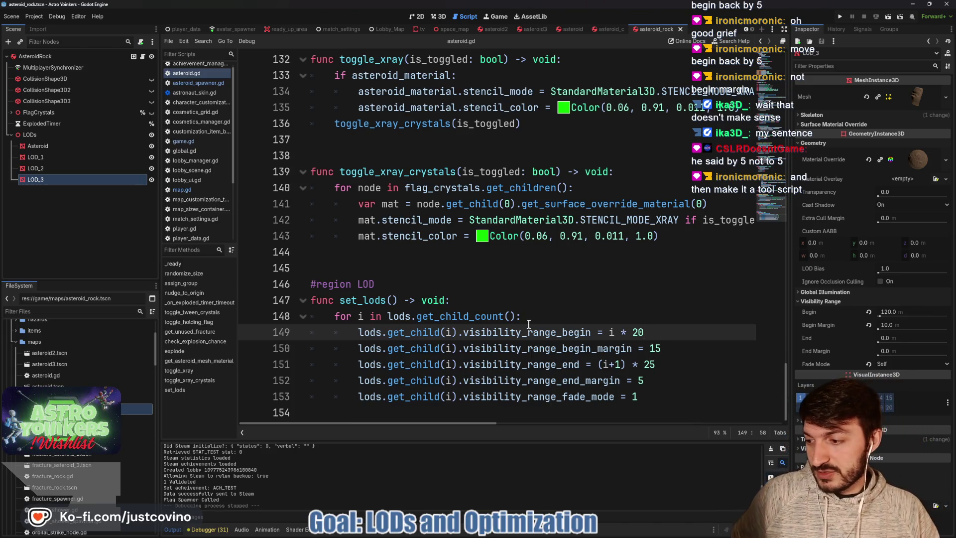
scroll(521, 317, up, 2)
scroll(520, 317, down, 2)
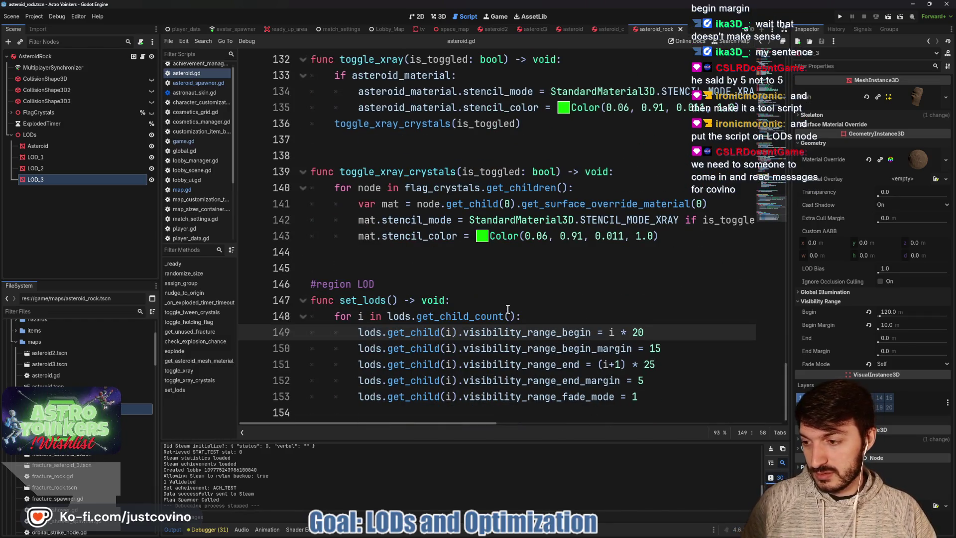
Step: Attach a new script res://game/maps/lods_tool.gd to the LODs node
click(44, 134)
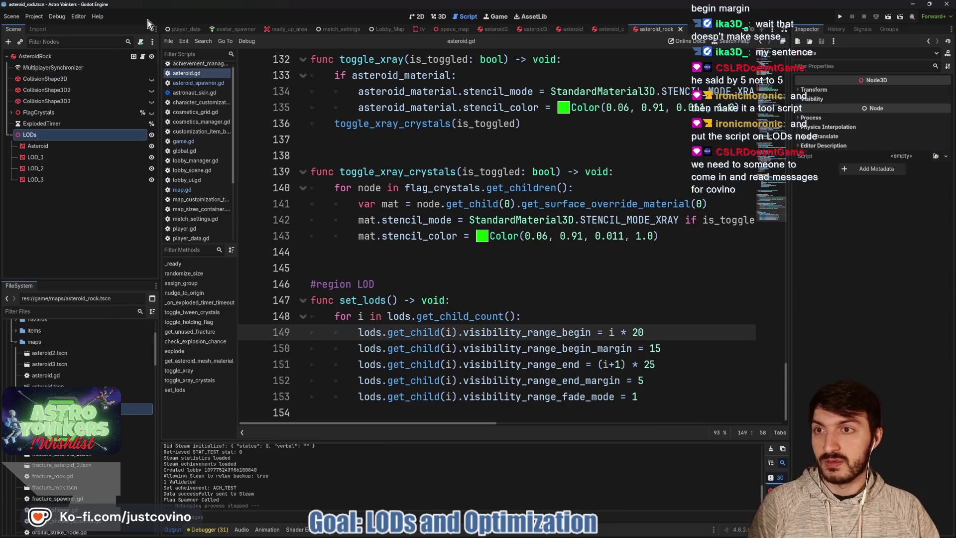
click(142, 43)
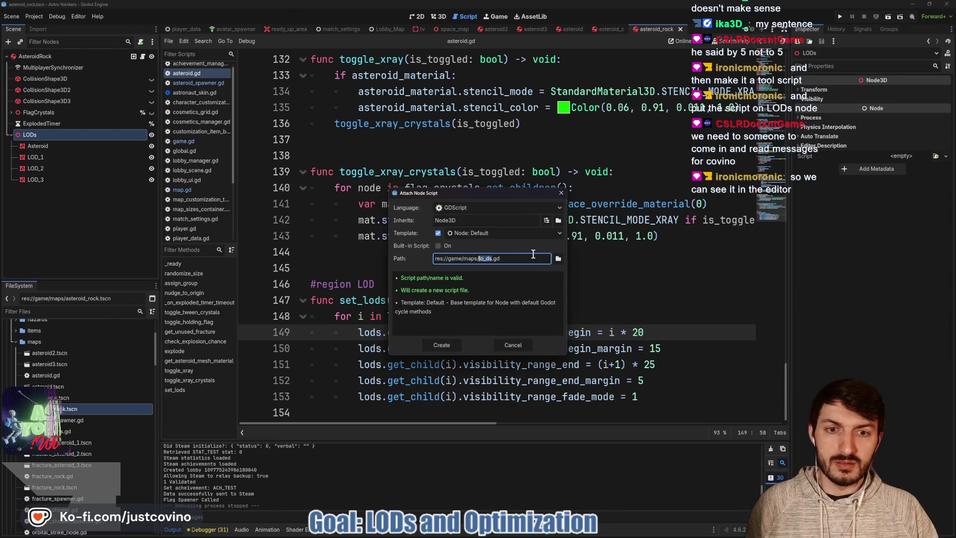
text(lods_to)
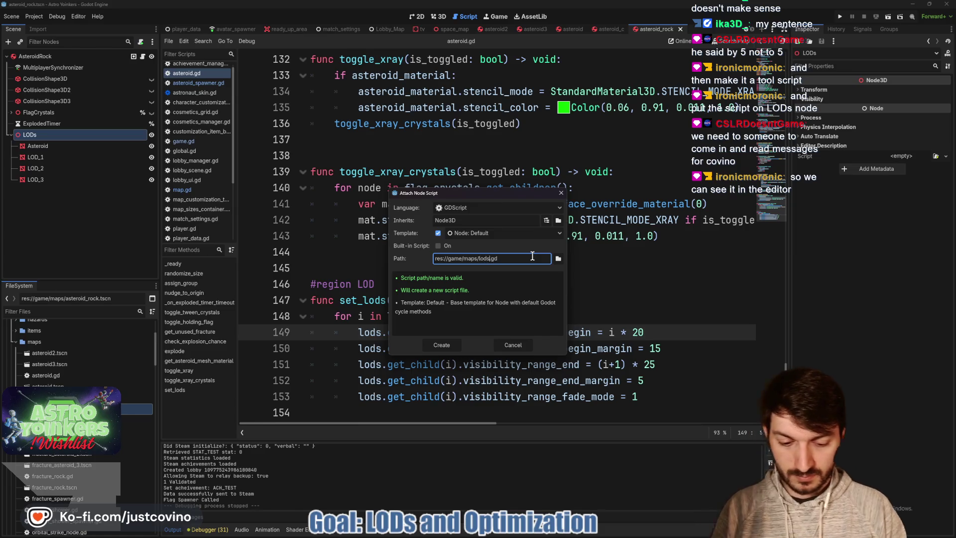
click(443, 345)
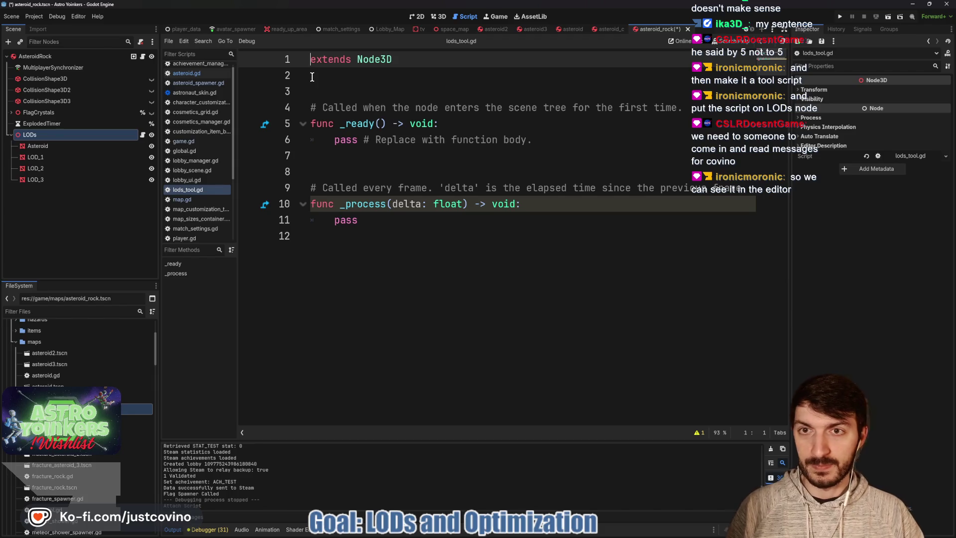
key(Return)
key(Up)
text(@too)
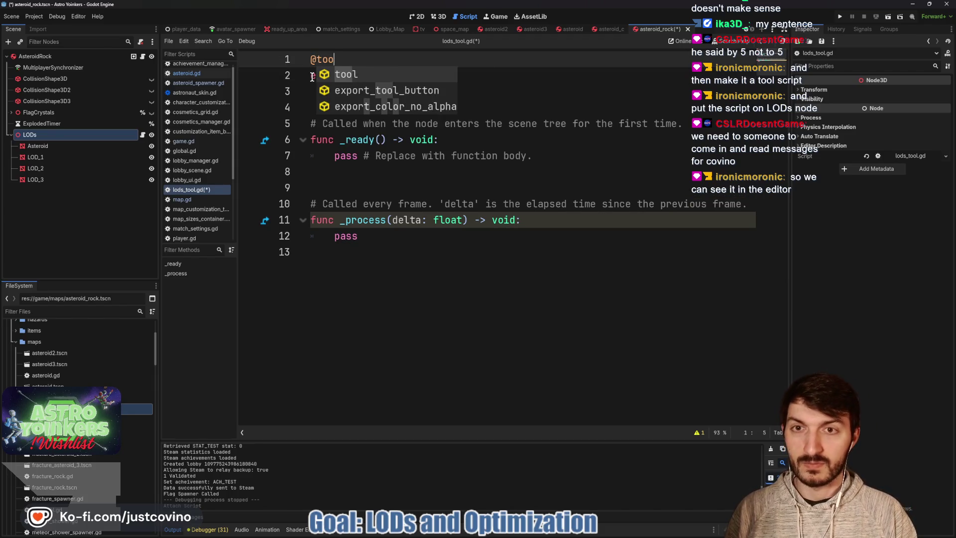
key(Return)
click(374, 154)
key(ctrl+s)
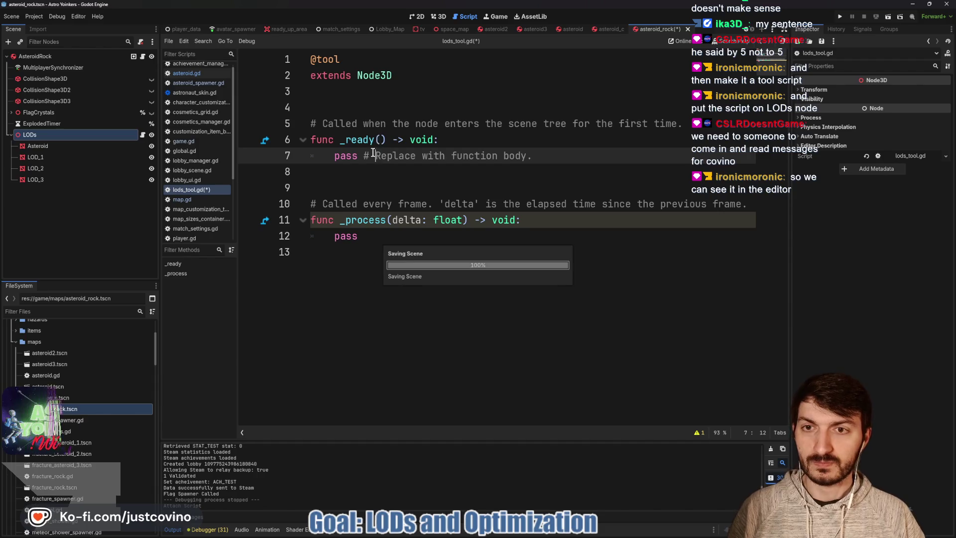
Step: Add an exported begin variable with default 20.0 below extends Node3D
click(347, 99)
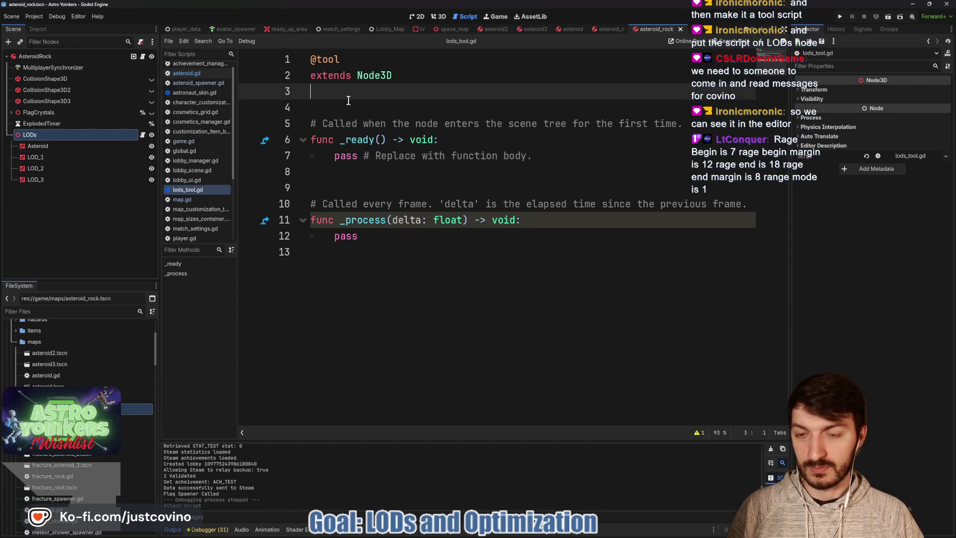
key(Return)
text(@export behgi)
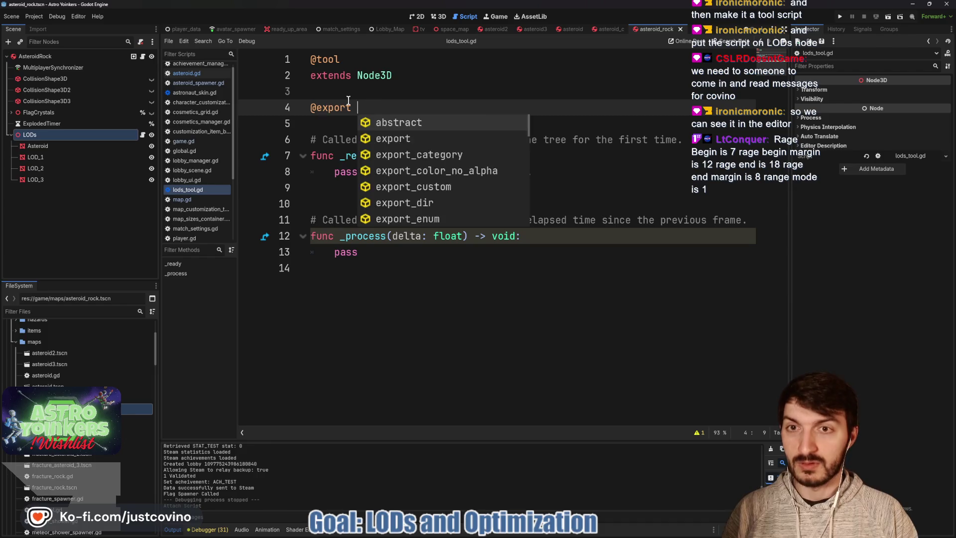
key(BackSpace)
key(BackSpace)
key(BackSpace)
text(gin: float)
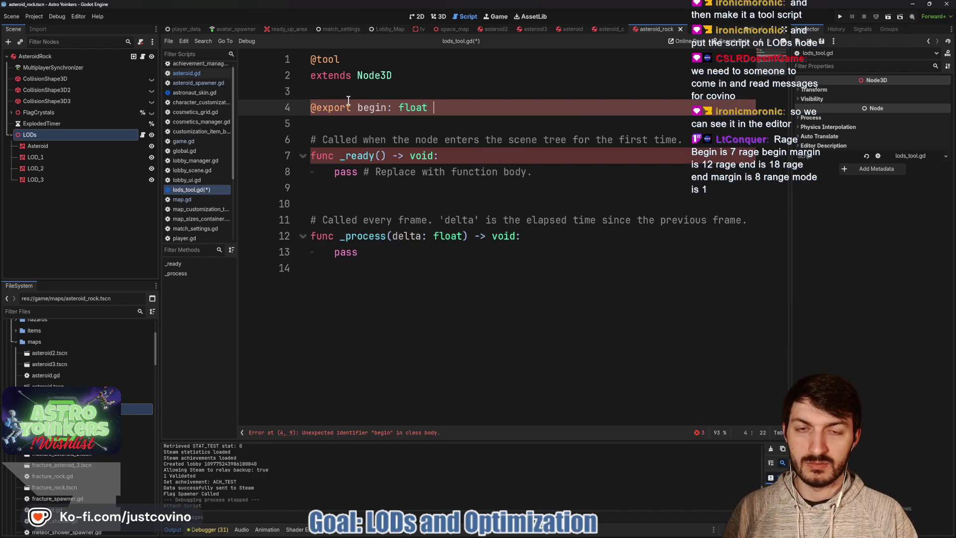
text(20.0)
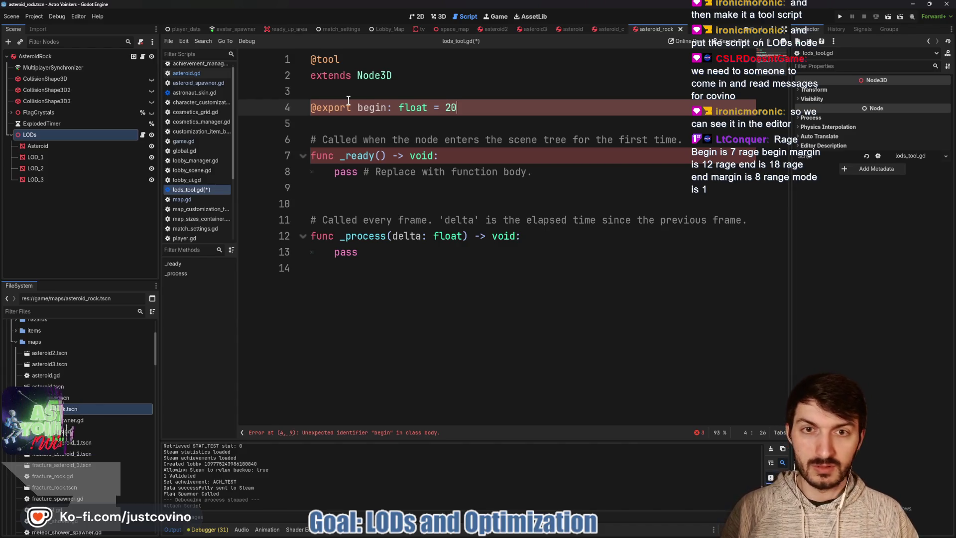
key(Return)
text(@e)
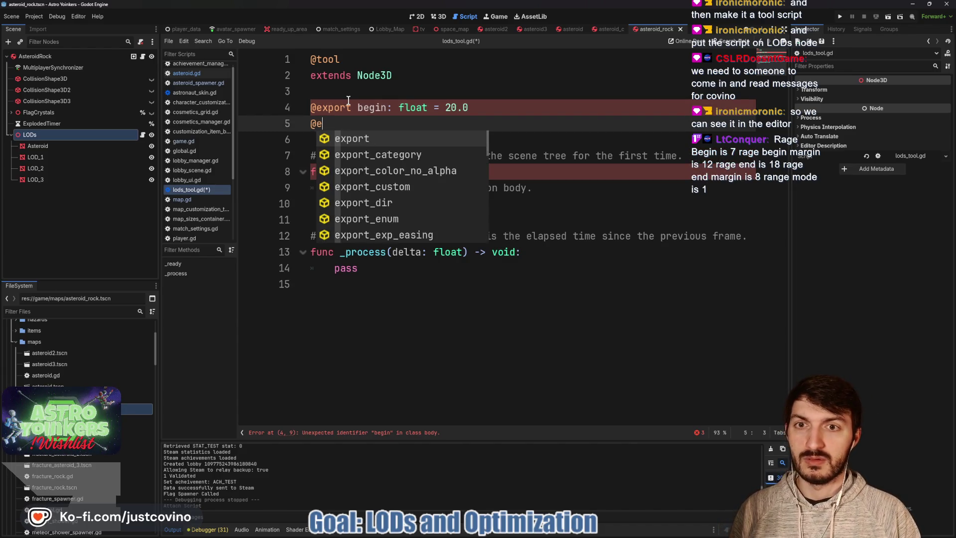
click(356, 108)
text(var)
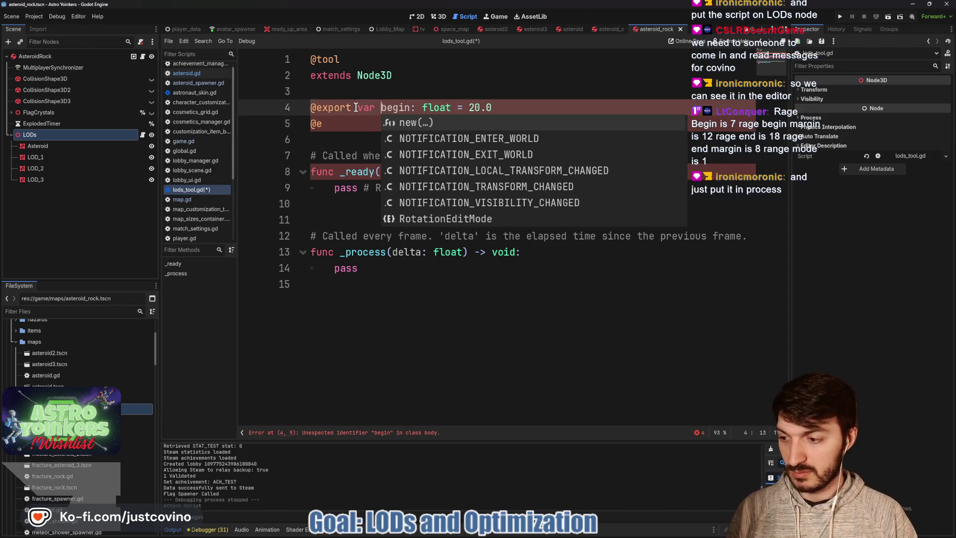
click(373, 129)
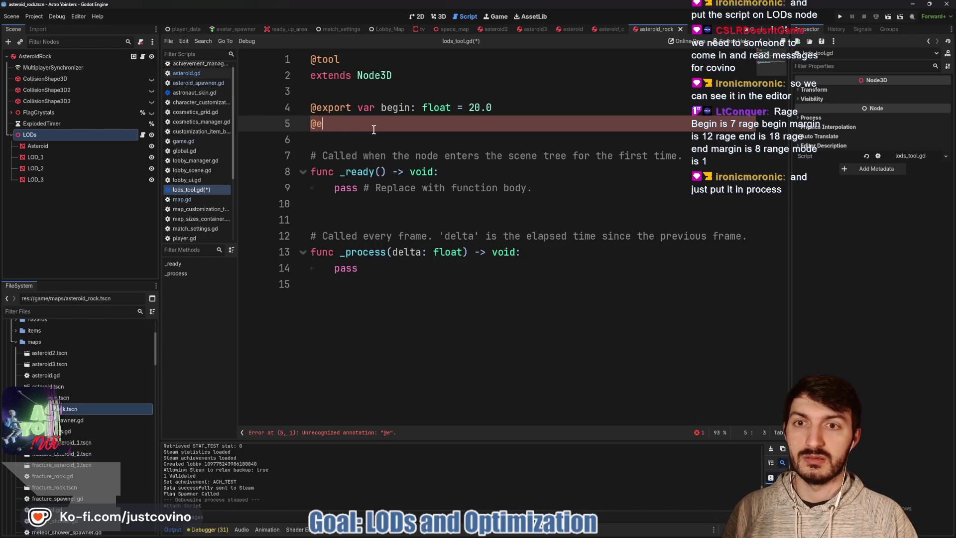
Step: Add exported floats begin_margin = 5, end = 20 and end_margin = 5.0
text(xport var)
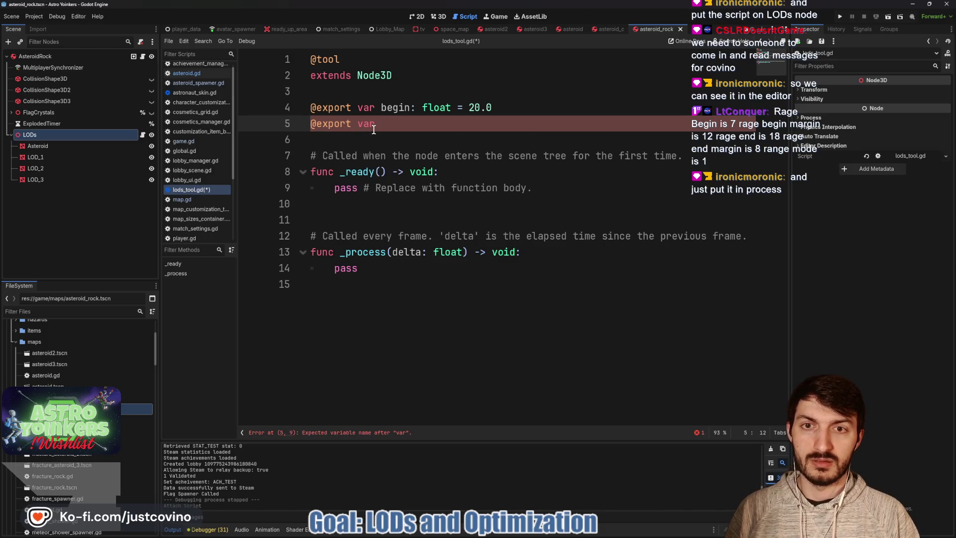
text( begin_mar)
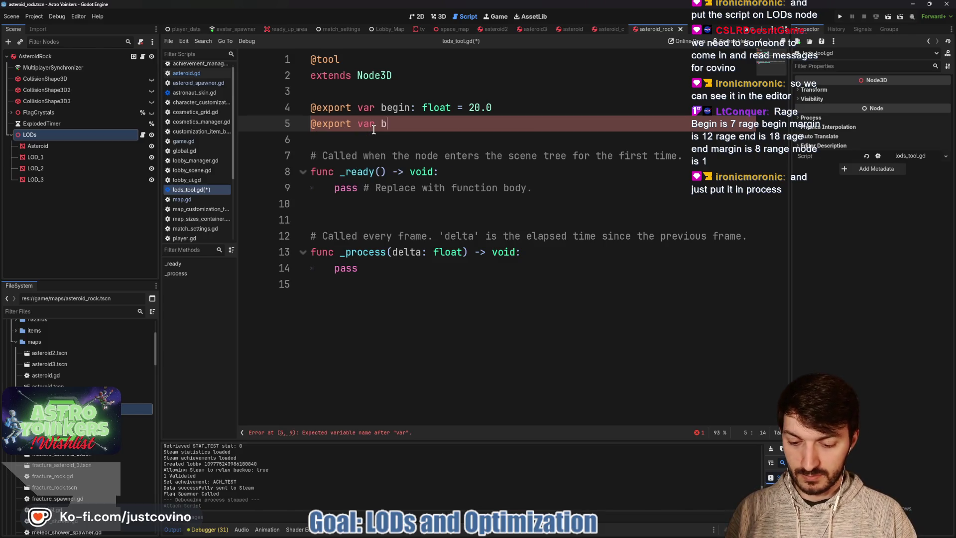
text(gin: f)
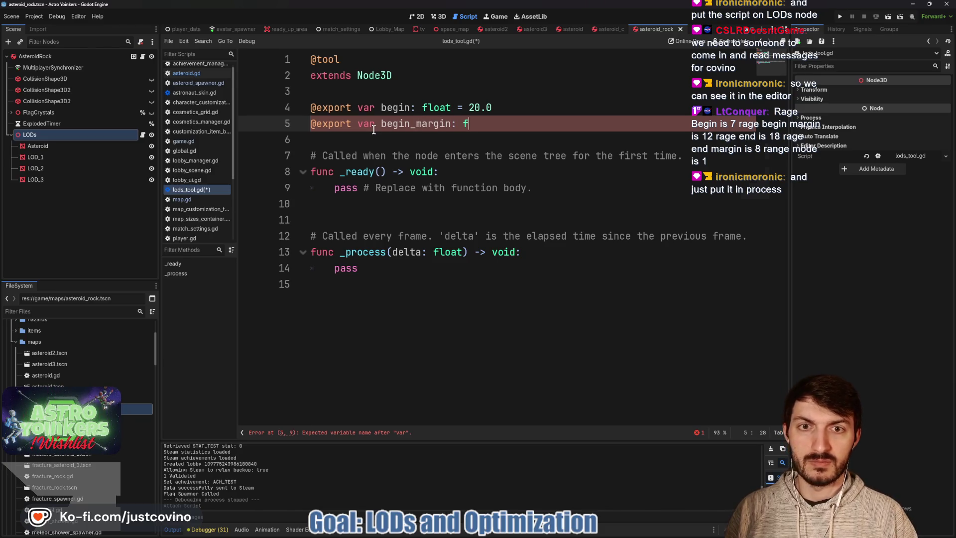
text(loat = 5.0)
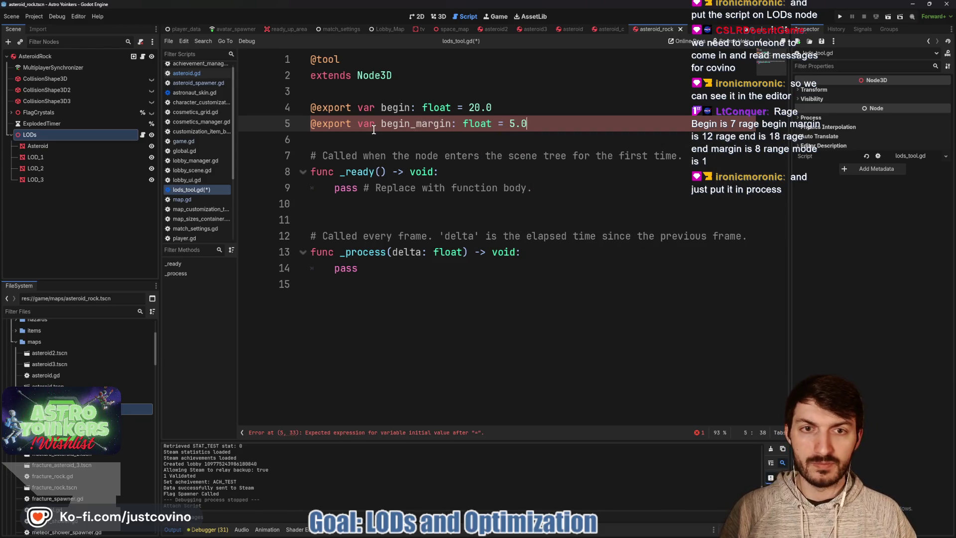
key(Return)
text(@export var)
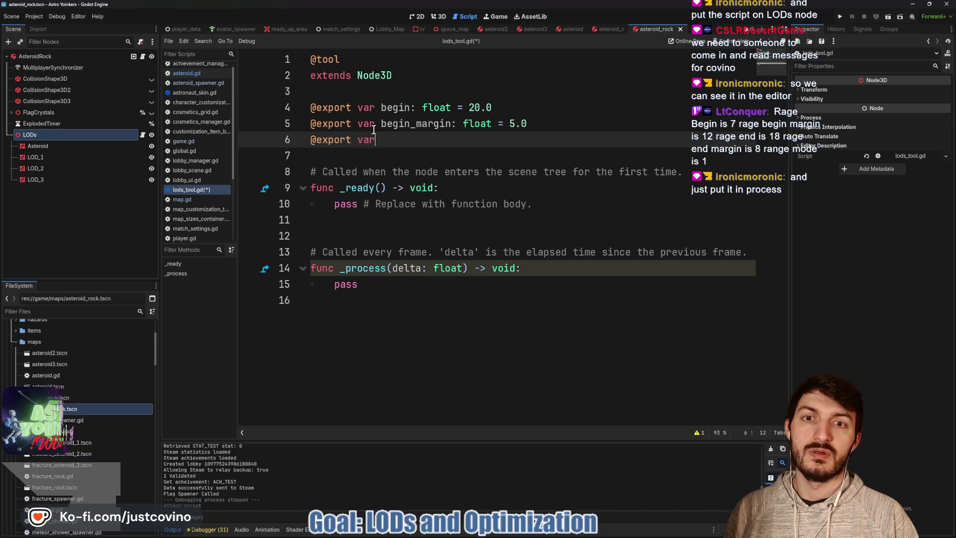
text( end: float = 20.0)
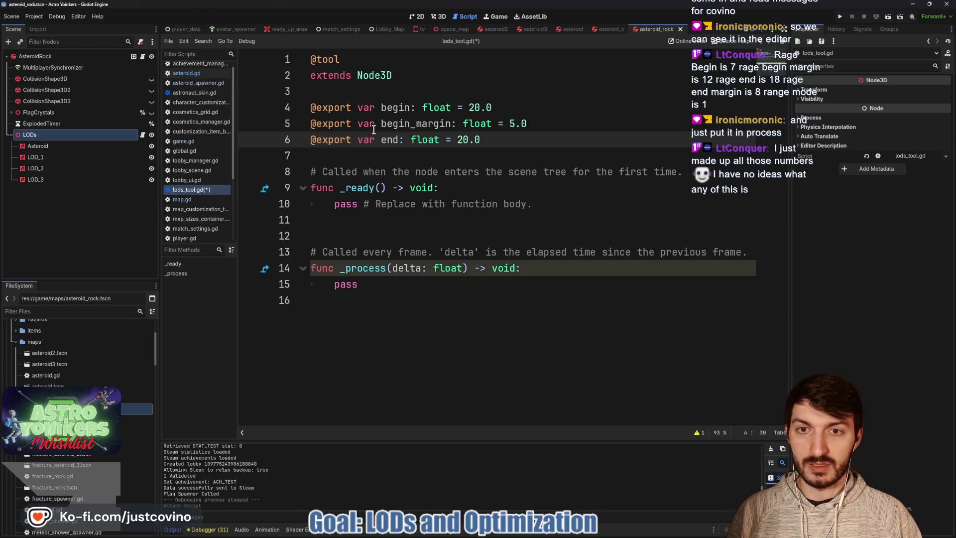
key(Return)
text(@export var end_margin)
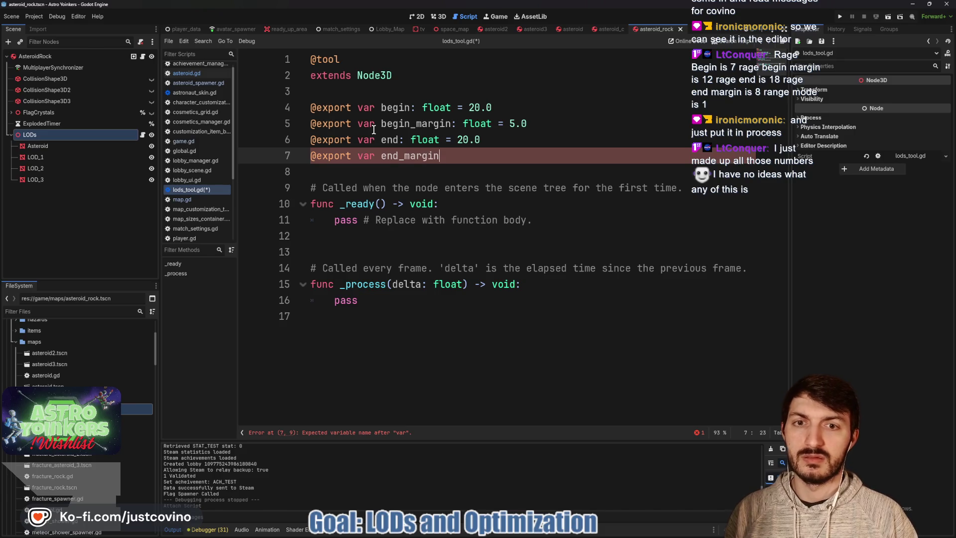
text(: float = )
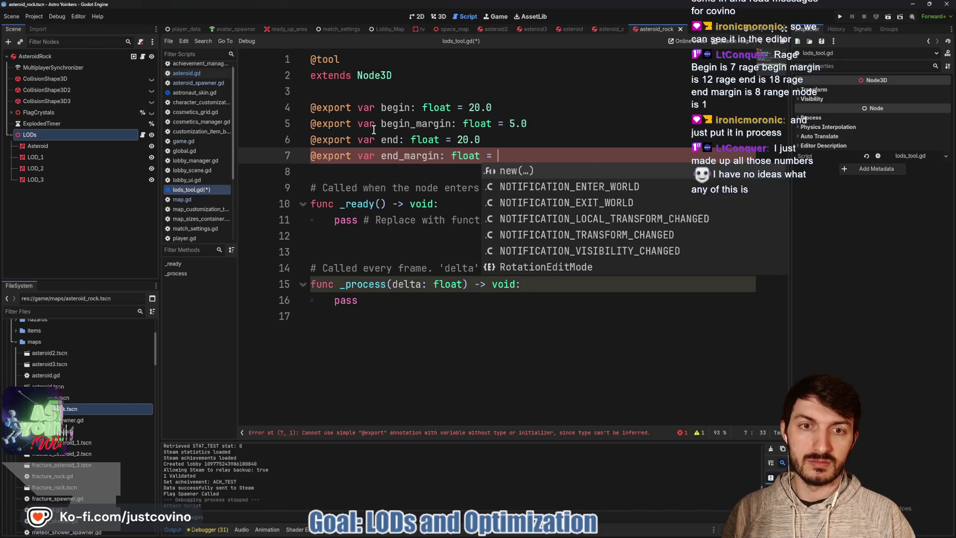
text(5.0)
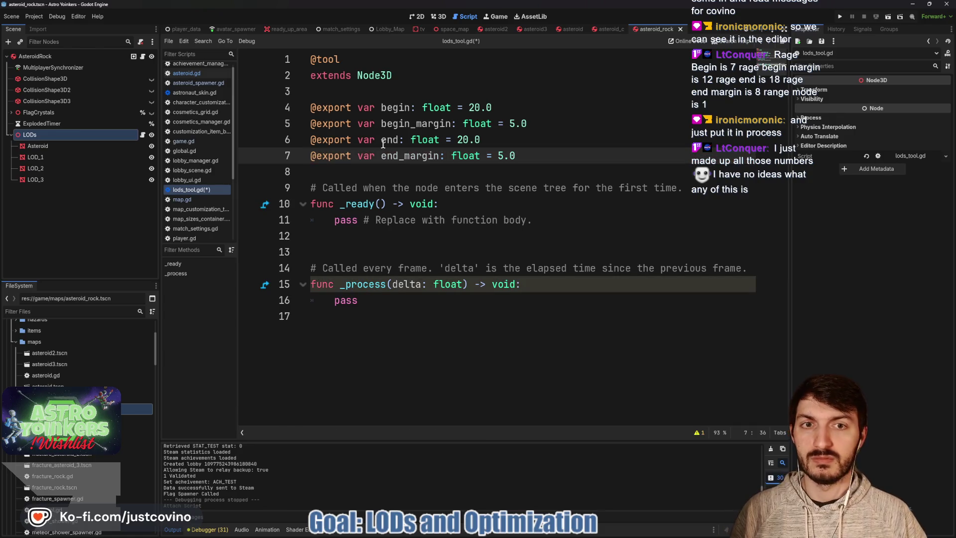
Step: Select the unused _ready function in lods_tool.gd
click(367, 301)
click(313, 251)
drag(314, 251, 297, 188)
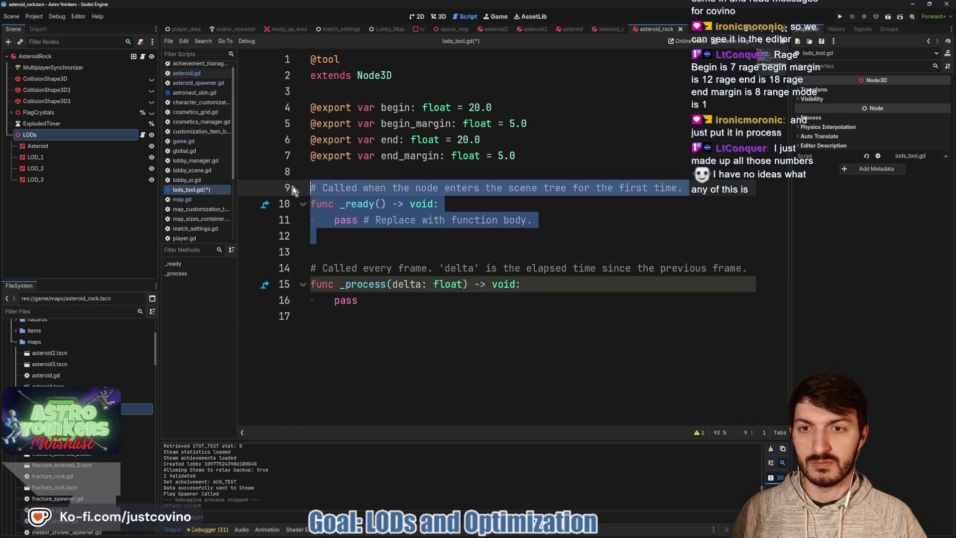
Step: Delete the _ready function and select the set_lods function in asteroid.gd
key(BackSpace)
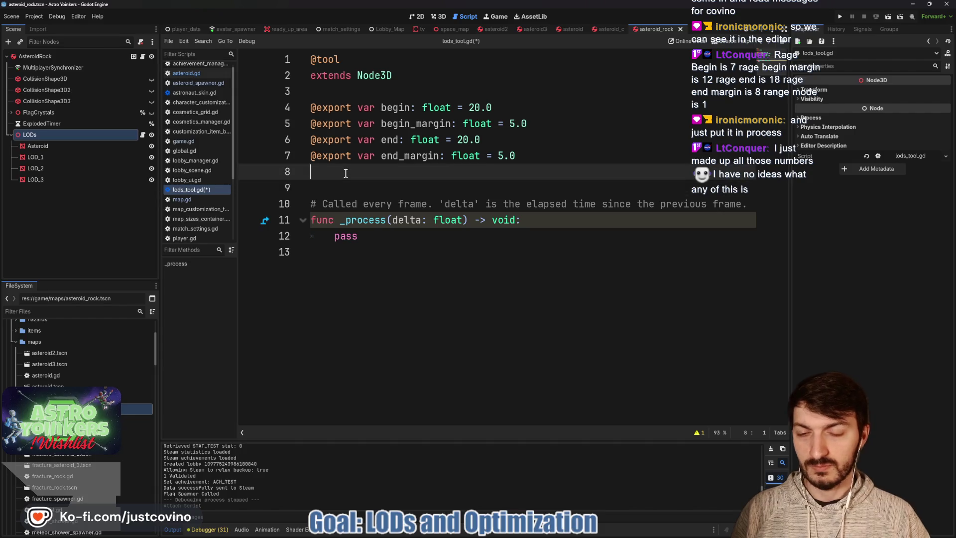
key(Return)
key(Return)
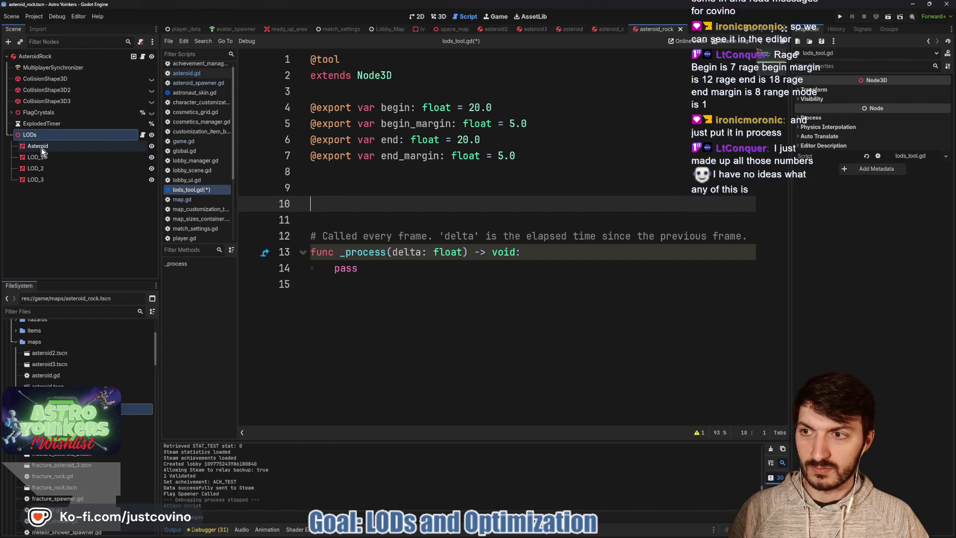
click(39, 146)
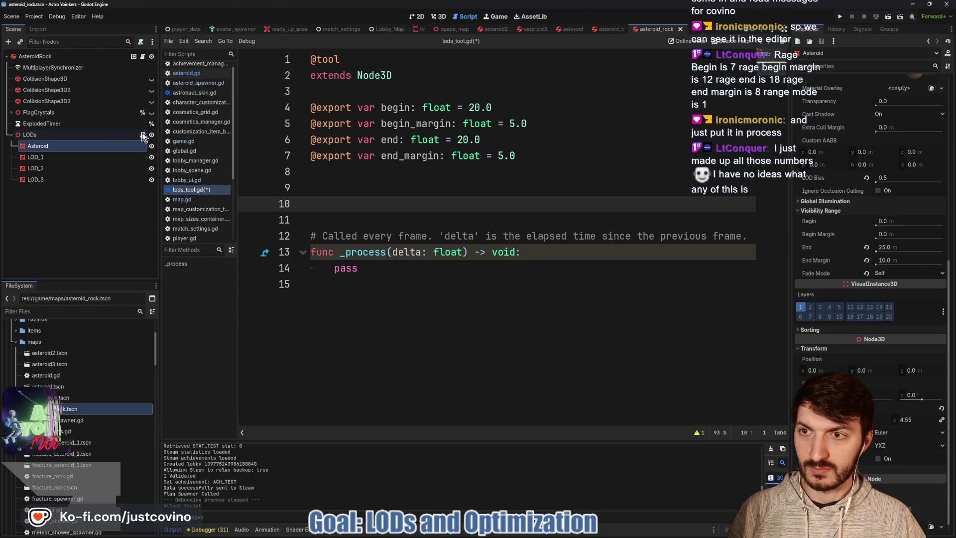
click(143, 57)
drag(686, 399, 310, 299)
key(ctrl+c)
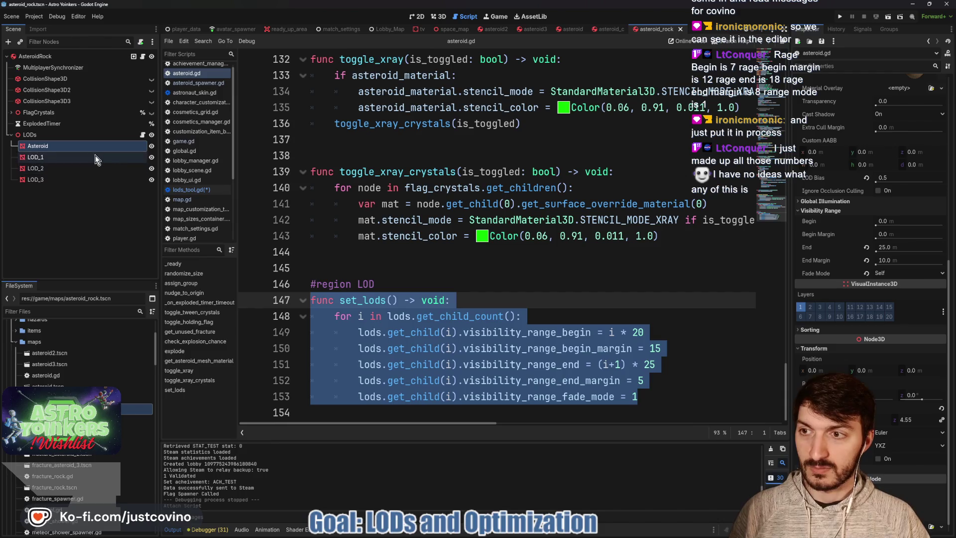
Step: Paste set_lods at the end of lods_tool.gd
click(142, 135)
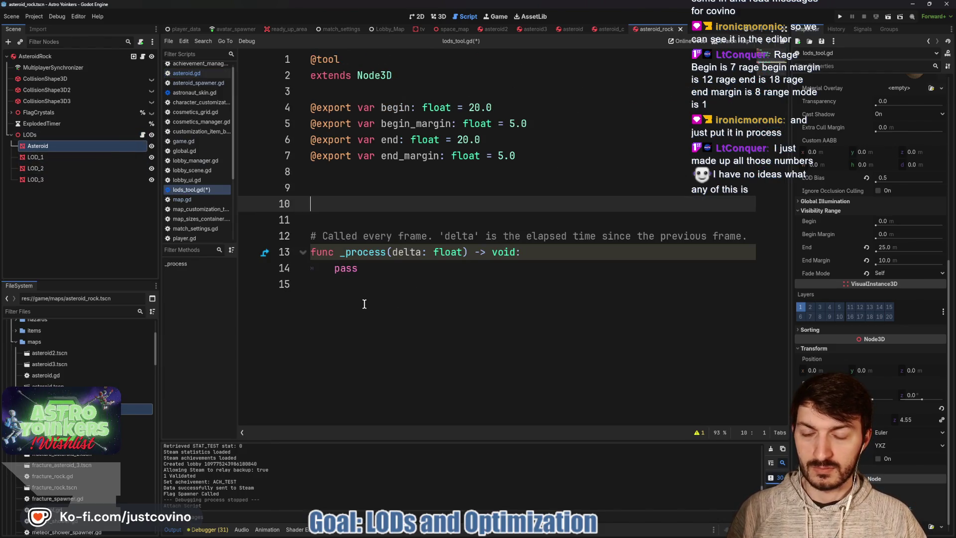
click(344, 354)
key(Return)
key(ctrl+v)
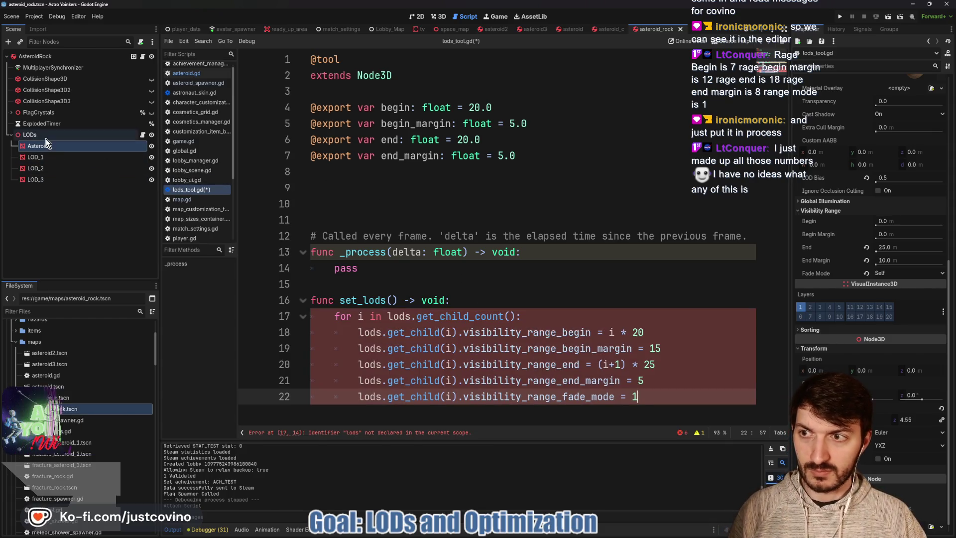
Step: Remove every 'lods.' prefix so get_child acts on the LODs node directly
click(30, 134)
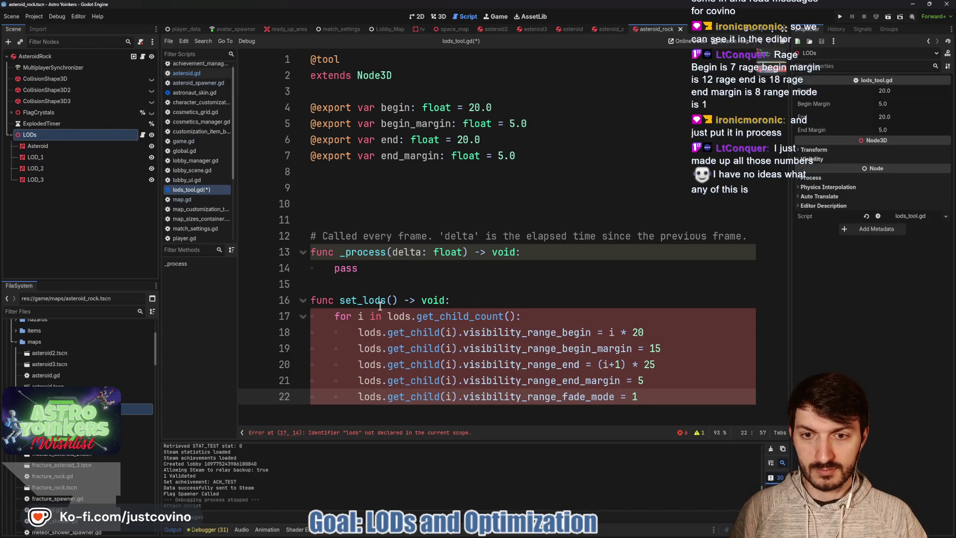
double_click(412, 317)
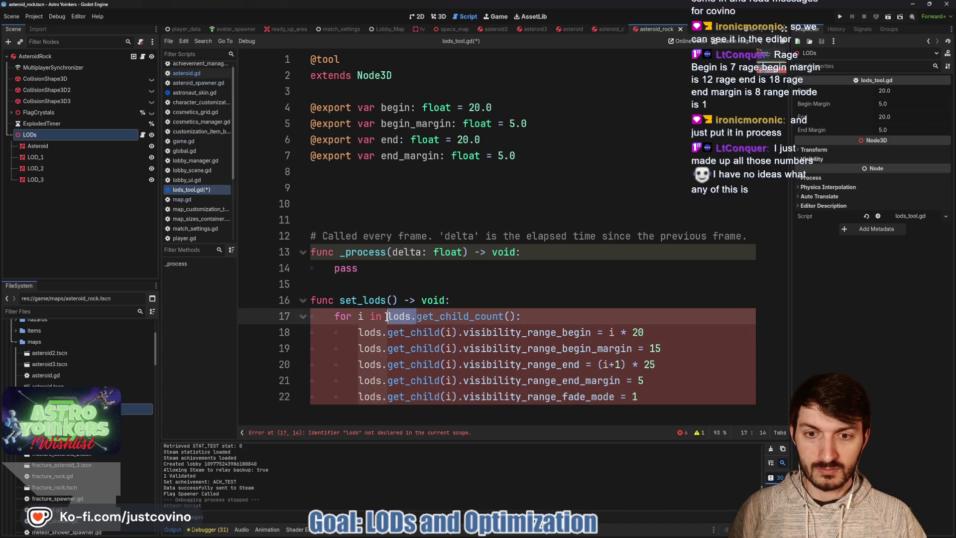
key(BackSpace)
click(378, 267)
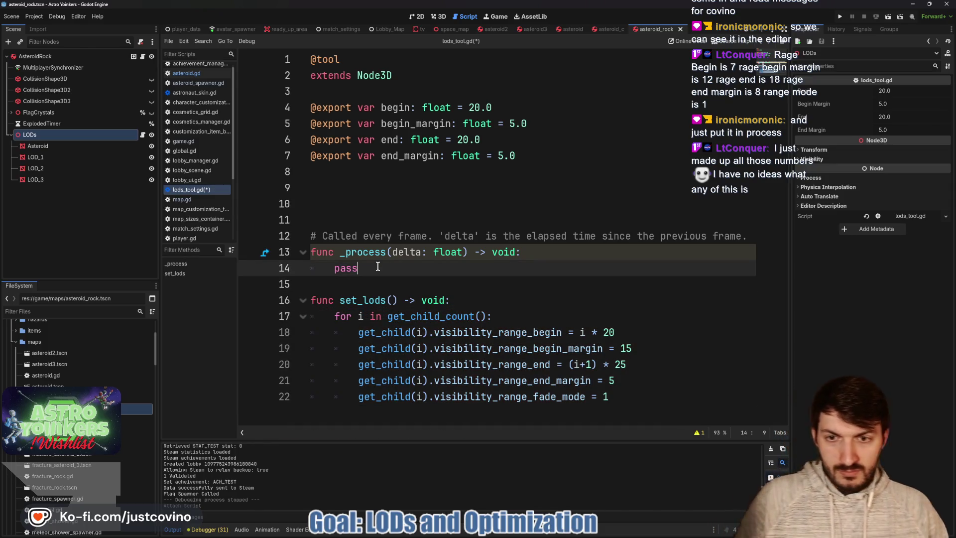
Step: Replace pass in _process with a set_lods() call
key(BackSpace)
key(BackSpace)
text(set)
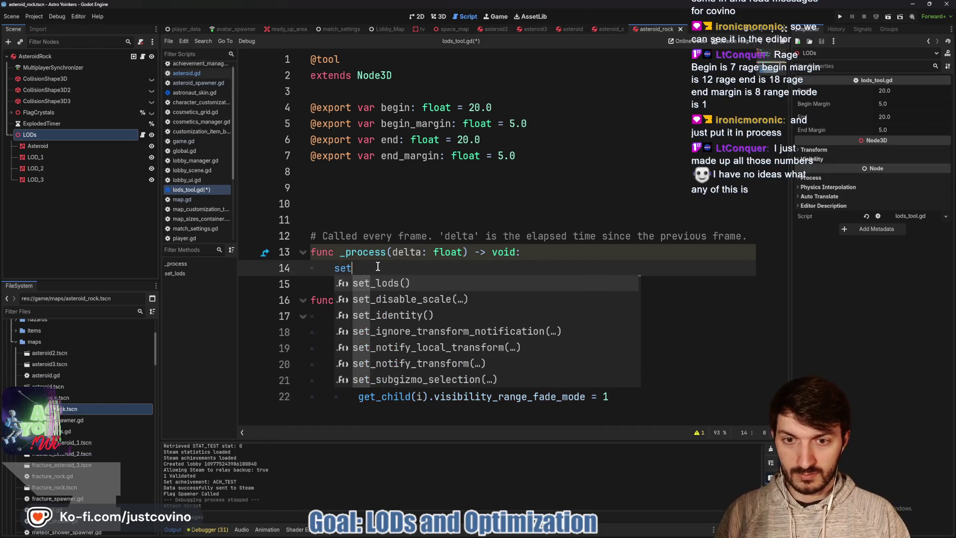
key(Return)
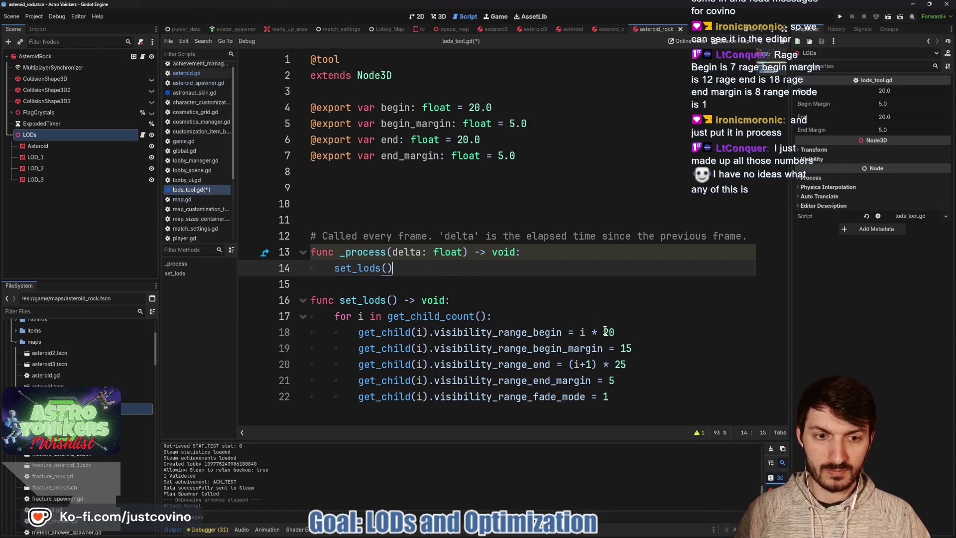
Step: Use begin and begin_margin in set_lods and change the begin_margin default to 15.0
double_click(609, 331)
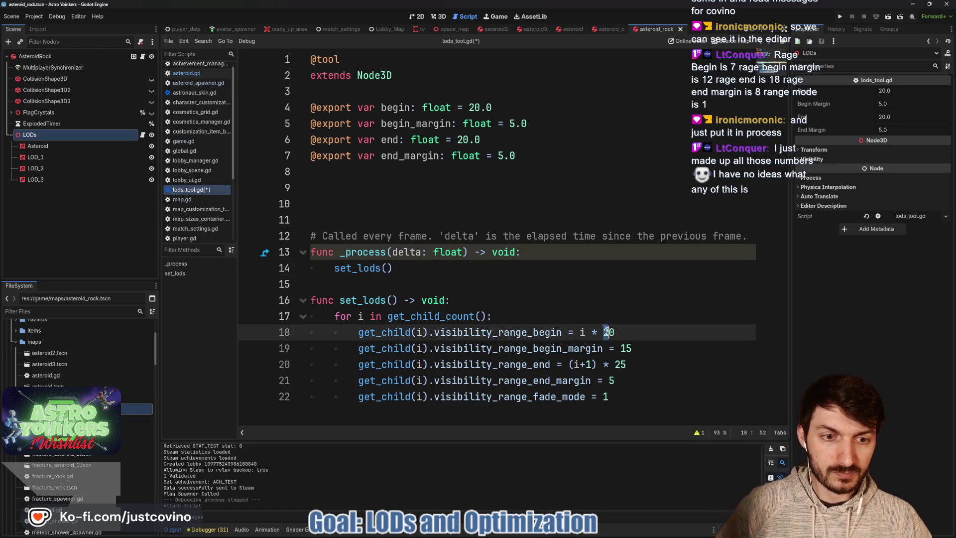
text(begin)
click(634, 351)
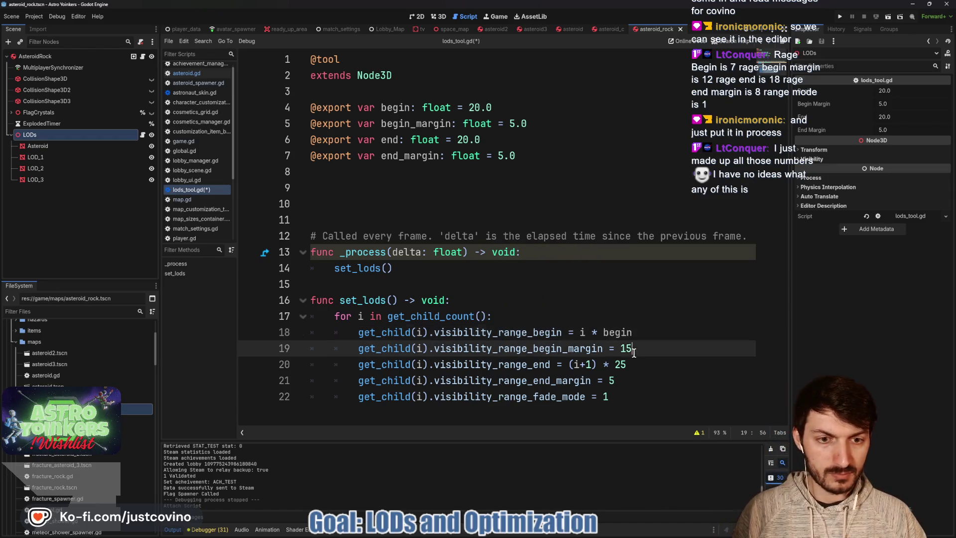
text(begin_margin)
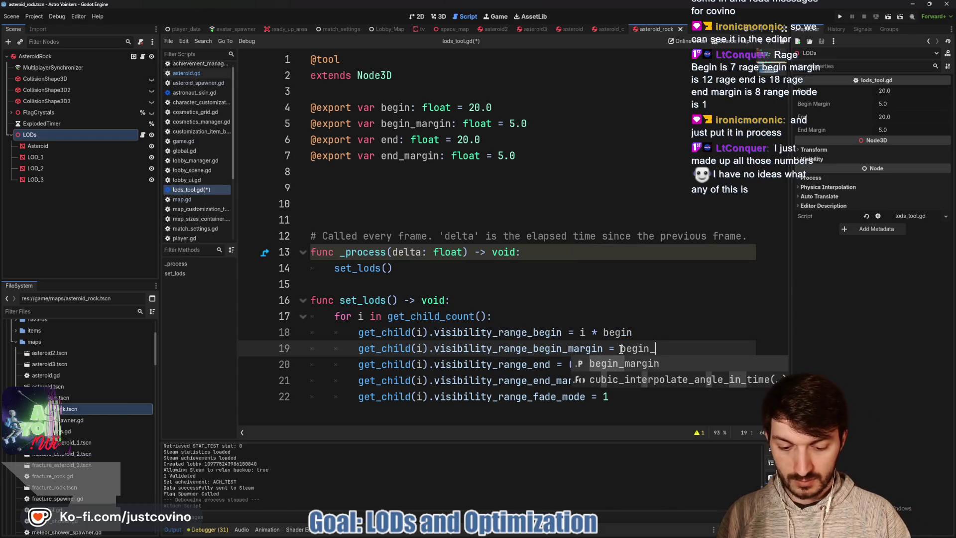
click(510, 123)
text(1)
Step: Change the end default value from 20.0 to 25.0
double_click(625, 364)
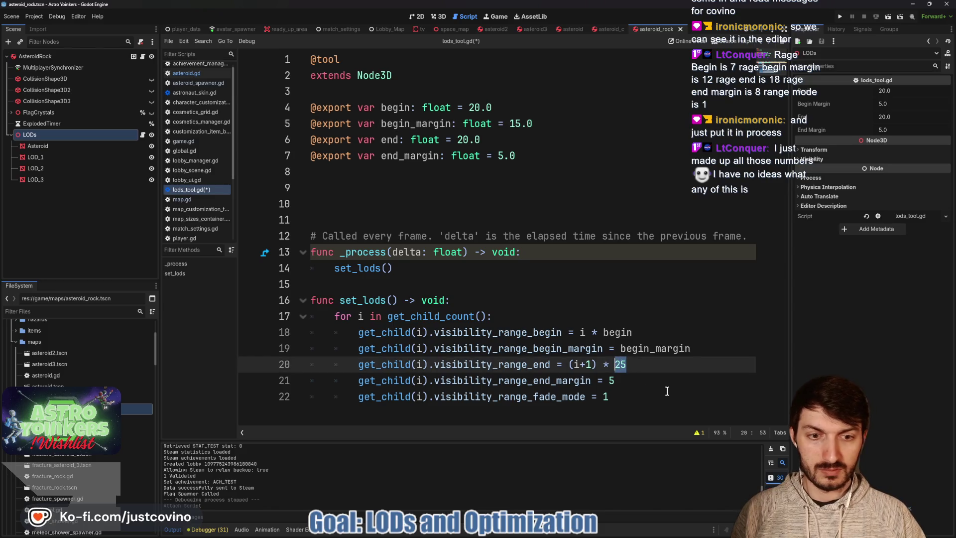
text(end)
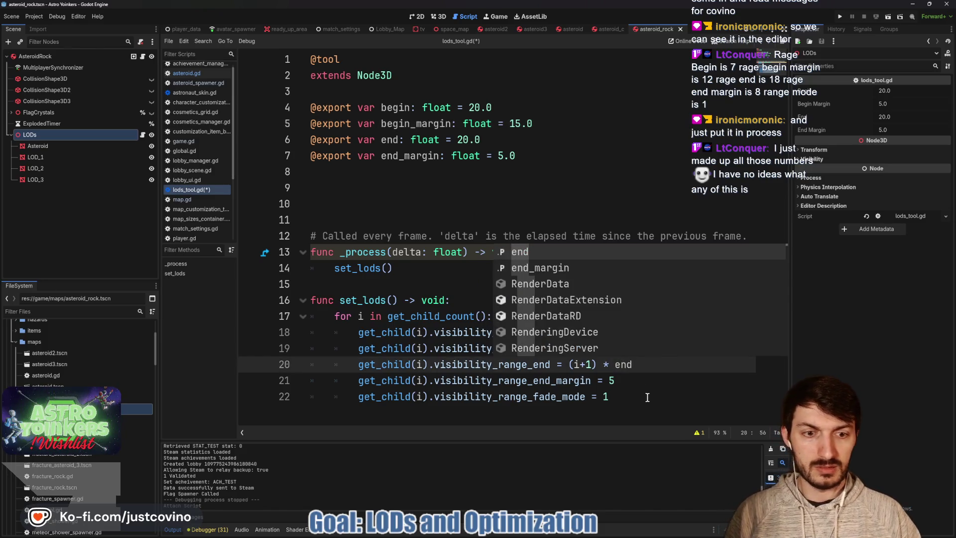
double_click(470, 139)
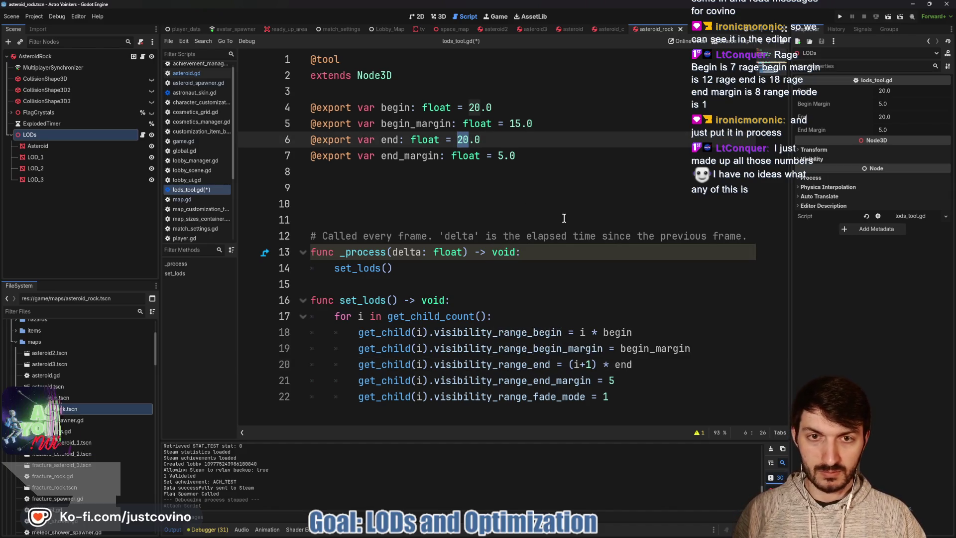
key(ctrl+z)
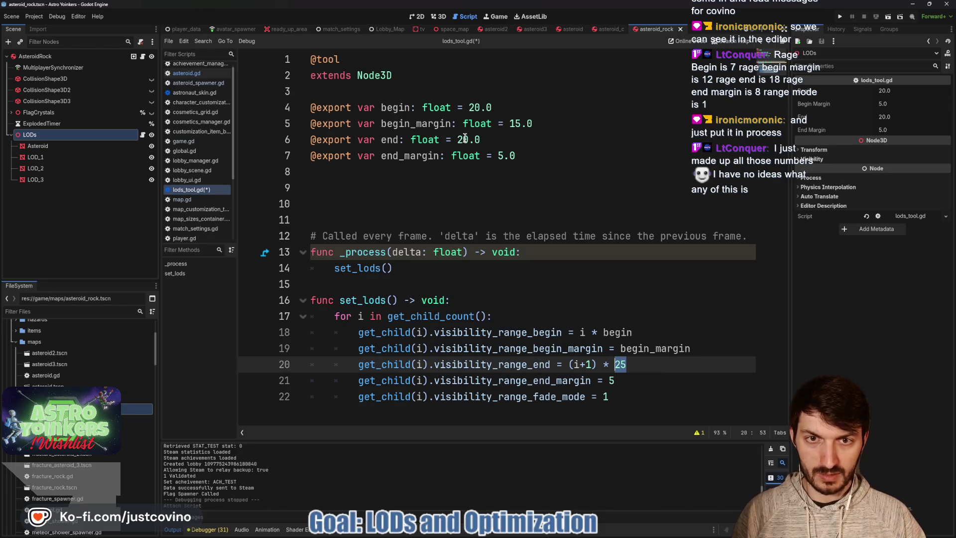
click(466, 140)
key(BackSpace)
text(5)
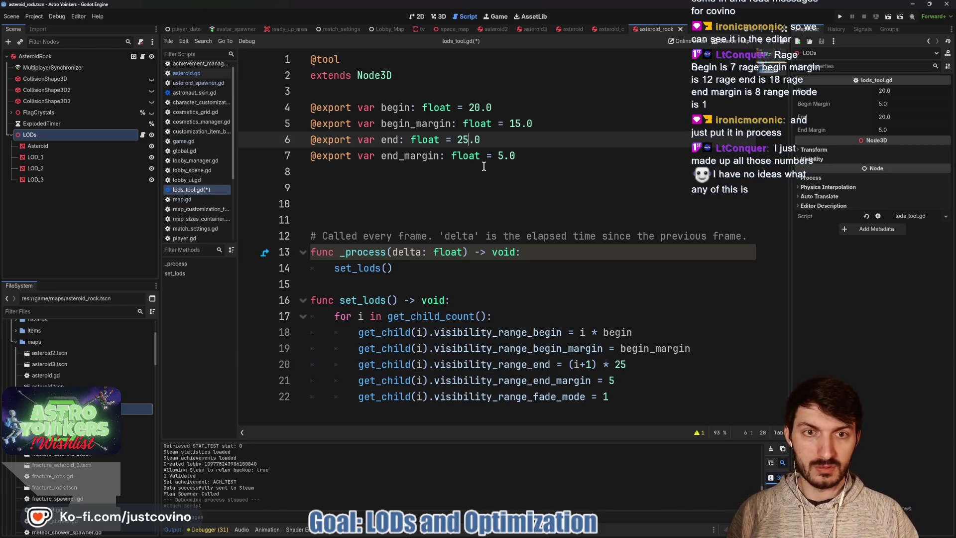
Step: Replace the hard-coded 25 and 5 in set_lods with end and end_margin
double_click(617, 364)
text(end)
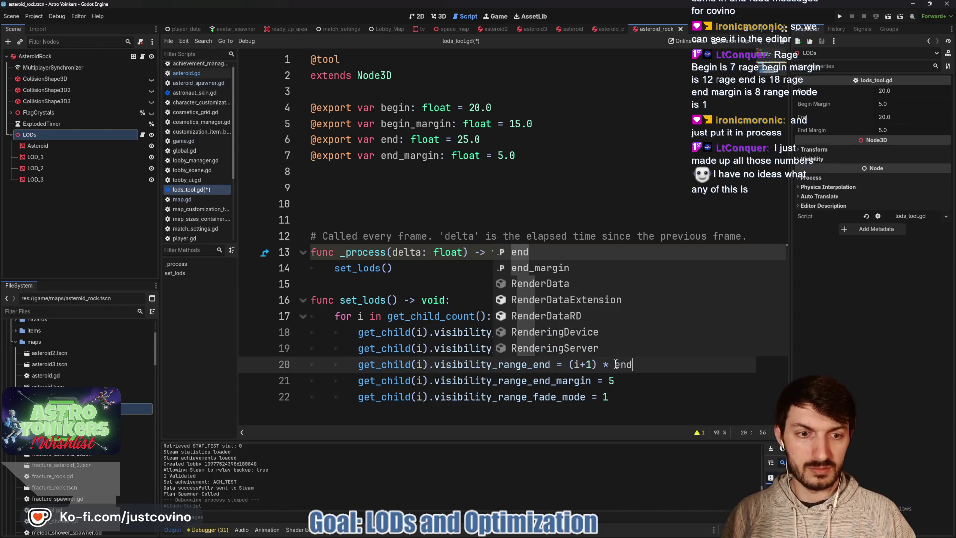
double_click(611, 380)
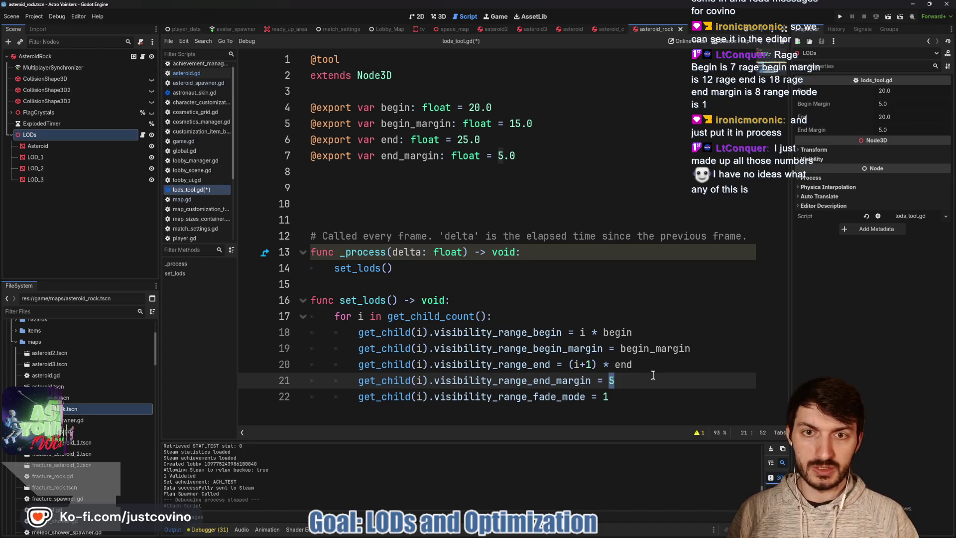
text(end_m)
key(Return)
Step: Save the script and reload the saved scene so the tool script runs
key(ctrl+s)
click(341, 281)
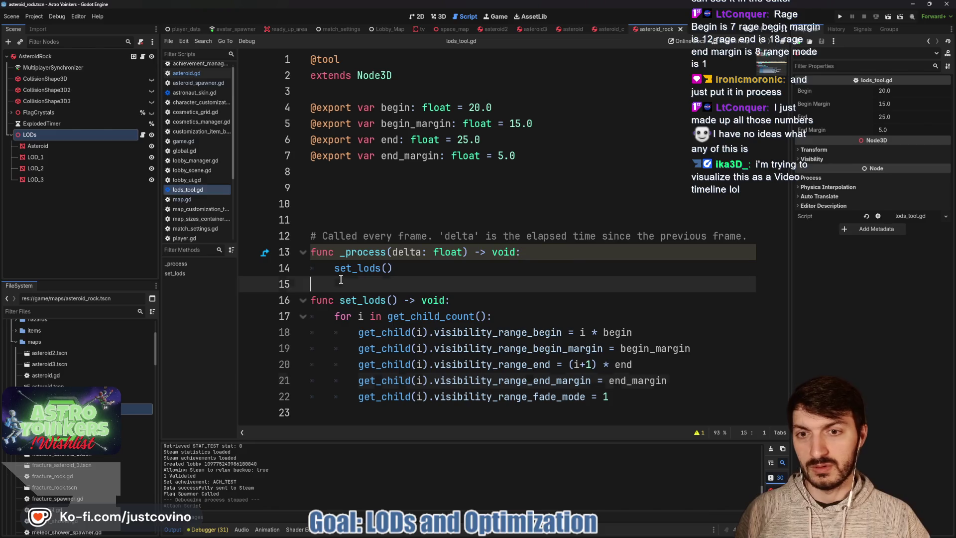
key(Return)
key(ctrl+s)
click(11, 17)
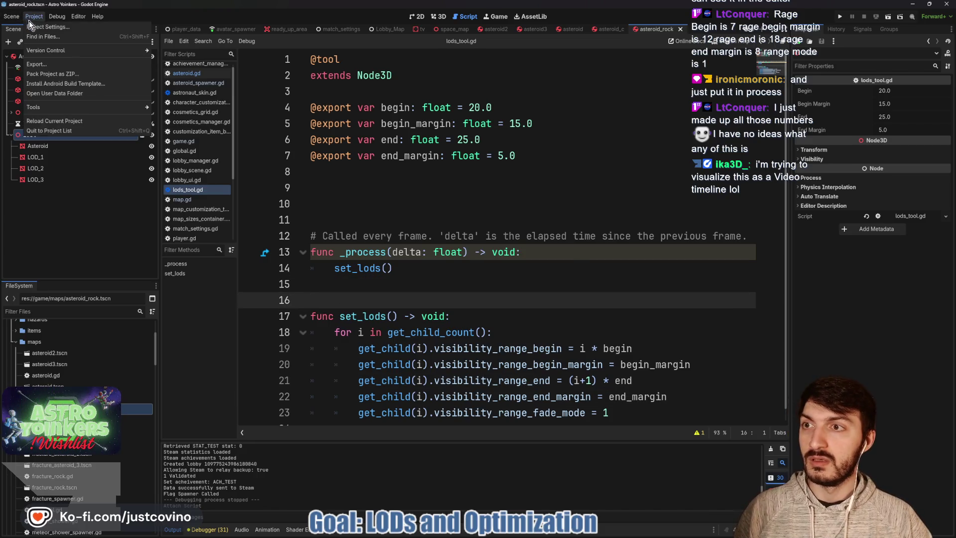
click(30, 183)
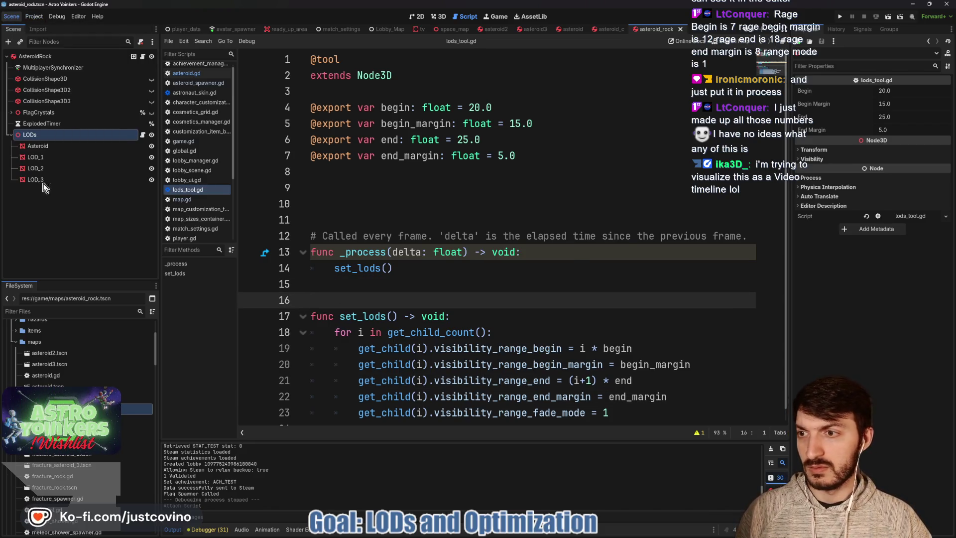
click(420, 297)
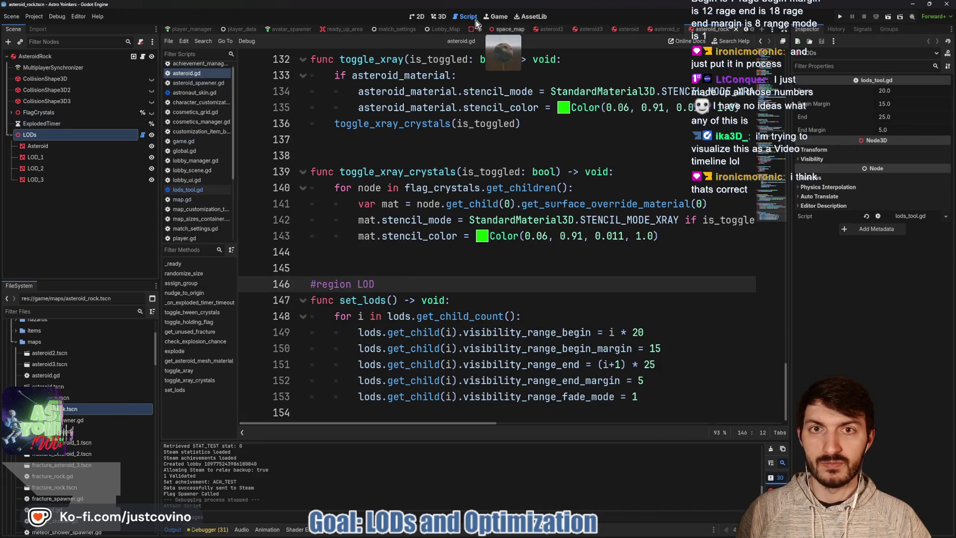
Step: Zoom the 3D view in and out to watch the asteroid switch LODs, then open lods_tool.gd
click(438, 16)
scroll(523, 192, down, 5)
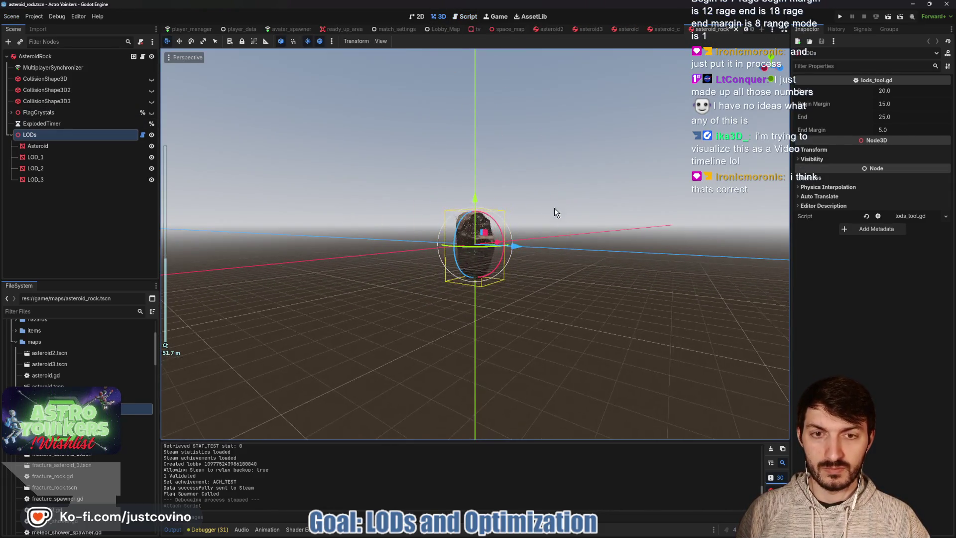
scroll(558, 209, up, 6)
scroll(567, 215, up, 2)
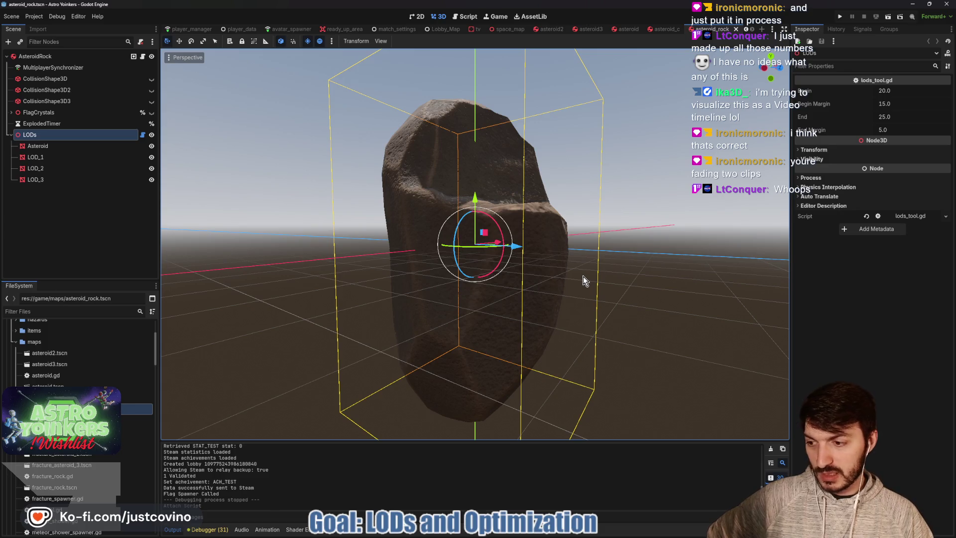
scroll(590, 281, down, 5)
scroll(590, 282, down, 2)
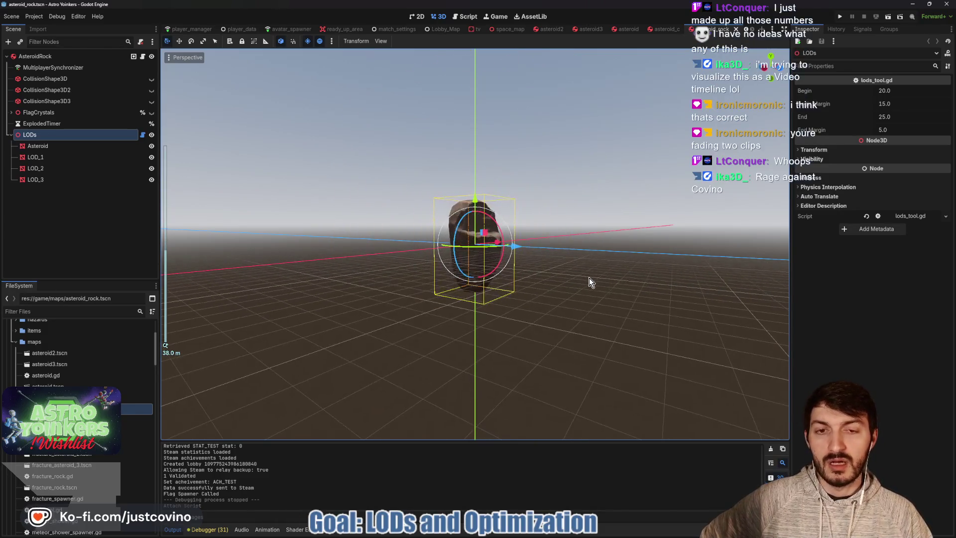
scroll(590, 277, up, 3)
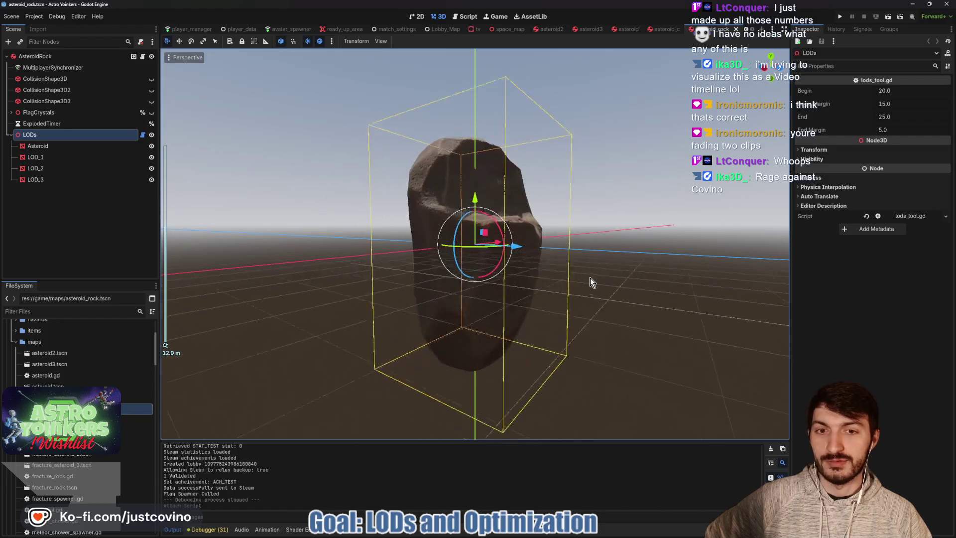
scroll(590, 276, down, 10)
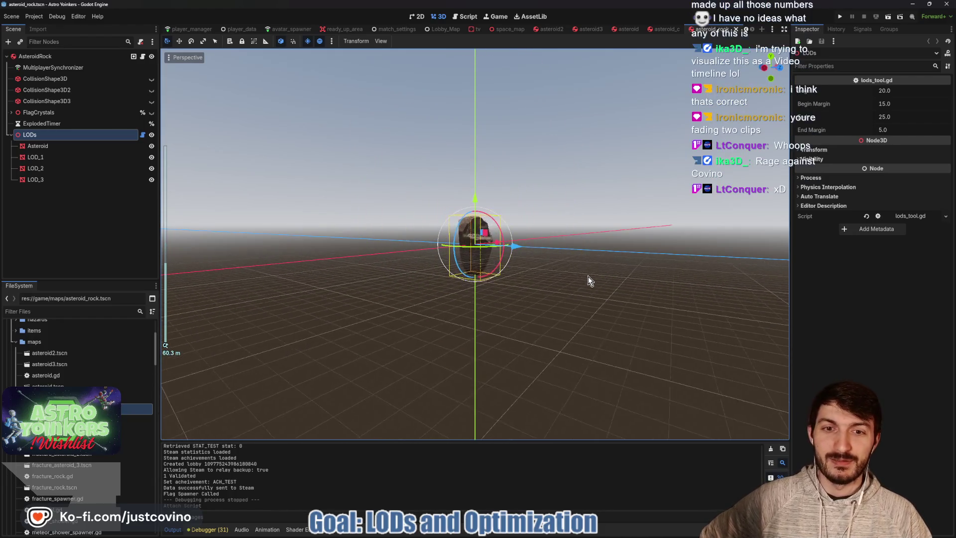
scroll(589, 279, down, 6)
scroll(586, 279, up, 15)
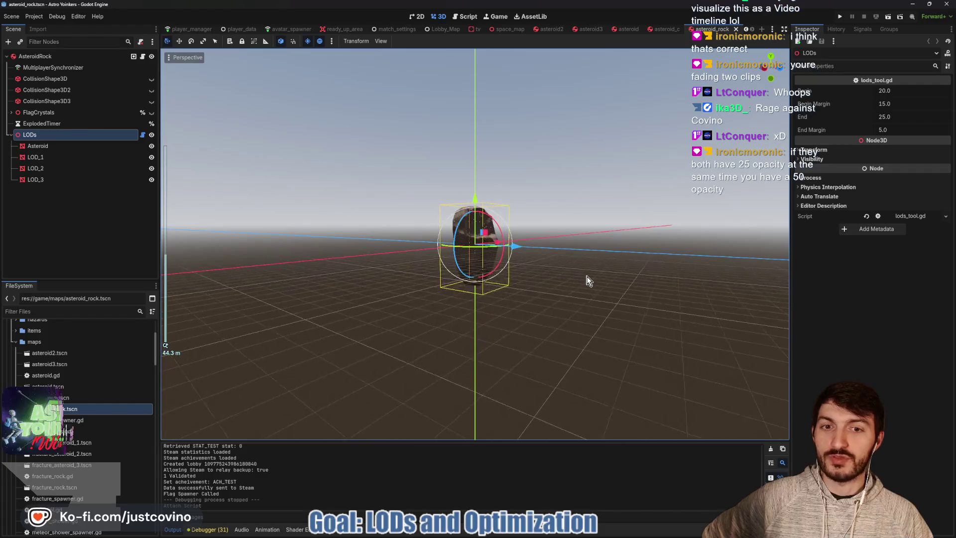
scroll(584, 277, down, 4)
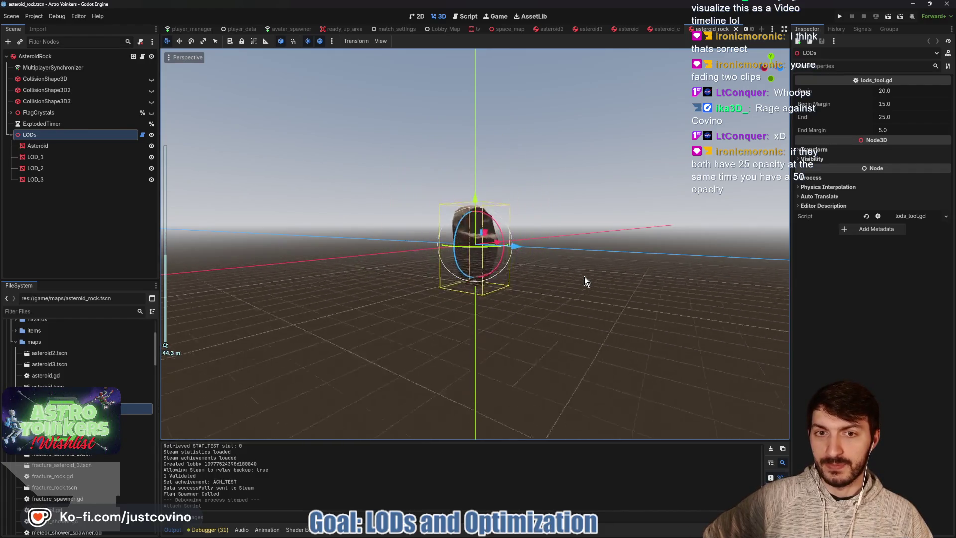
scroll(583, 277, up, 4)
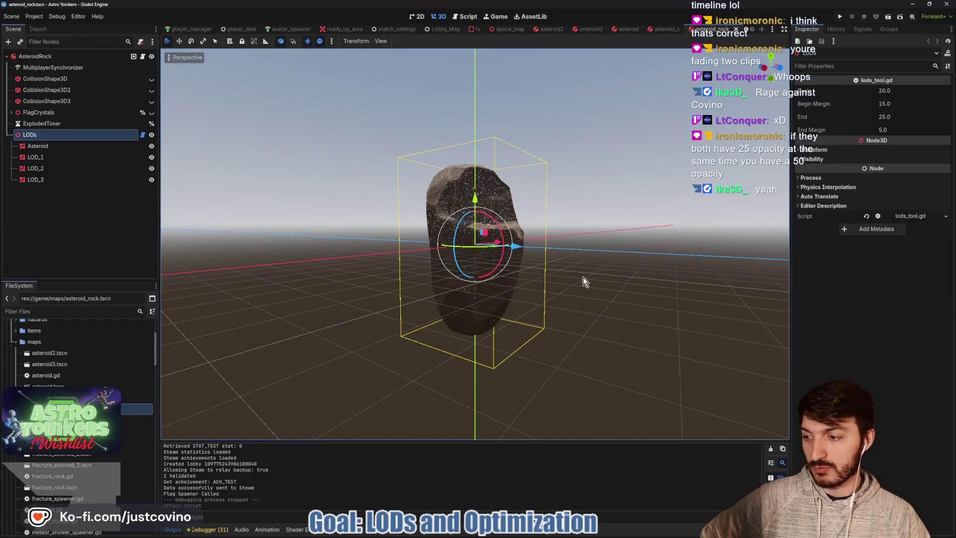
scroll(582, 264, down, 2)
scroll(579, 253, down, 2)
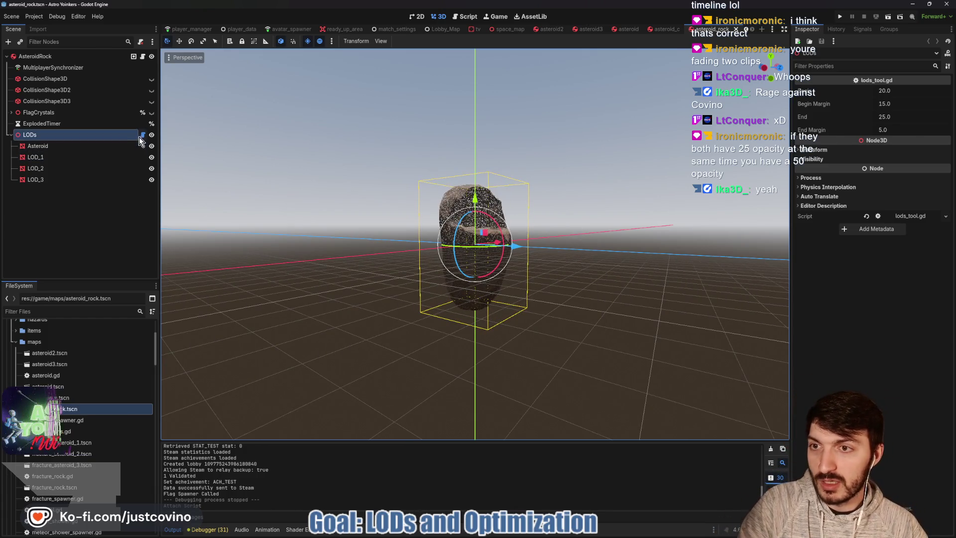
click(143, 135)
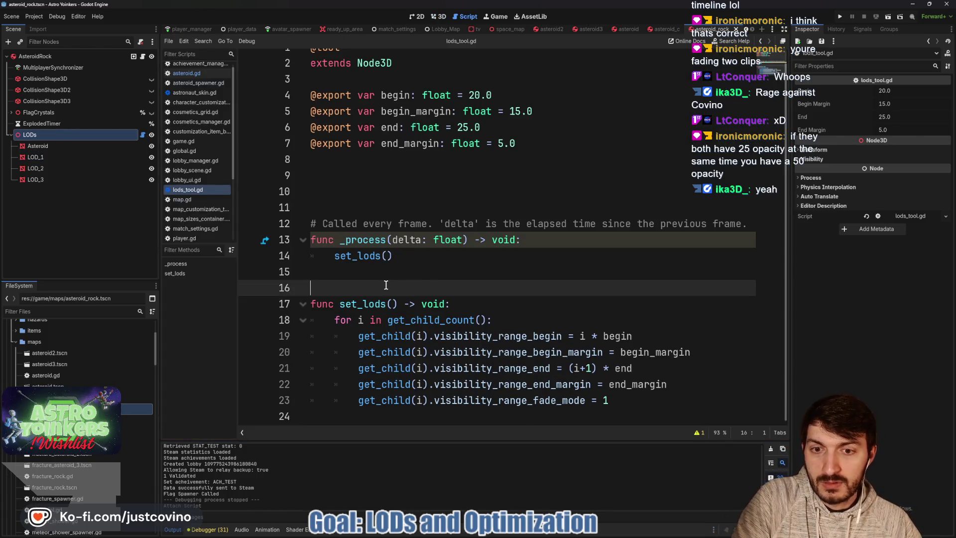
Step: Insert a blank line before func set_lods() on line 16
key(Return)
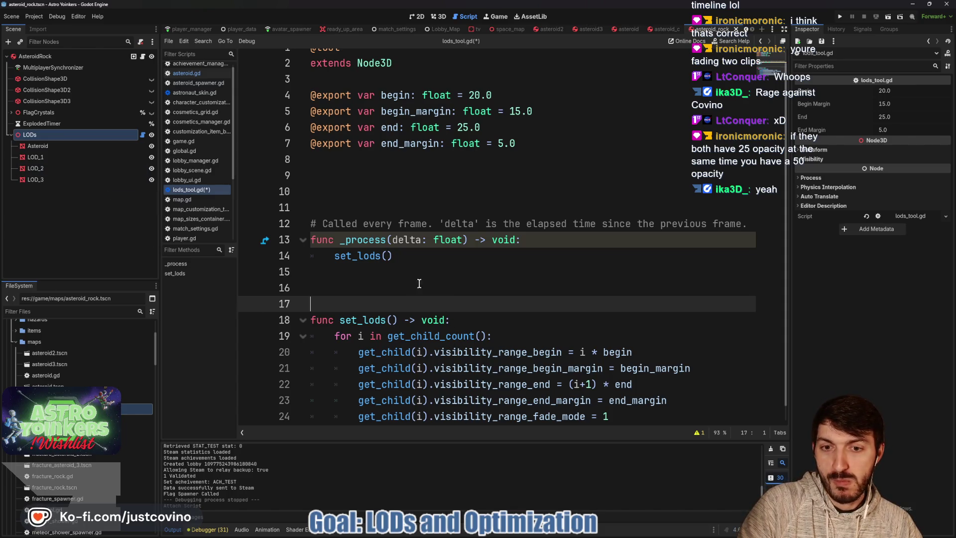
scroll(420, 283, down, 1)
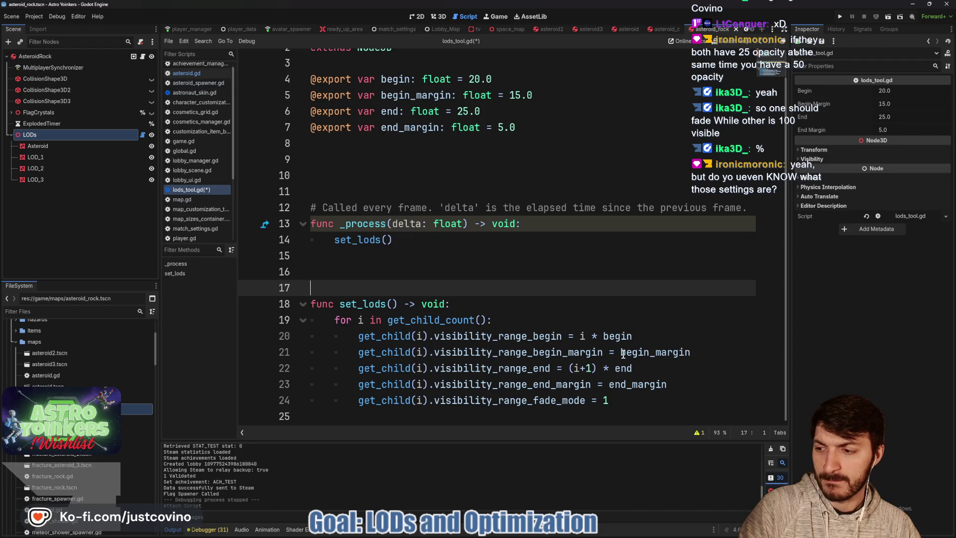
Step: Compare the Asteroid mesh's Visibility Range values with LOD_1's in the Inspector
click(37, 146)
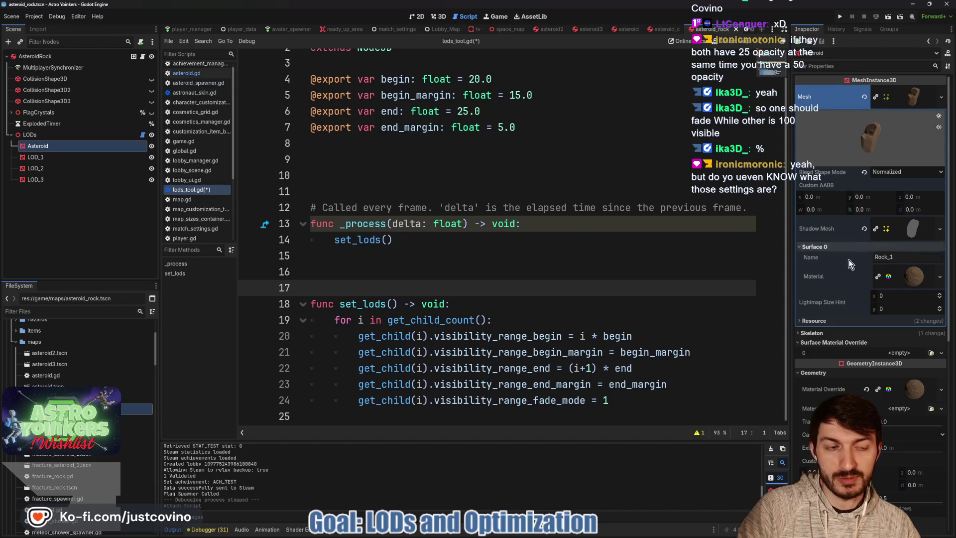
scroll(866, 269, down, 5)
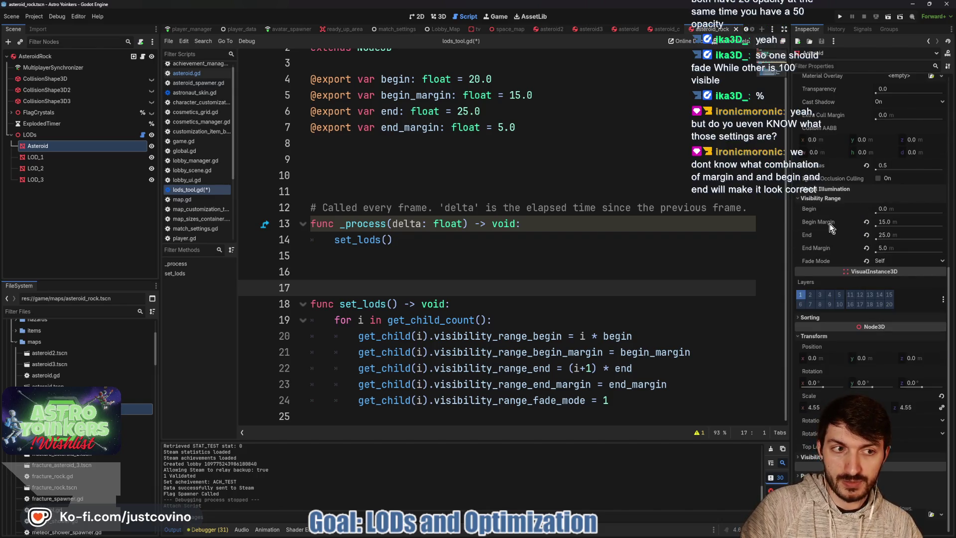
mouse_move(829, 223)
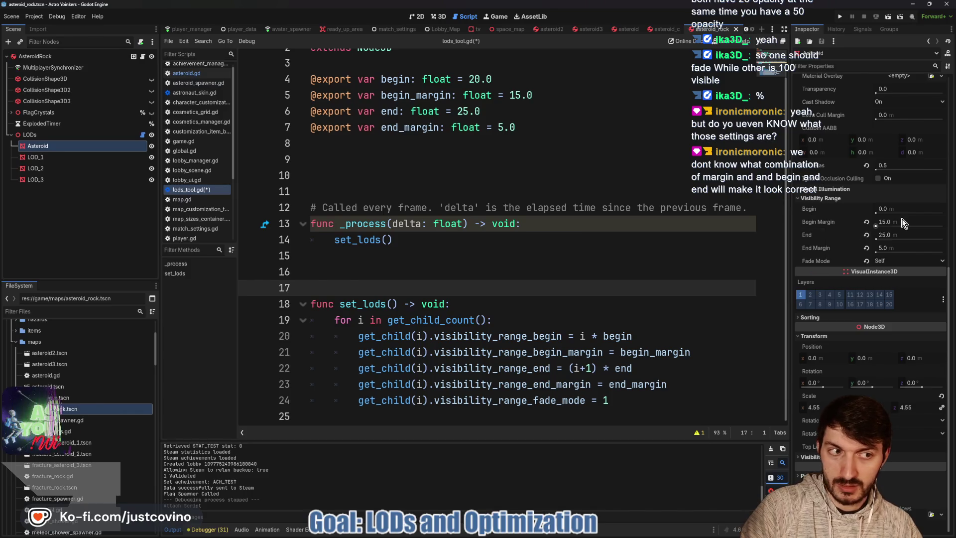
click(61, 158)
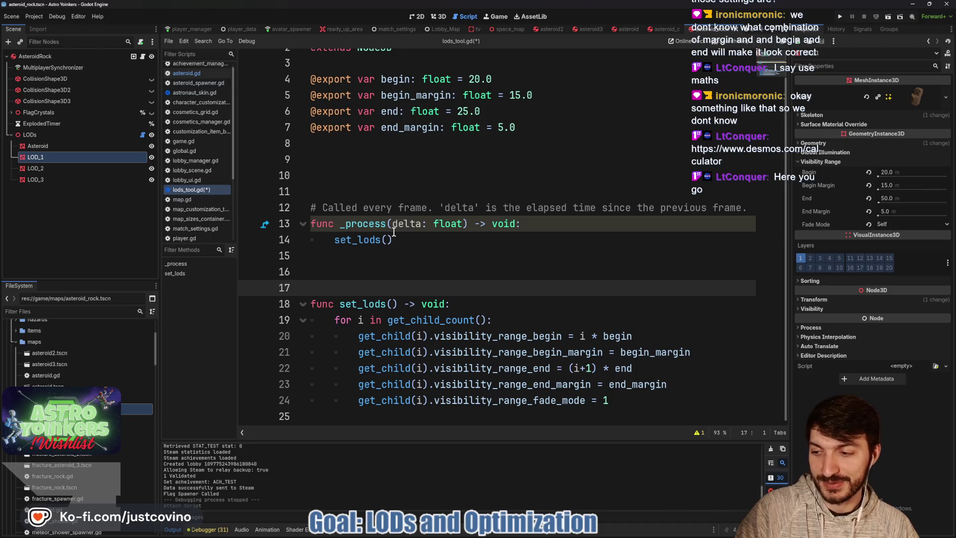
click(423, 275)
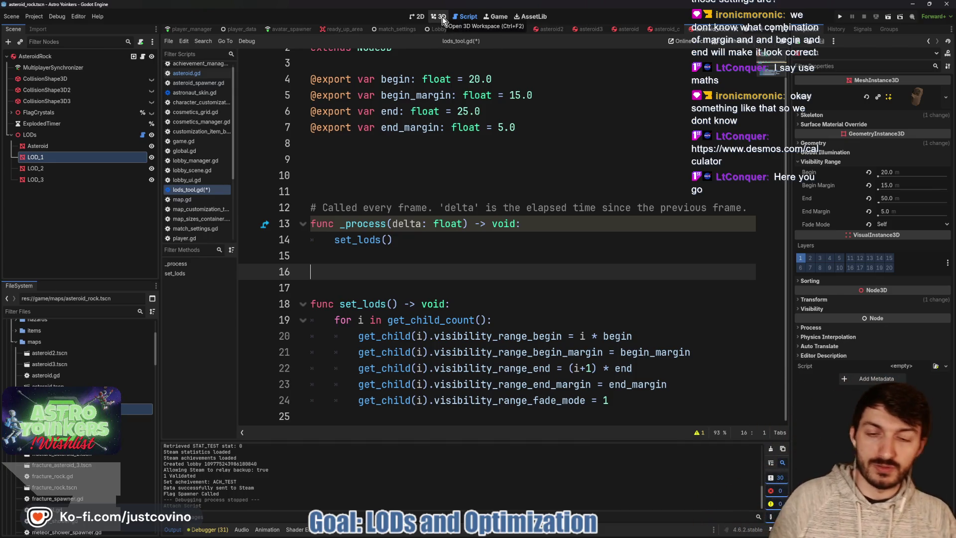
Step: Change the margins to i + begin_margin and i + end_margin, save, and return to 3D view
click(458, 289)
key(ctrl+s)
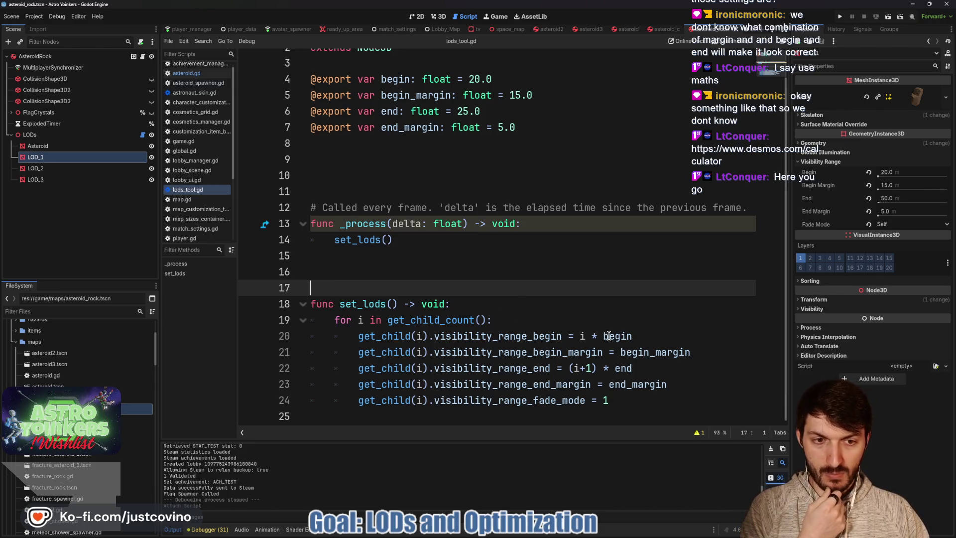
double_click(678, 353)
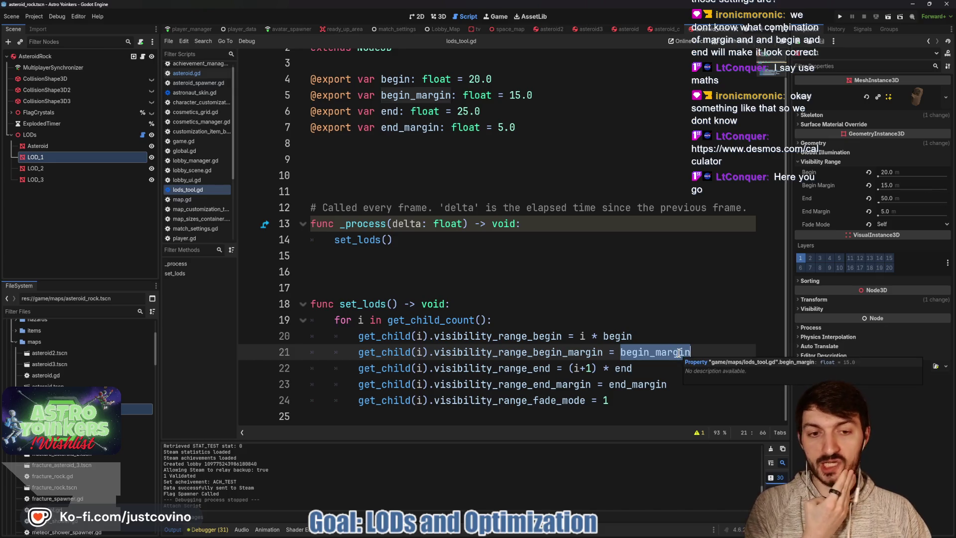
mouse_move(630, 343)
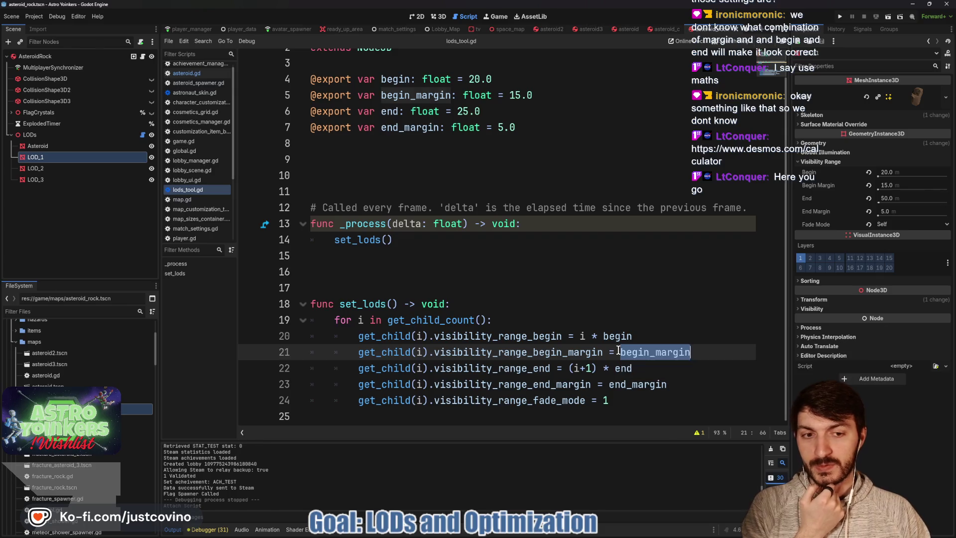
key(Left)
text(i +)
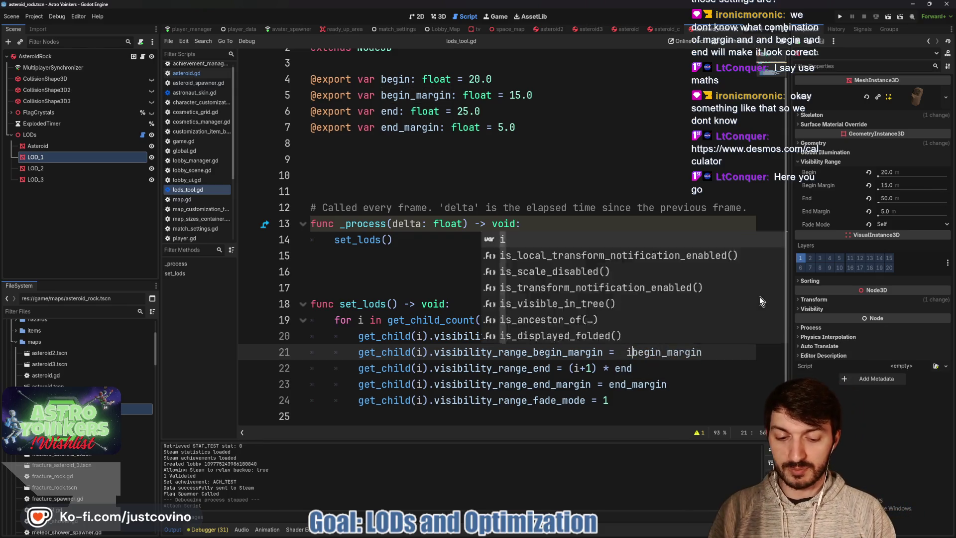
click(608, 385)
text(i +)
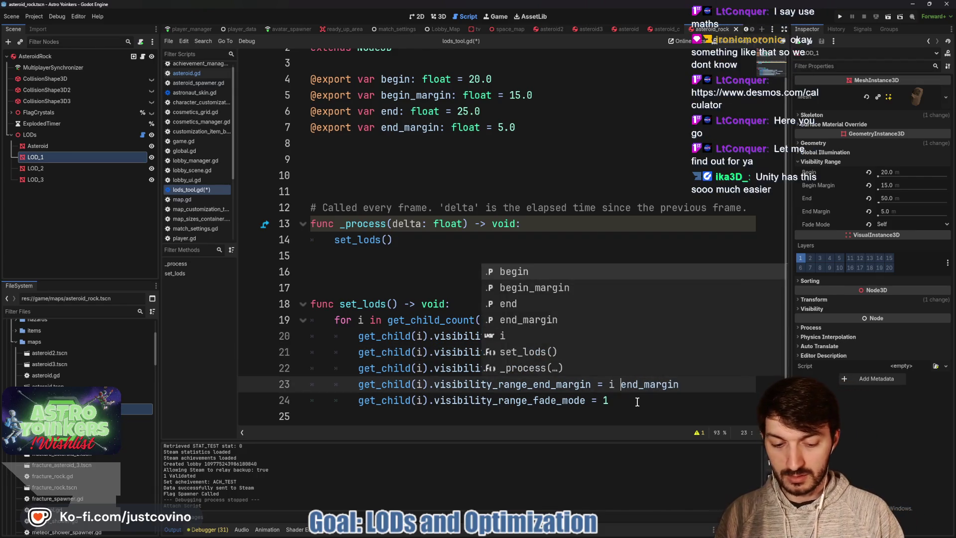
key(ctrl+s)
click(438, 16)
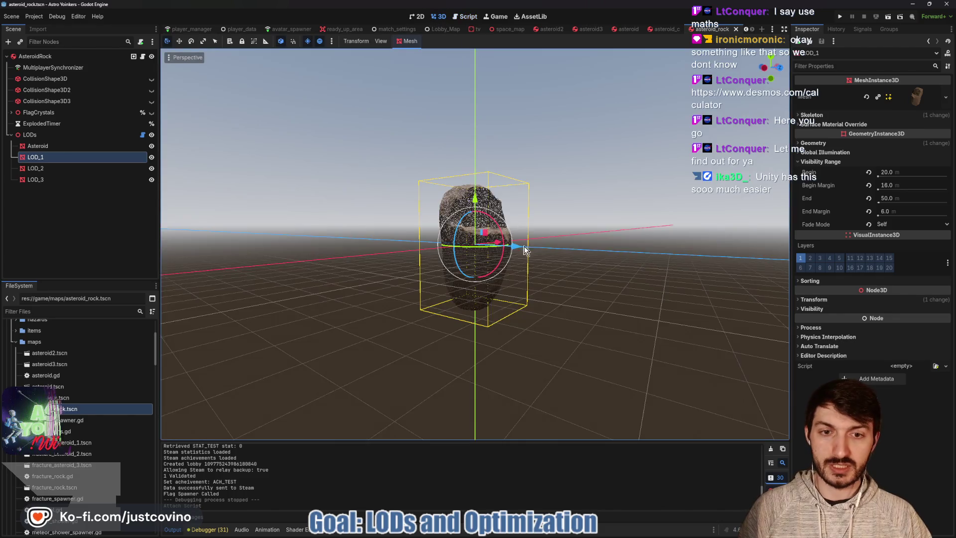
Step: Zoom the viewport in and out to check the rock's LODs, then reopen lods_tool.gd
scroll(584, 284, down, 6)
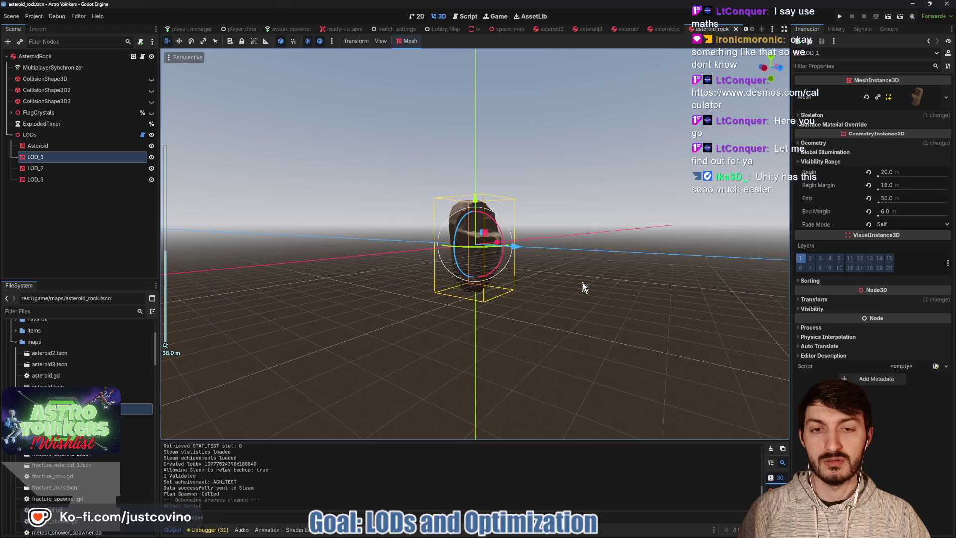
scroll(583, 287, up, 2)
scroll(580, 286, up, 3)
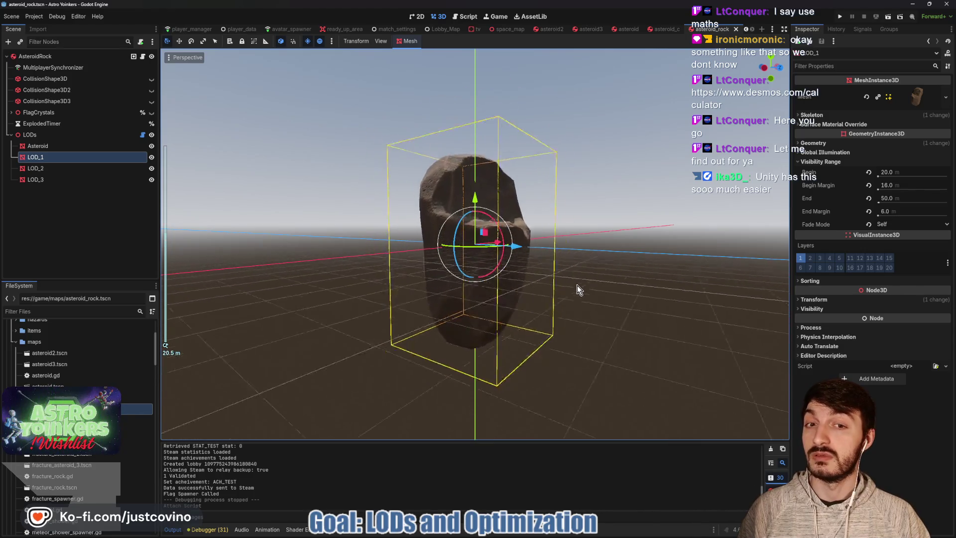
scroll(578, 285, down, 6)
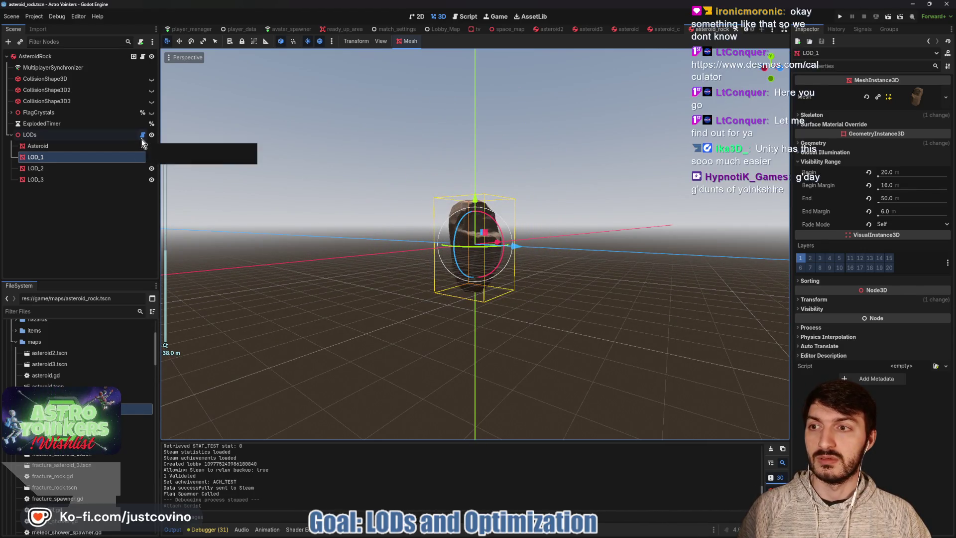
click(143, 136)
scroll(604, 317, down, 1)
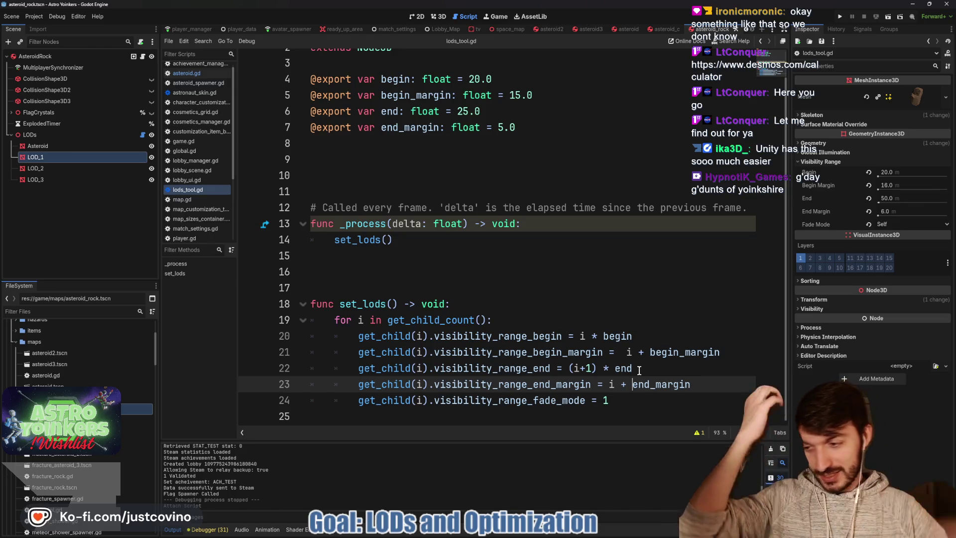
Step: Append '* i' after the i on lines 23 and 21 of lods_tool.gd
click(612, 385)
text(* )
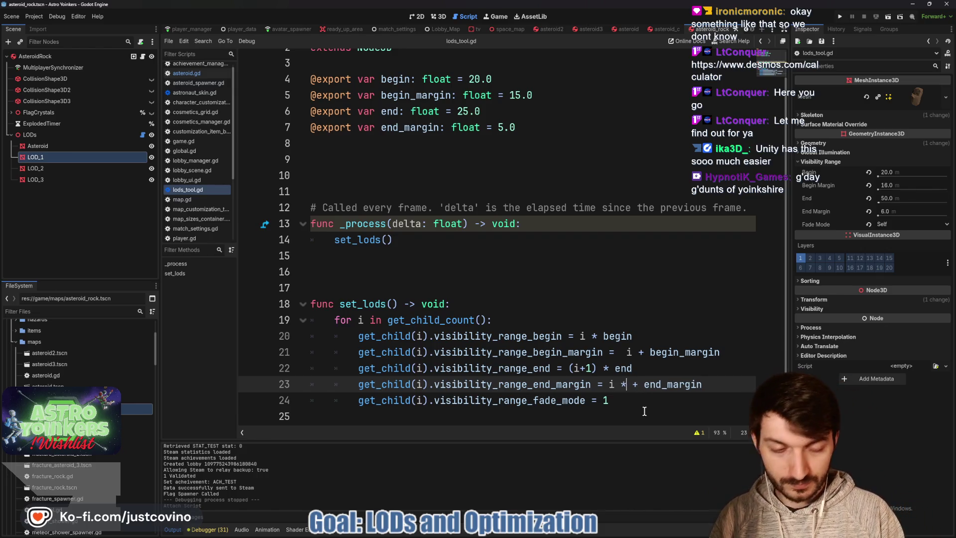
text(i)
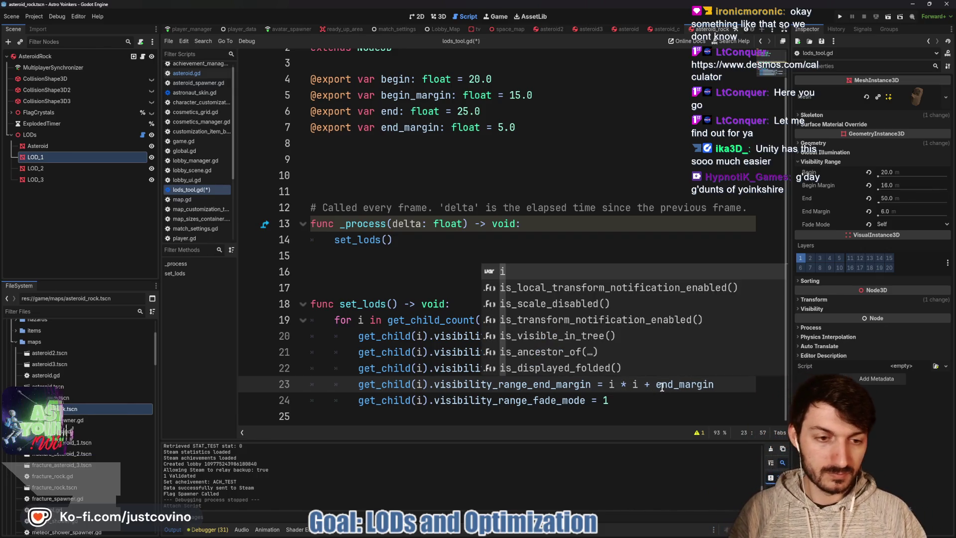
key(Escape)
click(630, 353)
text(* )
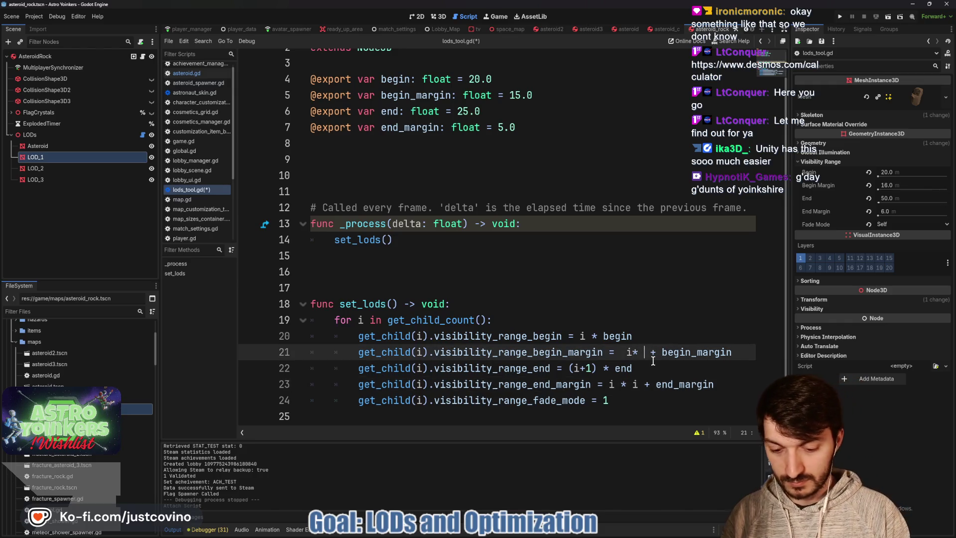
text(i)
Step: Wrap both i * i terms in parentheses with multi-cursor, save, and return to the 3D view
click(632, 352)
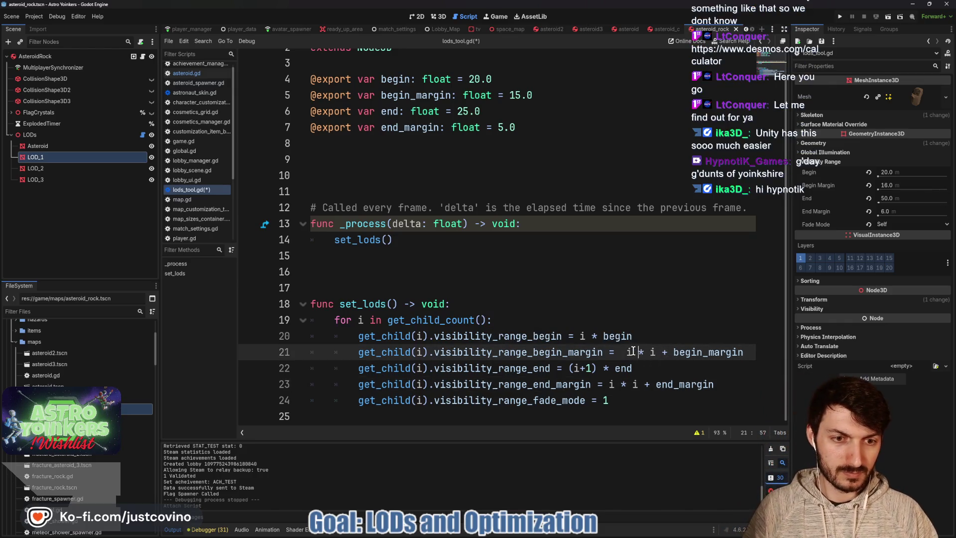
drag(656, 352, 620, 352)
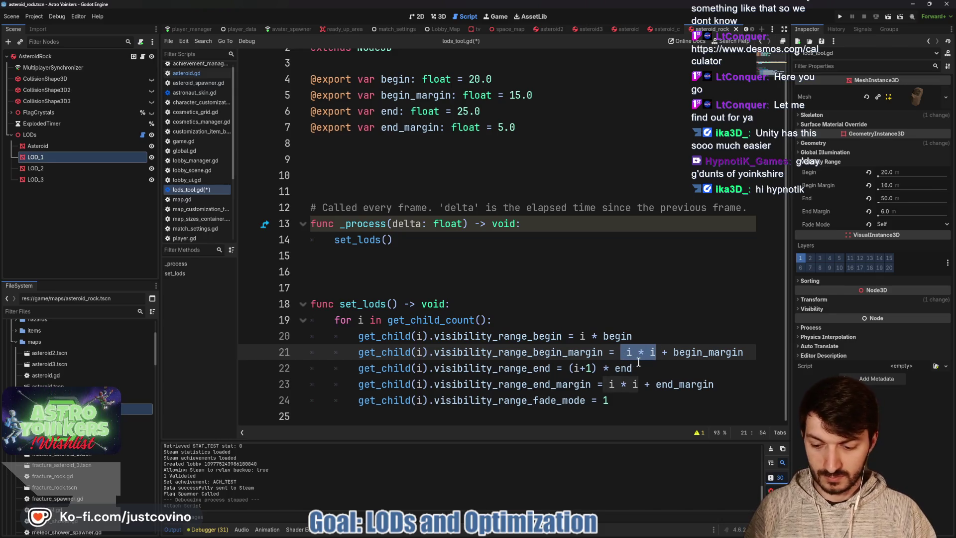
key(ctrl+d)
text(()
click(671, 375)
key(ctrl+s)
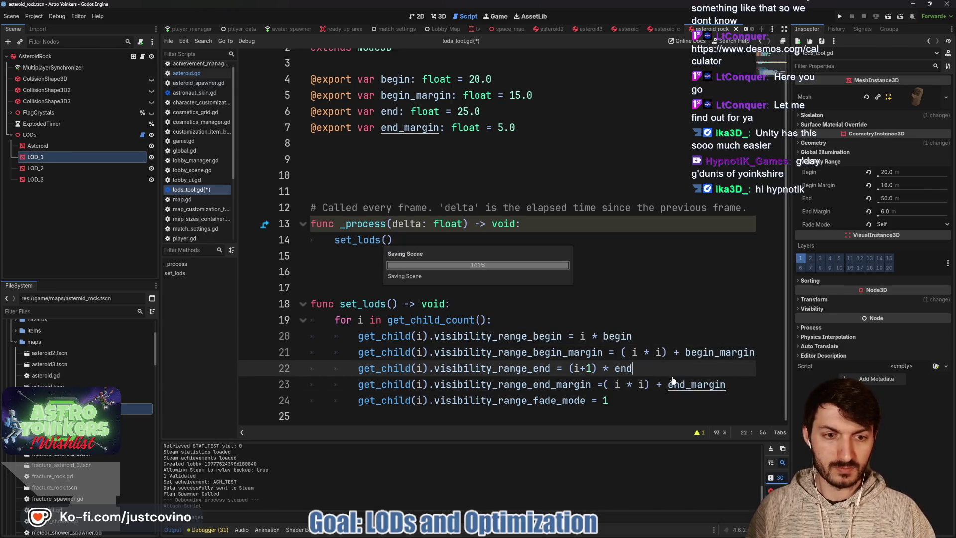
click(439, 17)
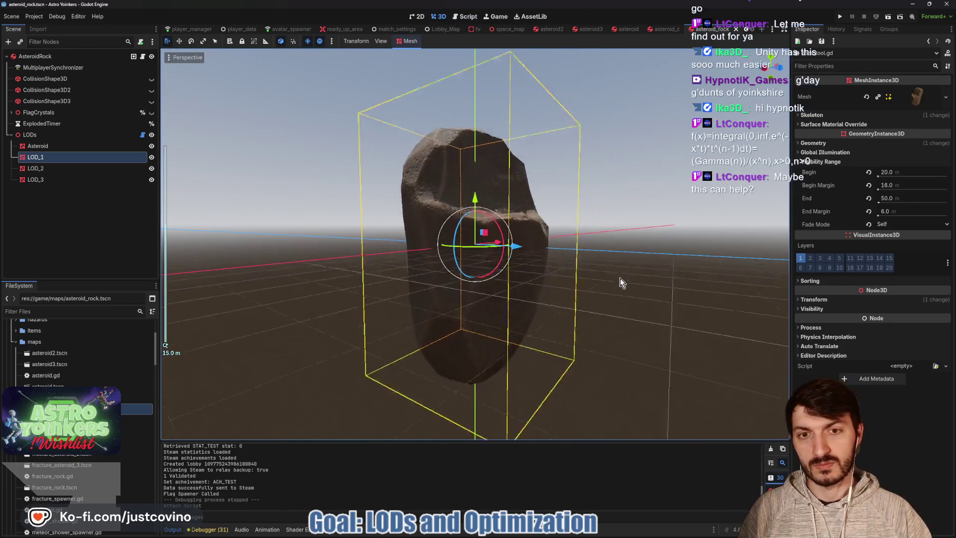
scroll(620, 278, down, 3)
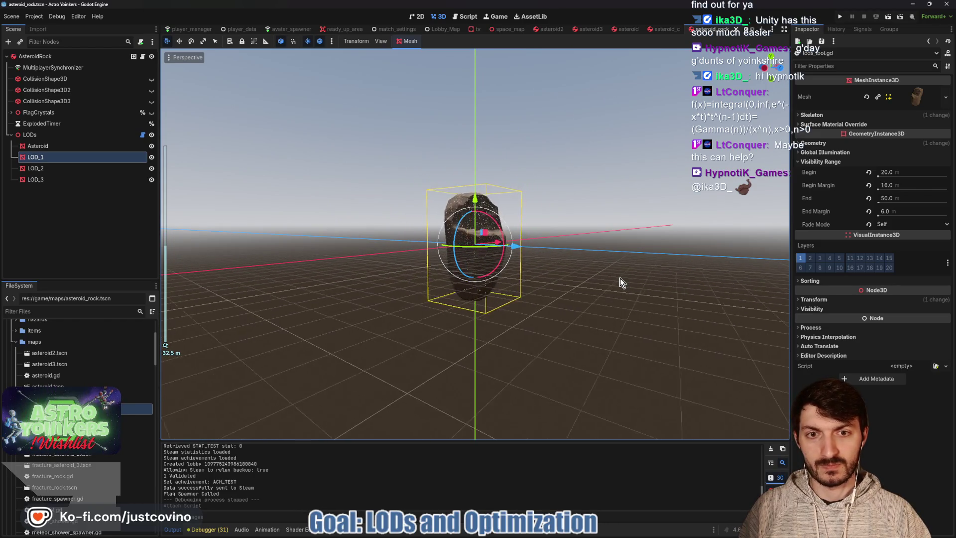
scroll(620, 278, up, 2)
scroll(620, 278, down, 2)
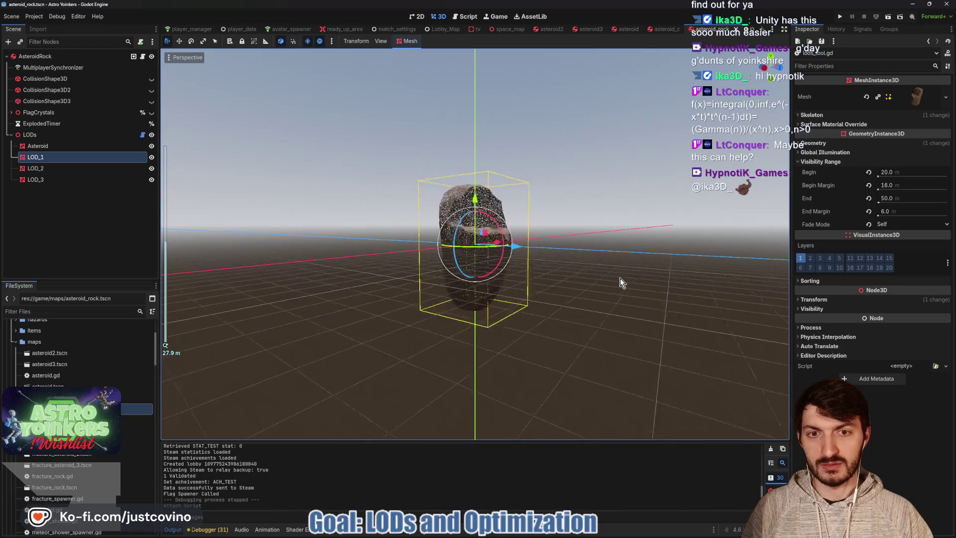
scroll(620, 278, up, 4)
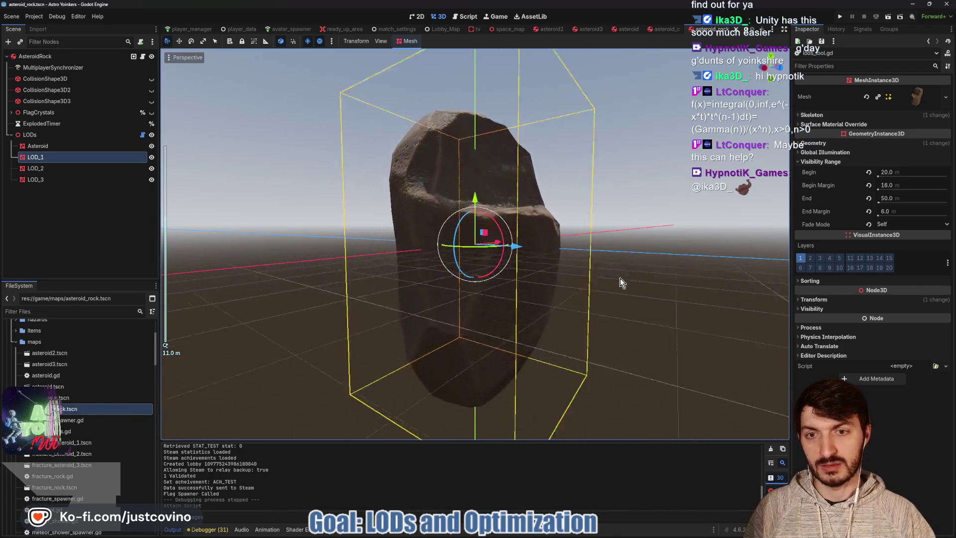
scroll(620, 278, down, 2)
scroll(620, 278, down, 4)
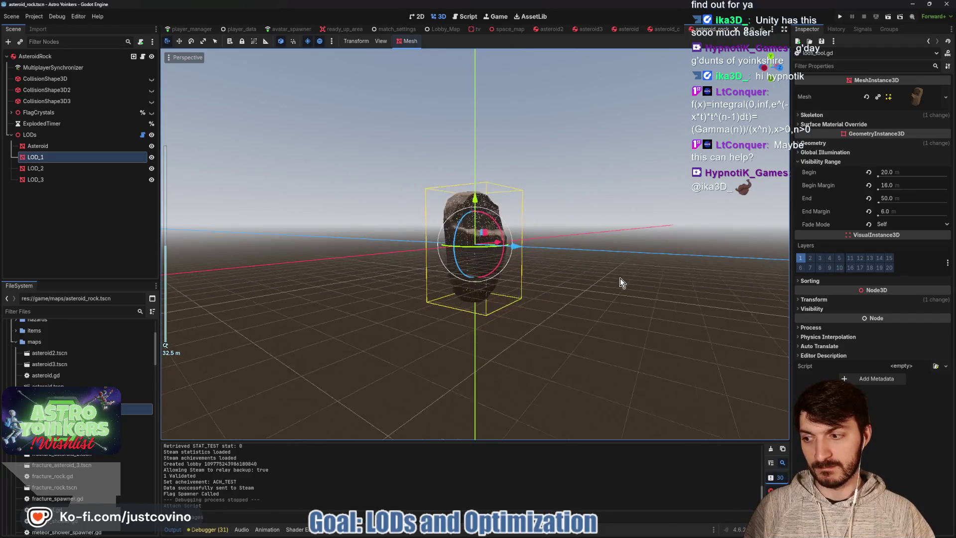
scroll(620, 278, up, 2)
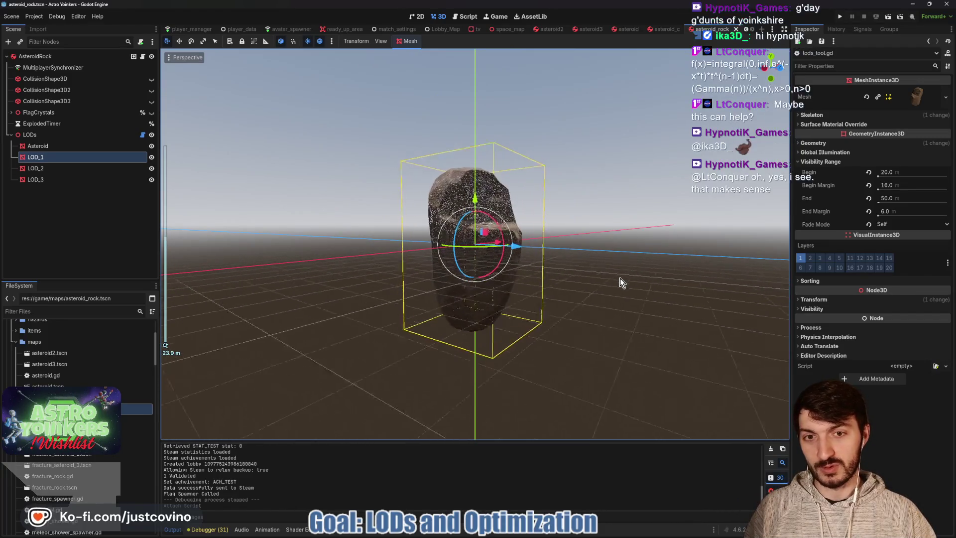
scroll(620, 278, up, 8)
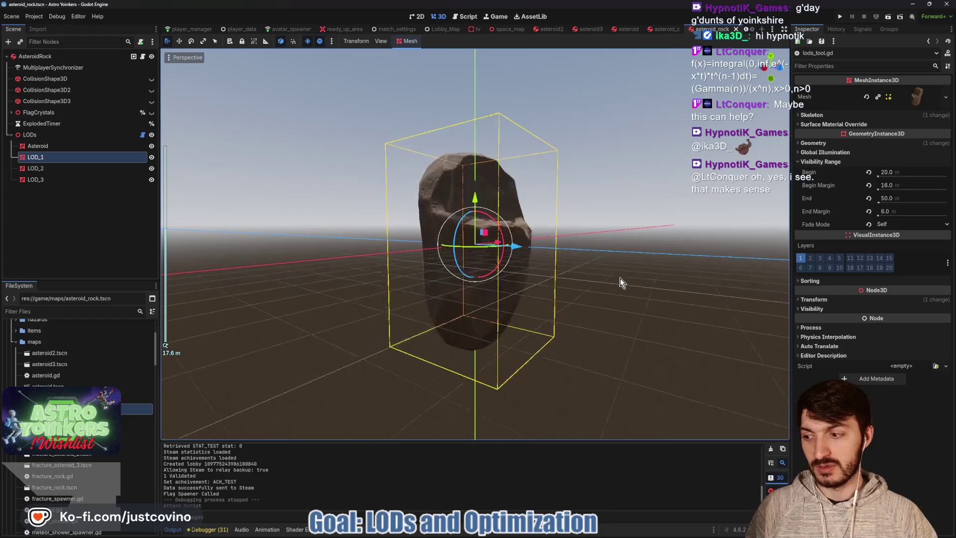
scroll(620, 277, down, 12)
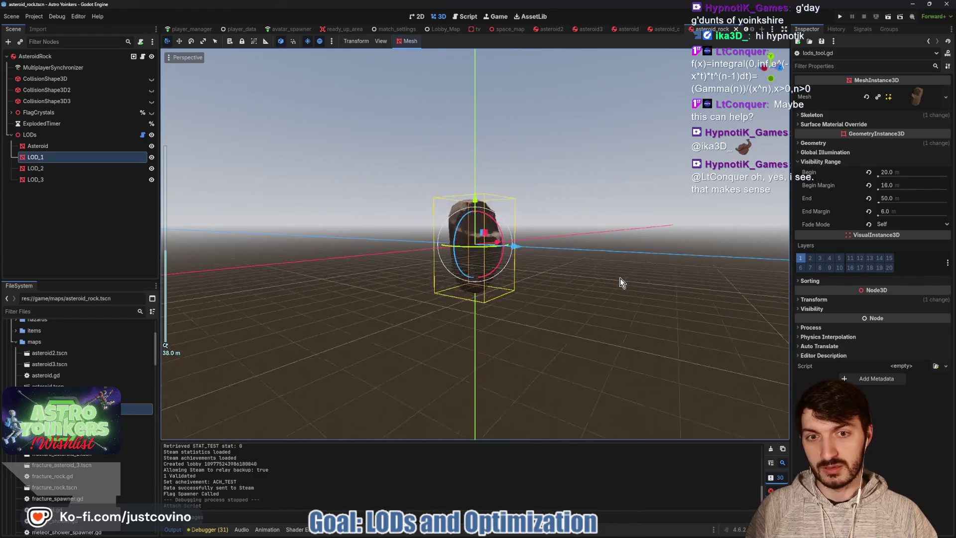
scroll(620, 277, up, 10)
scroll(620, 277, up, 3)
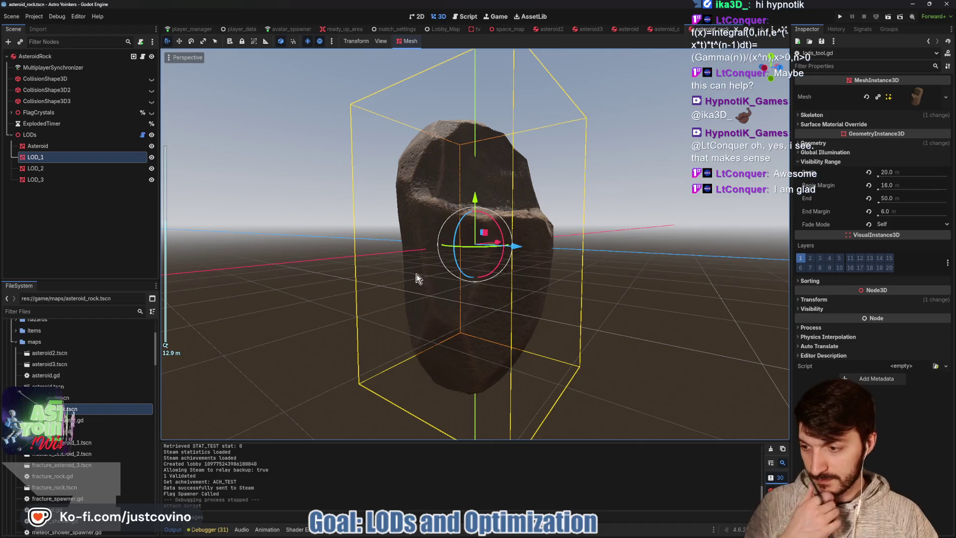
Step: In lods_tool.gd, change '+ end_margin' to '- end_margin' on line 23 and save
click(142, 136)
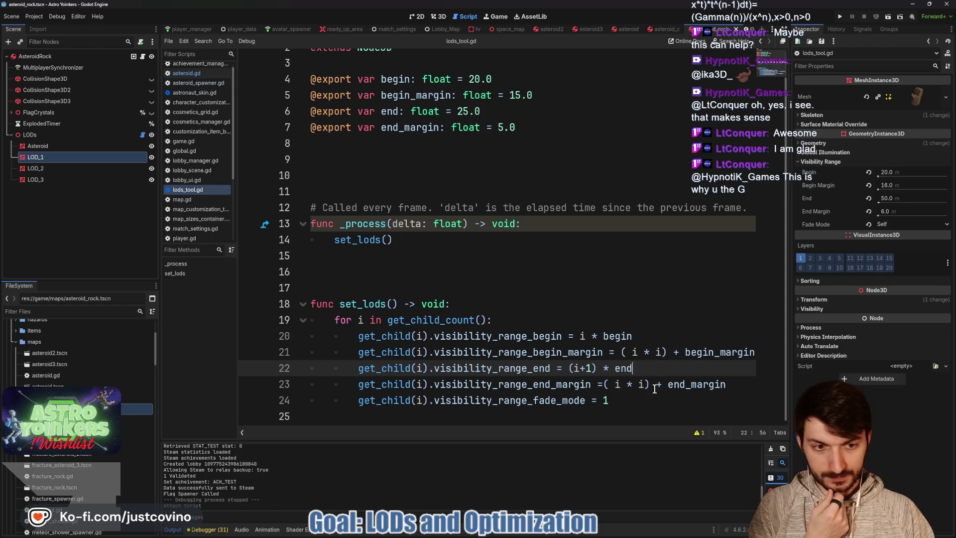
drag(650, 385, 604, 385)
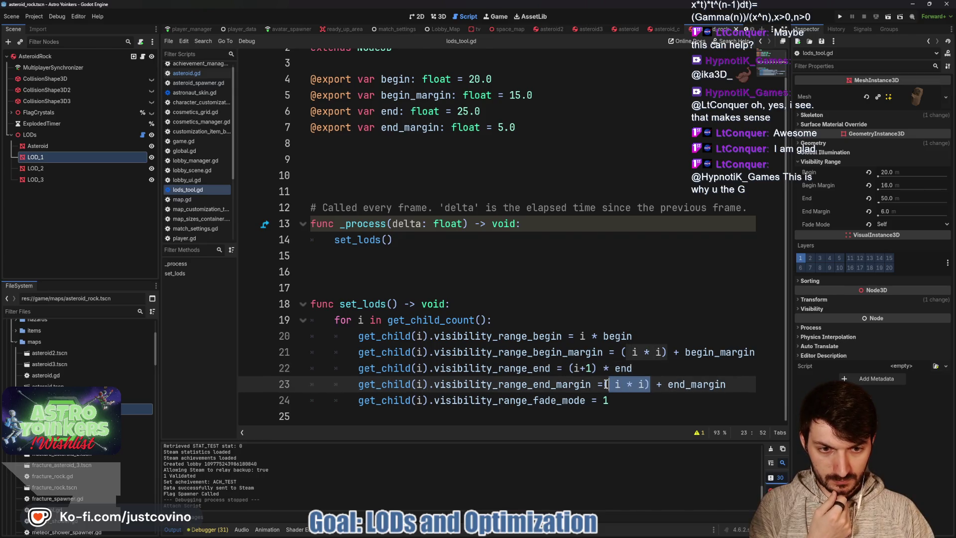
click(653, 384)
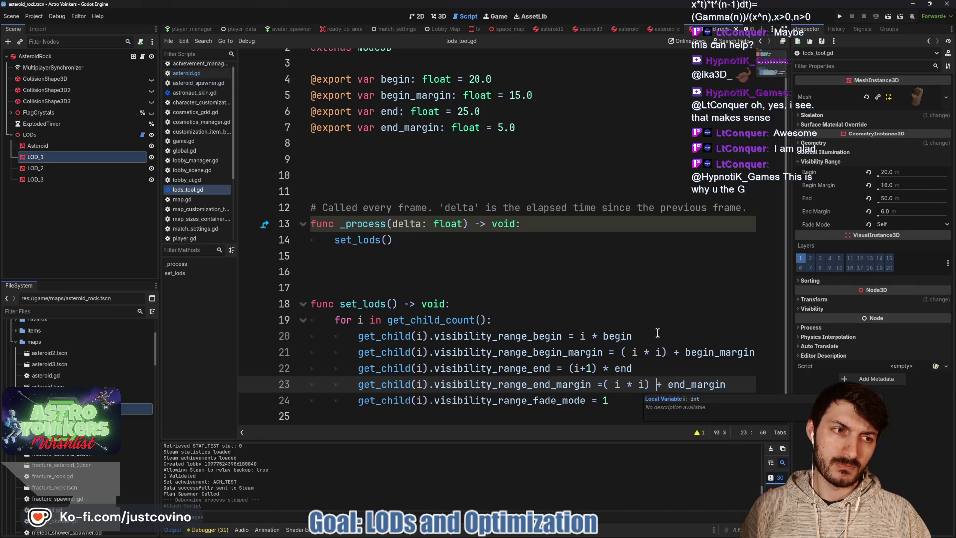
scroll(657, 333, up, 2)
scroll(659, 386, down, 2)
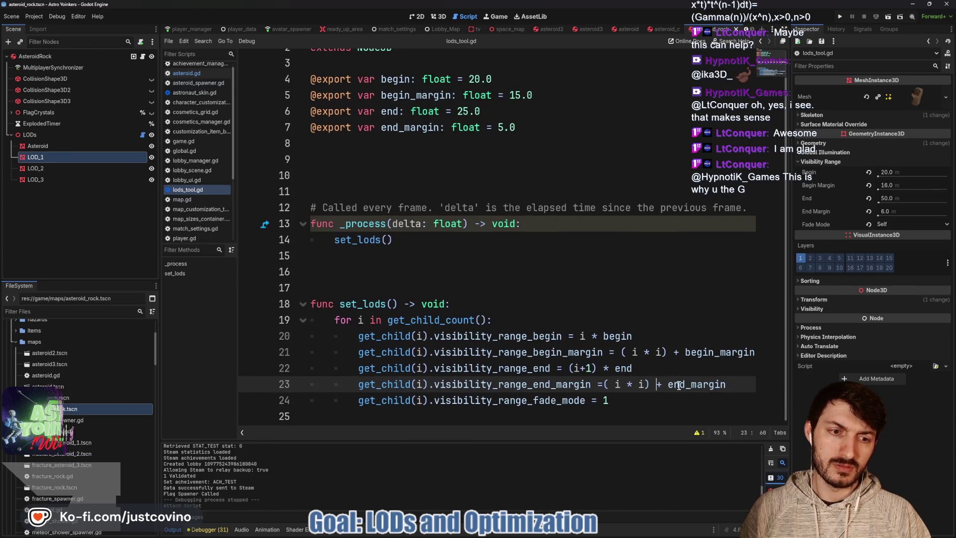
key(BackSpace)
text(-)
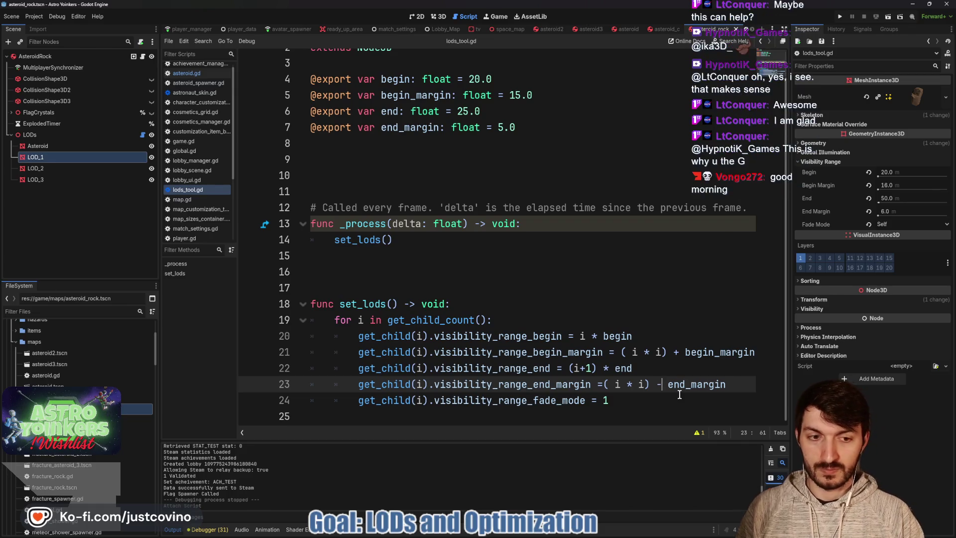
key(ctrl+s)
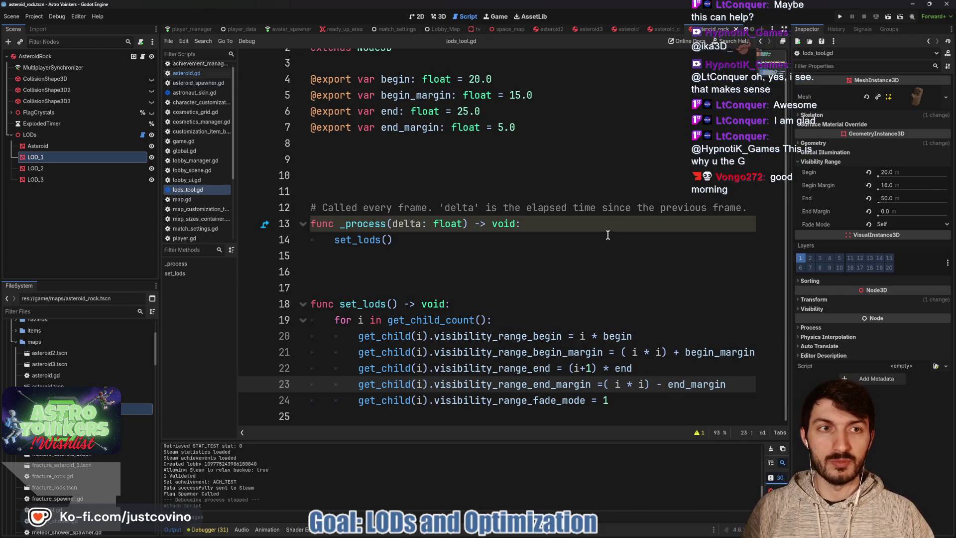
Step: Zoom the asteroid's 3D view in and out to check the LODs, then reopen the LODs script
click(438, 16)
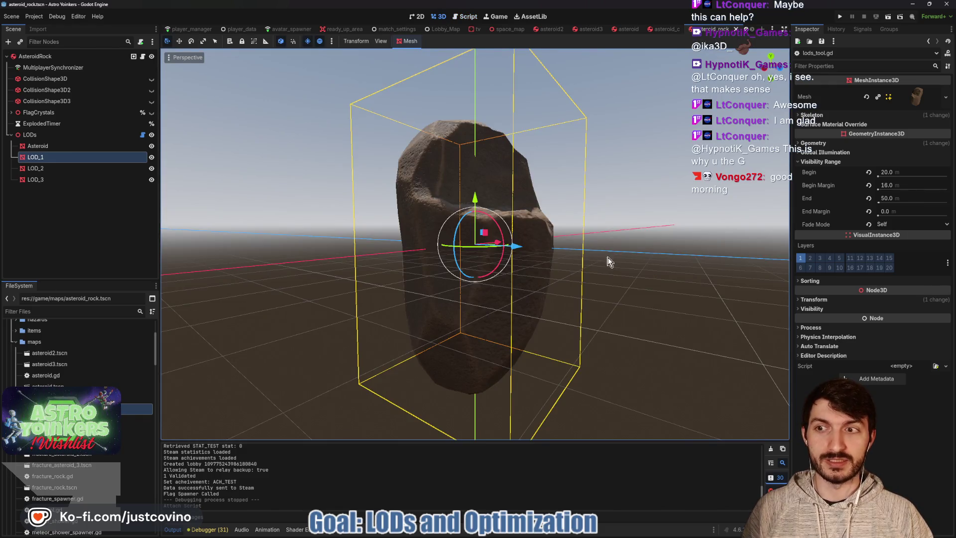
scroll(566, 198, down, 10)
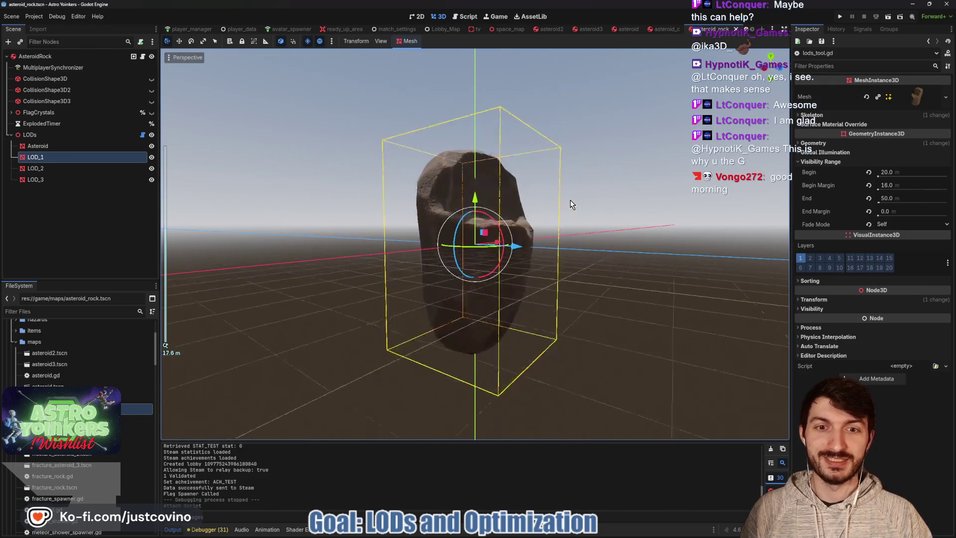
scroll(568, 202, up, 8)
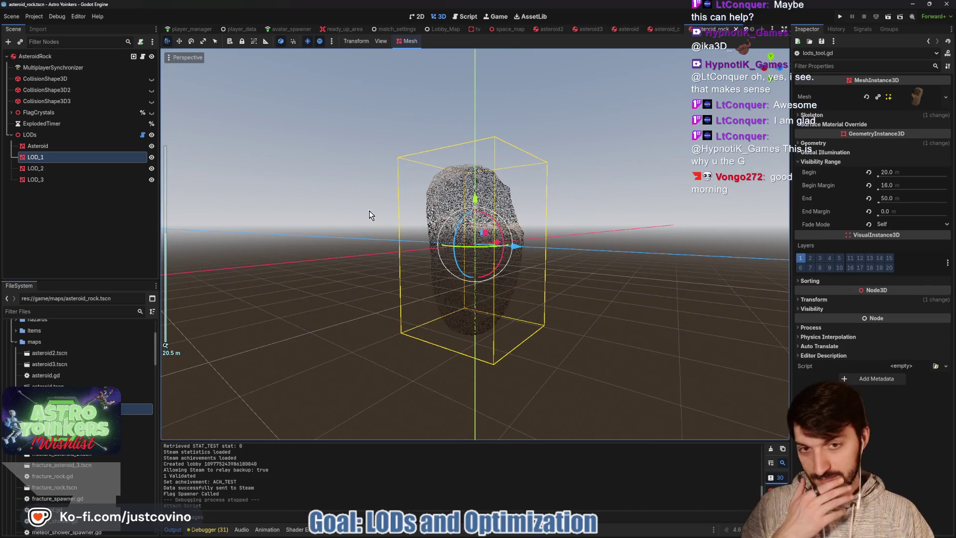
click(144, 134)
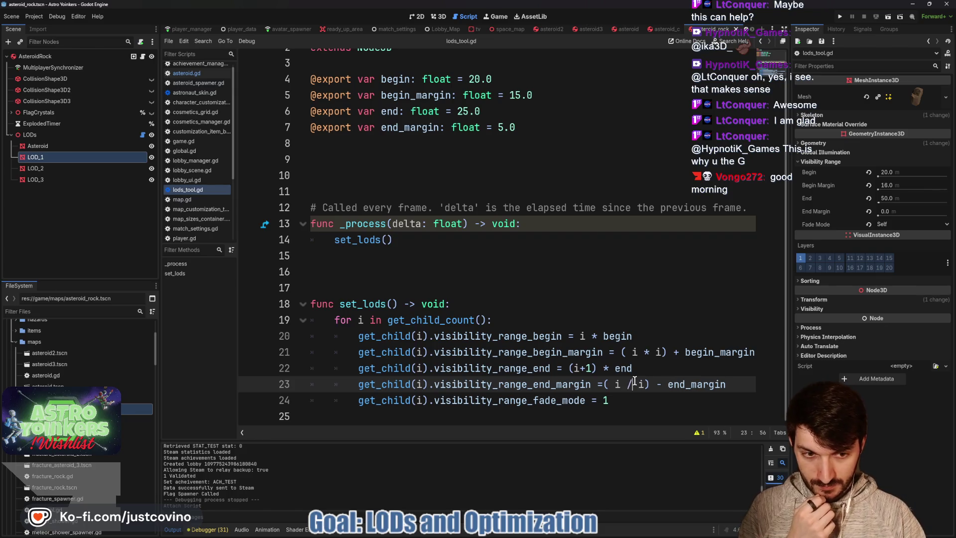
Step: Rewrite line 23 as '= (i / i) + end_margin', save, and check the result in the 3D view
click(663, 383)
text(+)
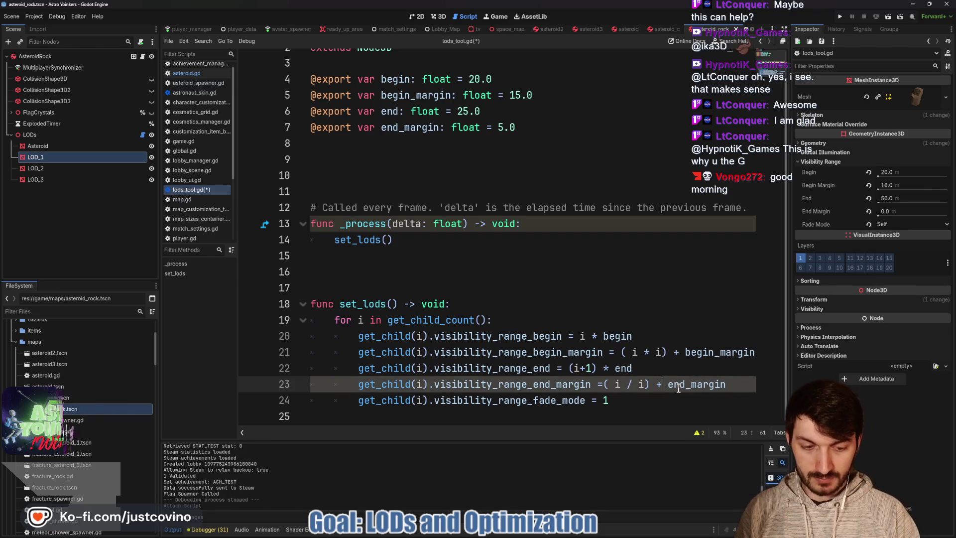
click(605, 385)
text(()
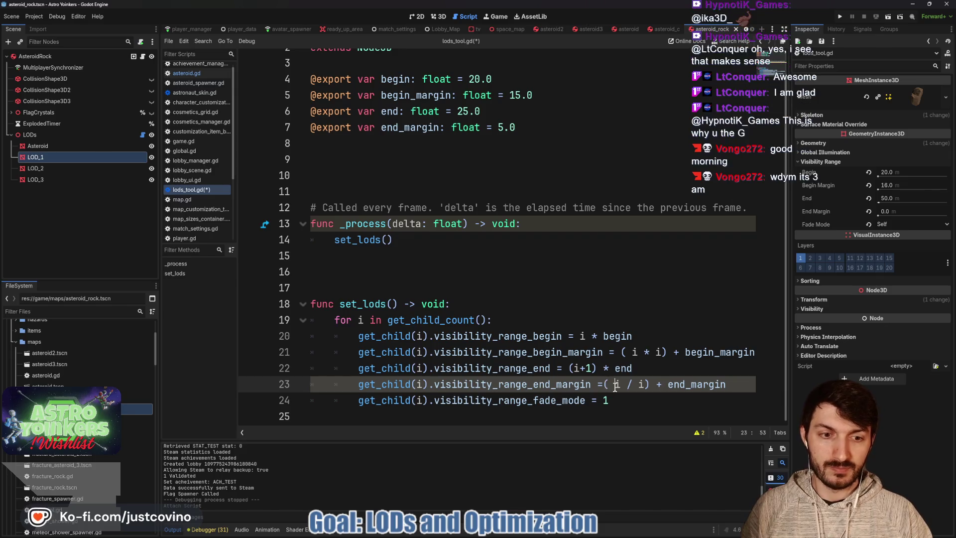
key(BackSpace)
key(Left)
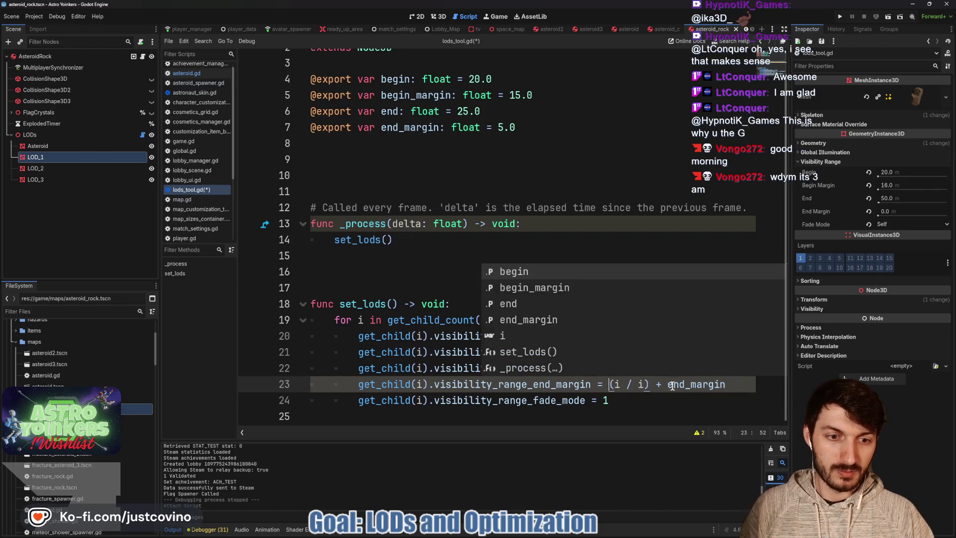
click(672, 384)
key(ctrl+s)
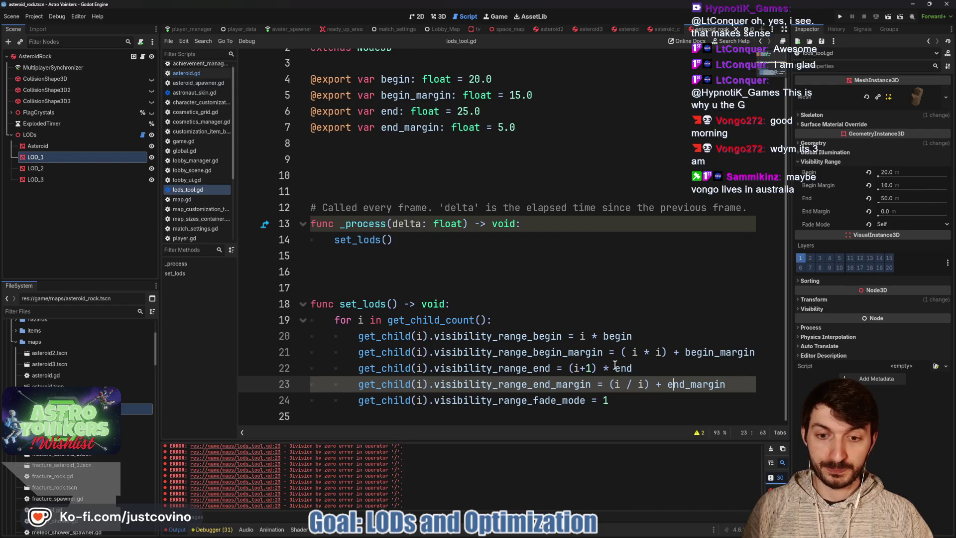
click(439, 17)
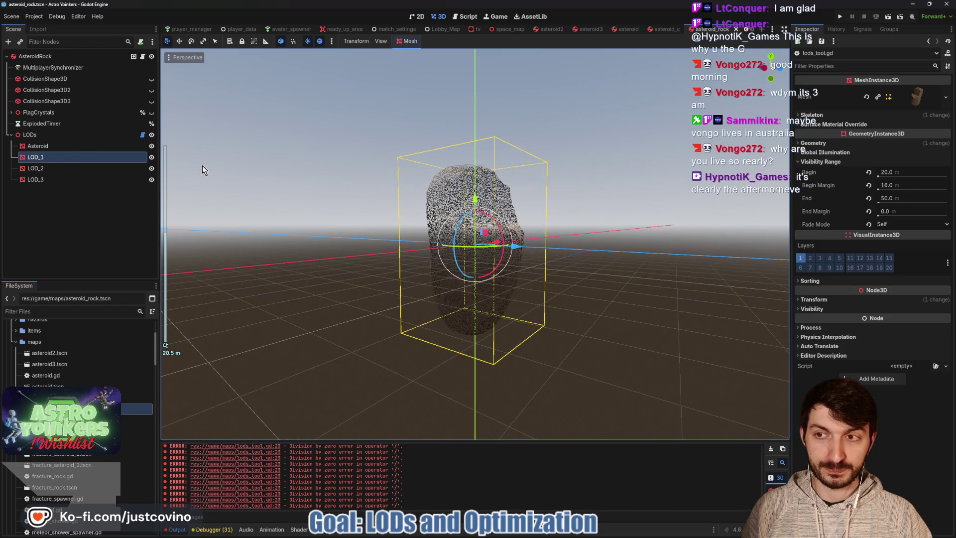
click(143, 134)
Step: Delete '(i / i) +' from line 23 so the end margin is just end_margin, and save
drag(663, 396, 614, 393)
key(BackSpace)
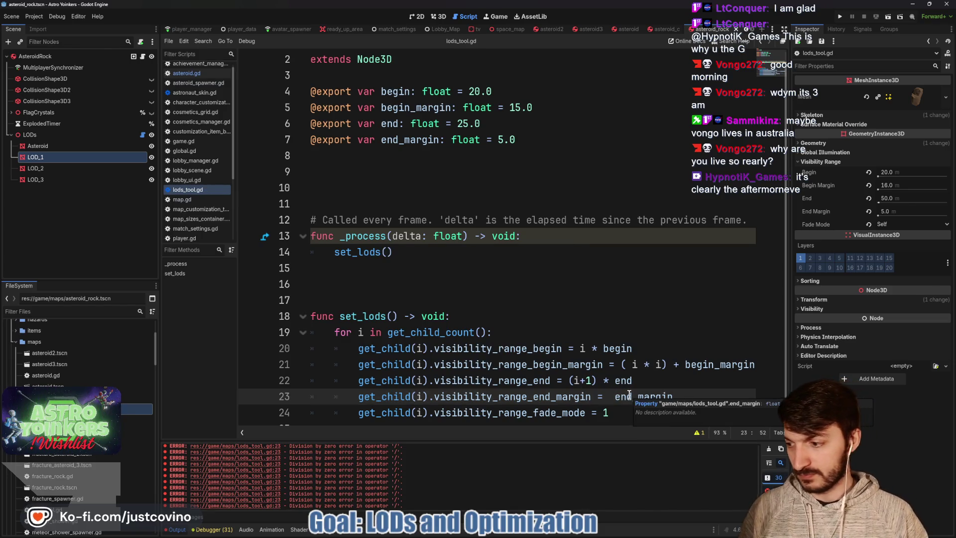
key(Delete)
key(ctrl+s)
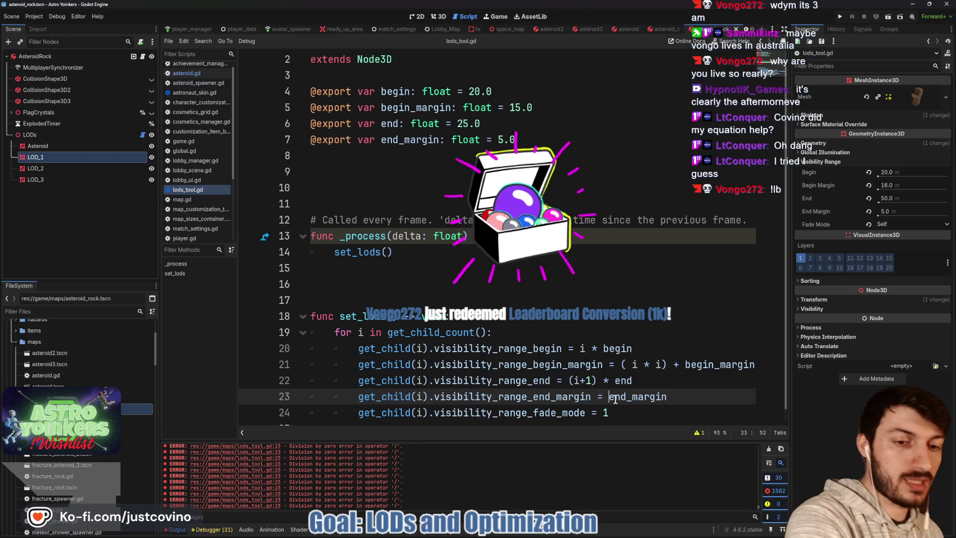
scroll(601, 397, down, 1)
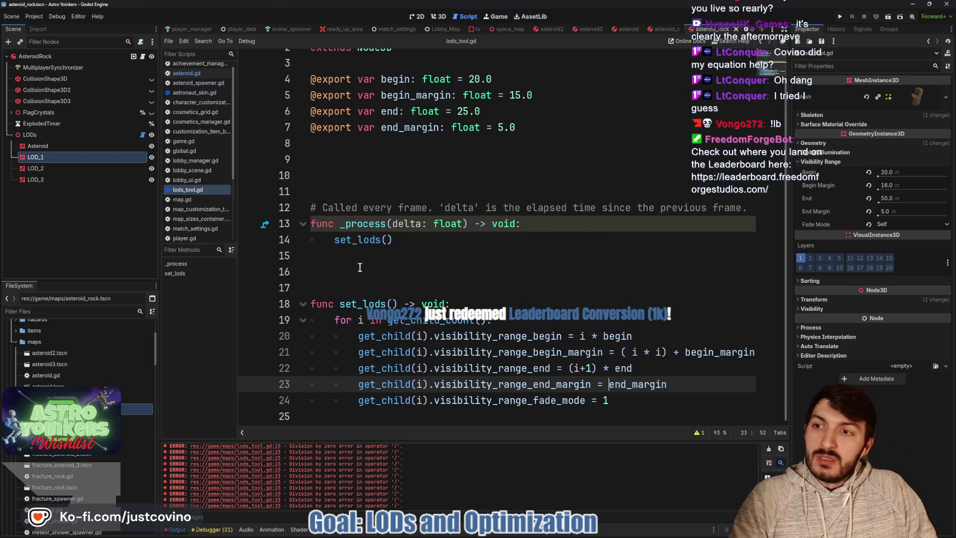
scroll(359, 267, up, 2)
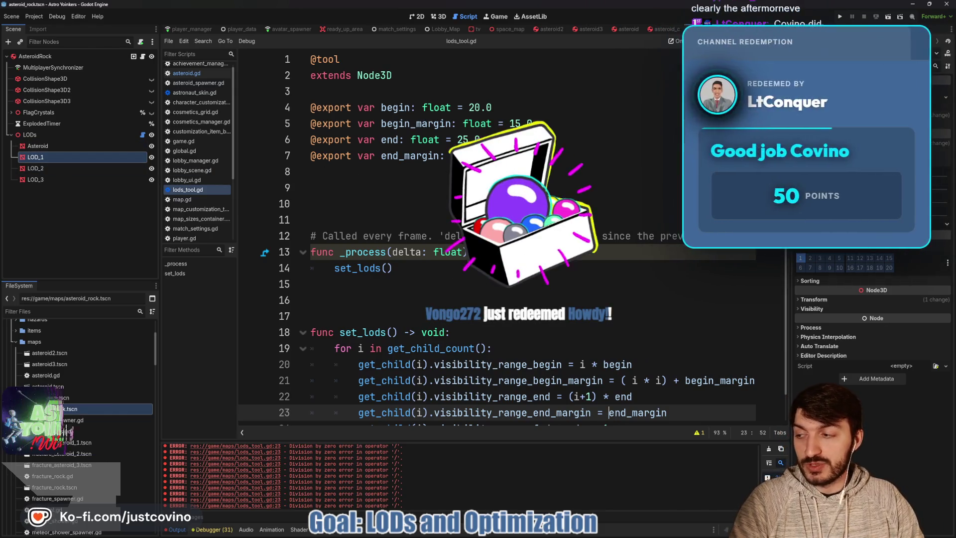
click(439, 16)
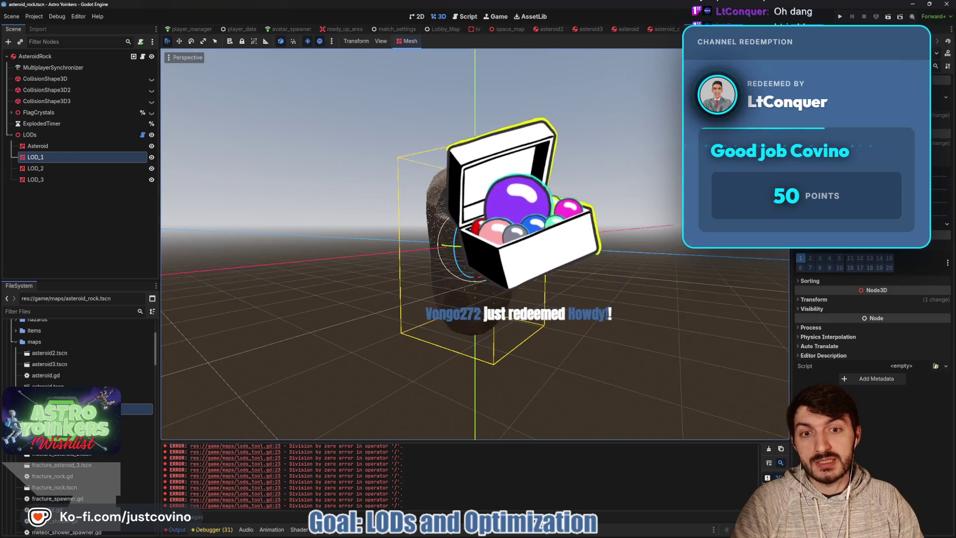
scroll(540, 268, down, 2)
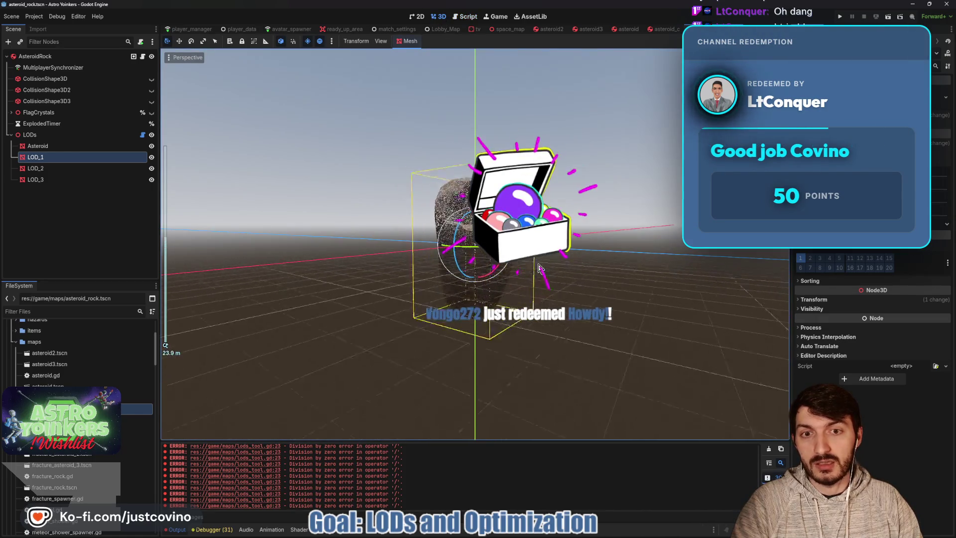
scroll(540, 268, up, 3)
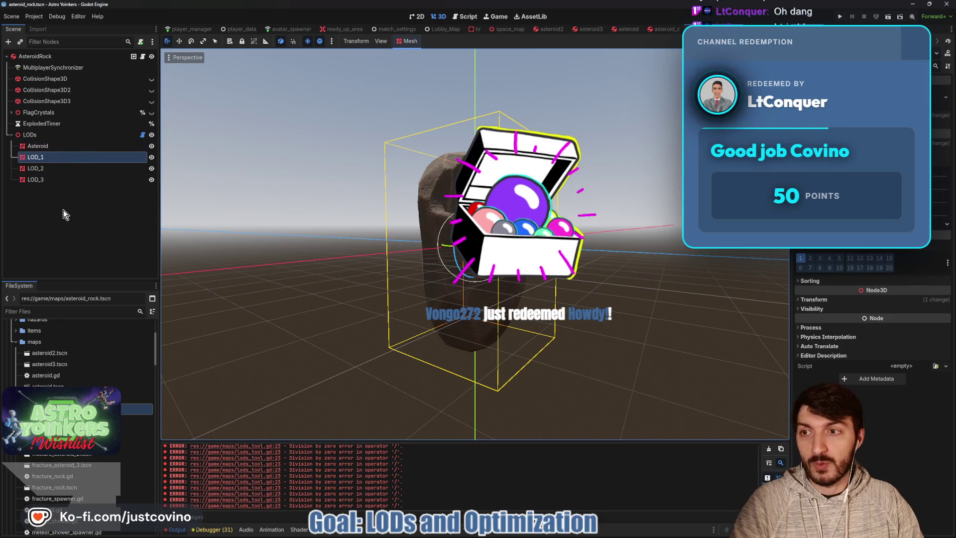
scroll(600, 273, up, 5)
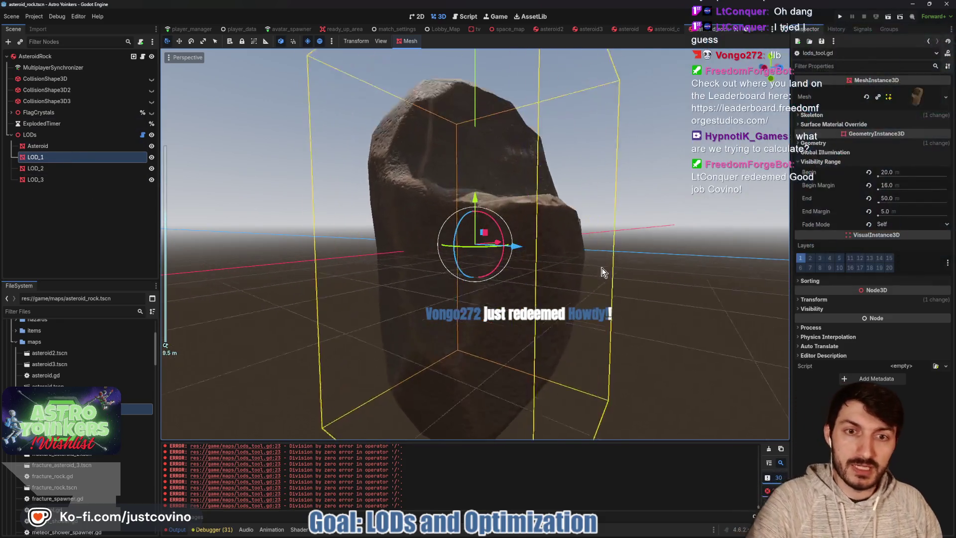
scroll(640, 187, down, 3)
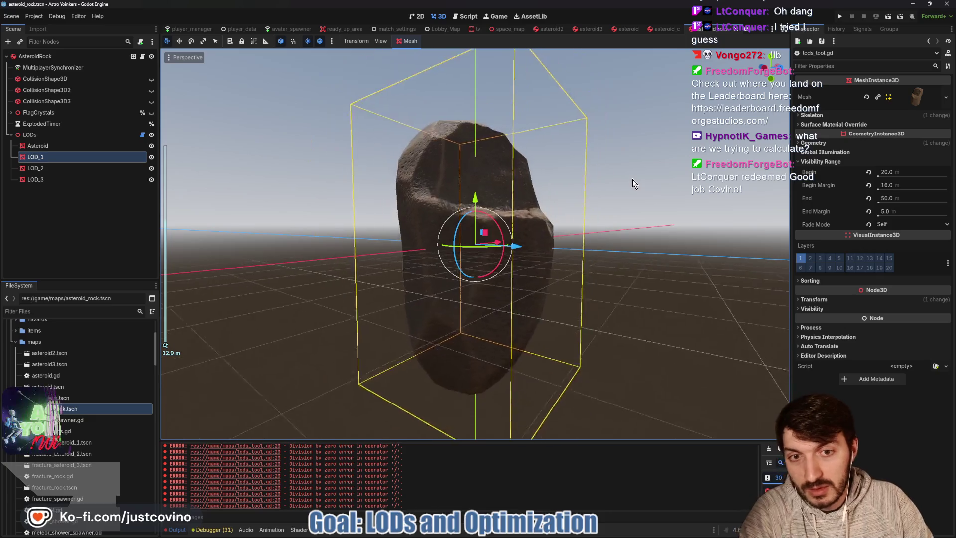
scroll(632, 179, down, 6)
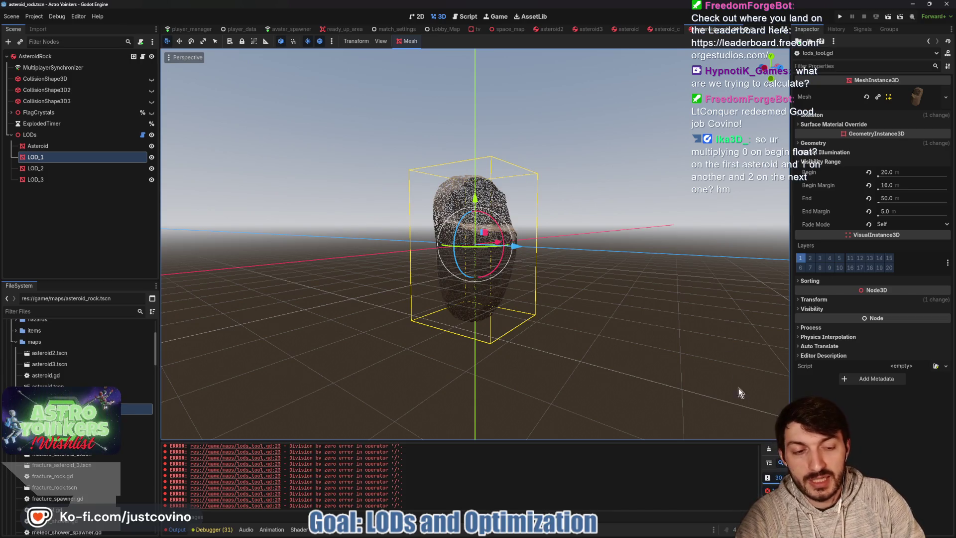
click(768, 450)
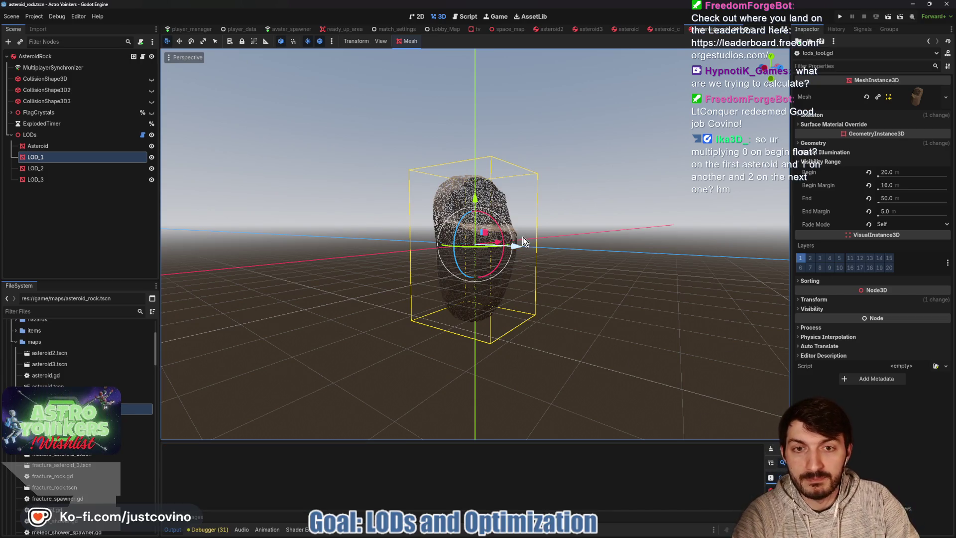
scroll(520, 245, down, 2)
scroll(511, 214, up, 2)
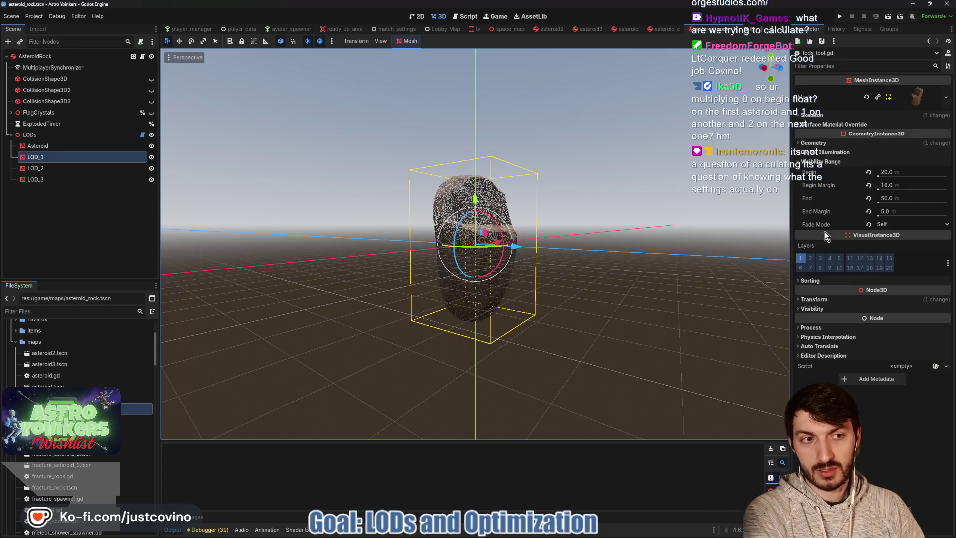
mouse_move(810, 214)
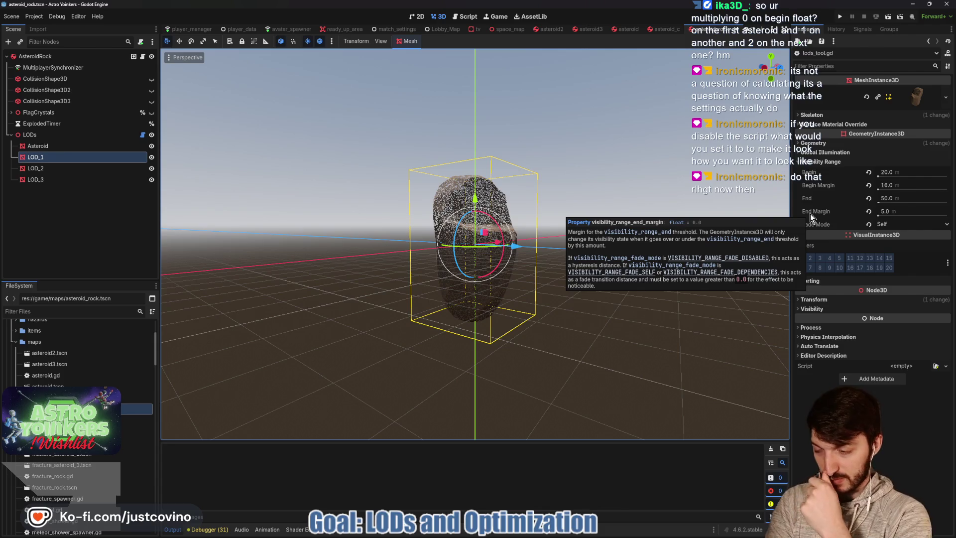
Step: Comment out lines 13–14 of lods_tool.gd, save, and select the Asteroid node in the 3D view
click(143, 134)
drag(349, 297, 305, 252)
key(ctrl+k)
click(489, 275)
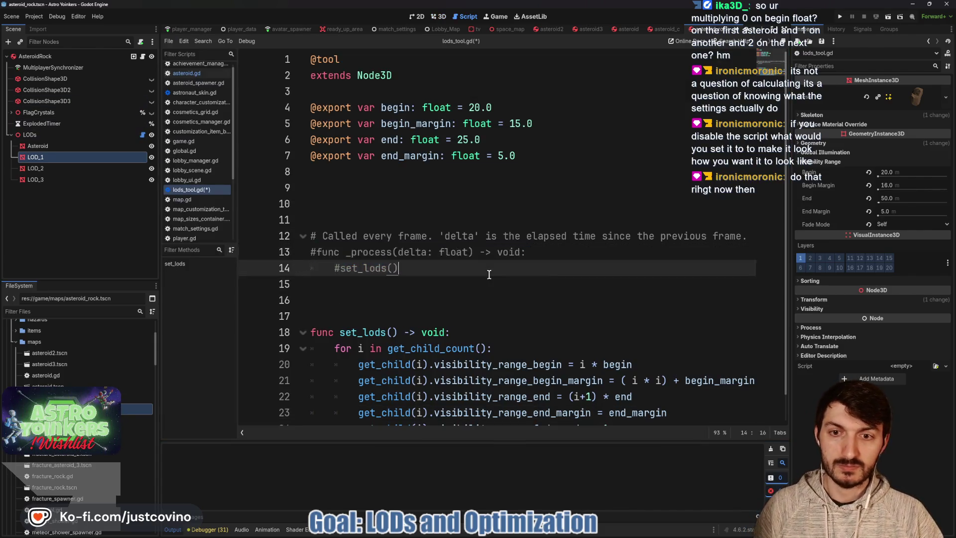
key(ctrl+s)
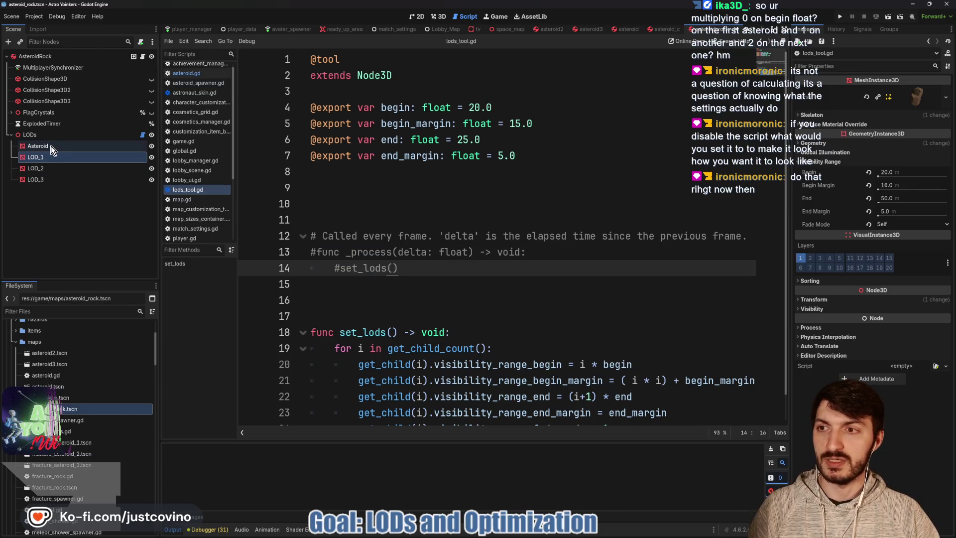
click(53, 146)
click(438, 17)
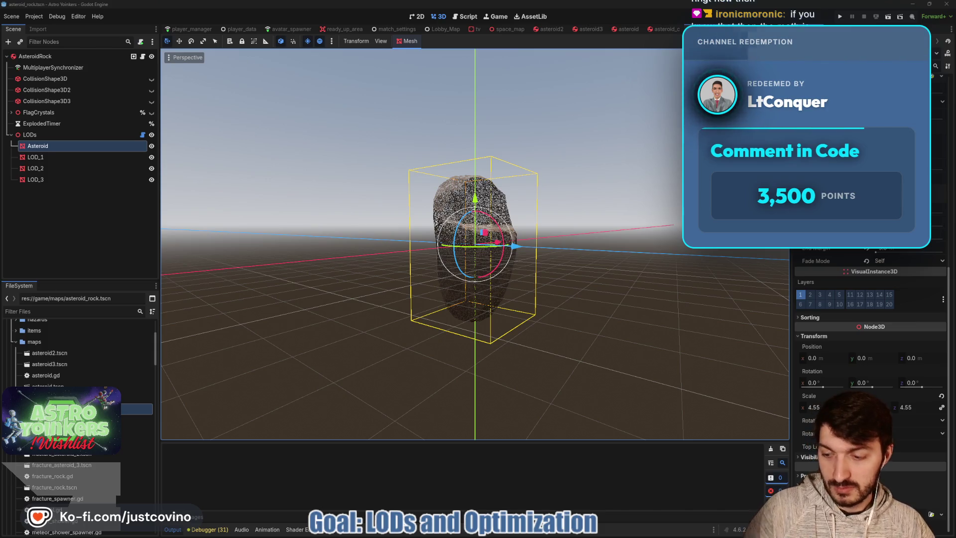
Step: Append a '#' comment with the pasted viewer quote after set_lods in asteroid.gd and save
click(466, 17)
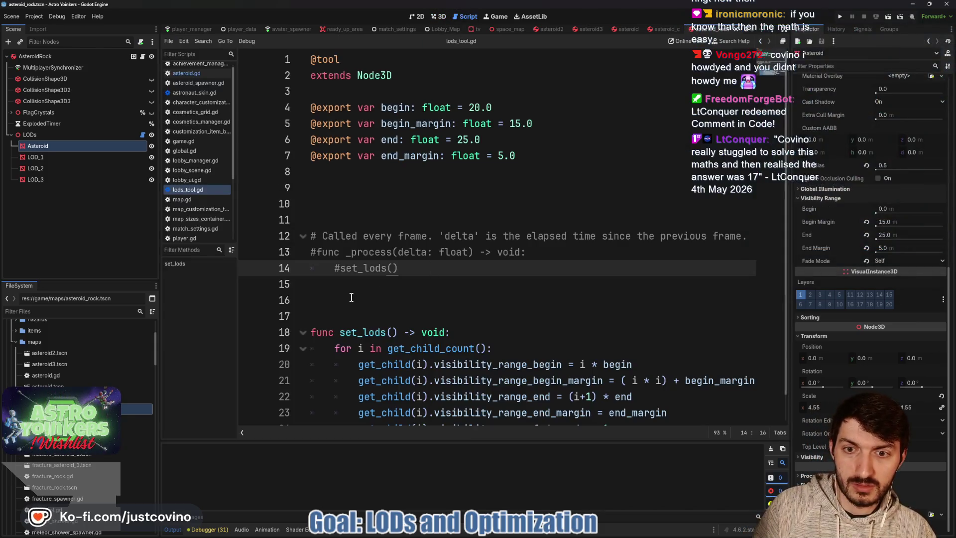
click(362, 300)
click(143, 56)
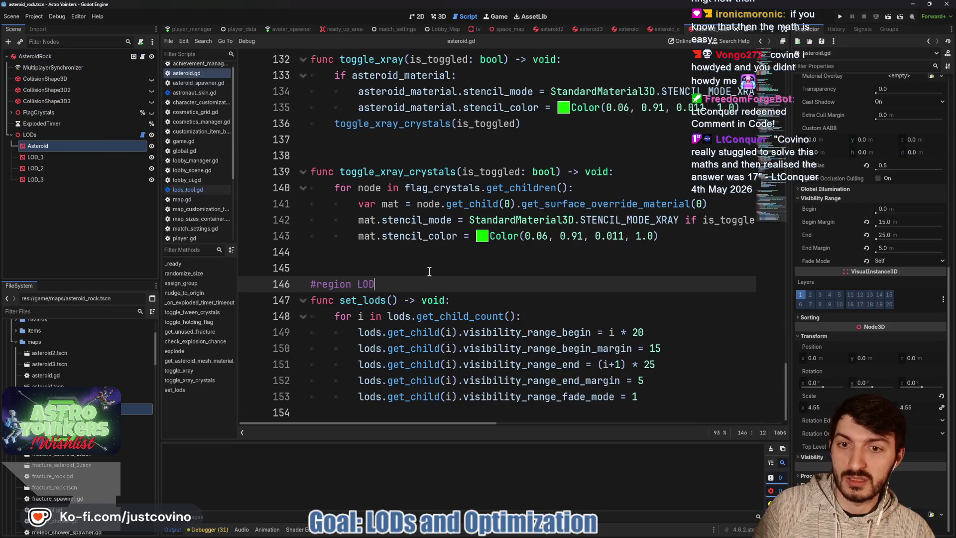
click(369, 275)
click(353, 410)
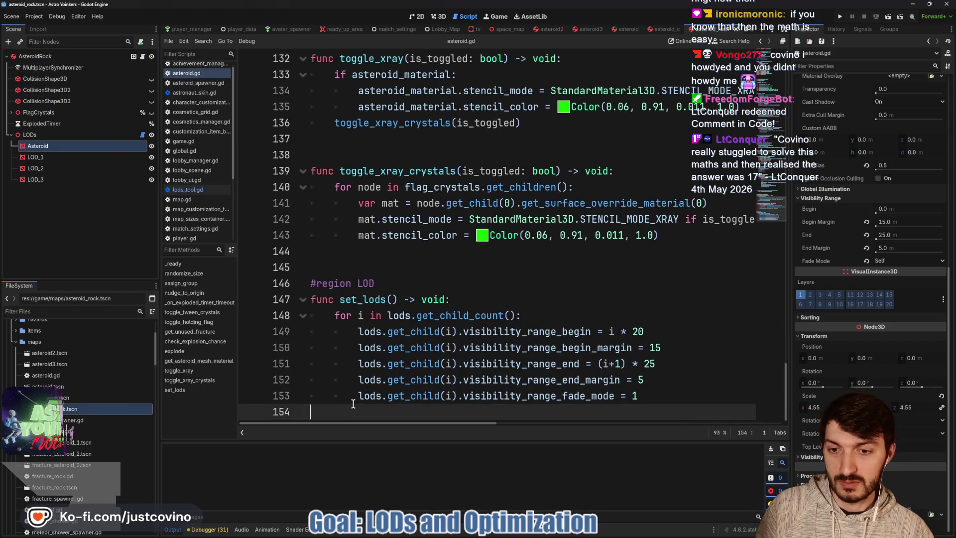
key(Return)
key(Return)
key(Return)
text(#)
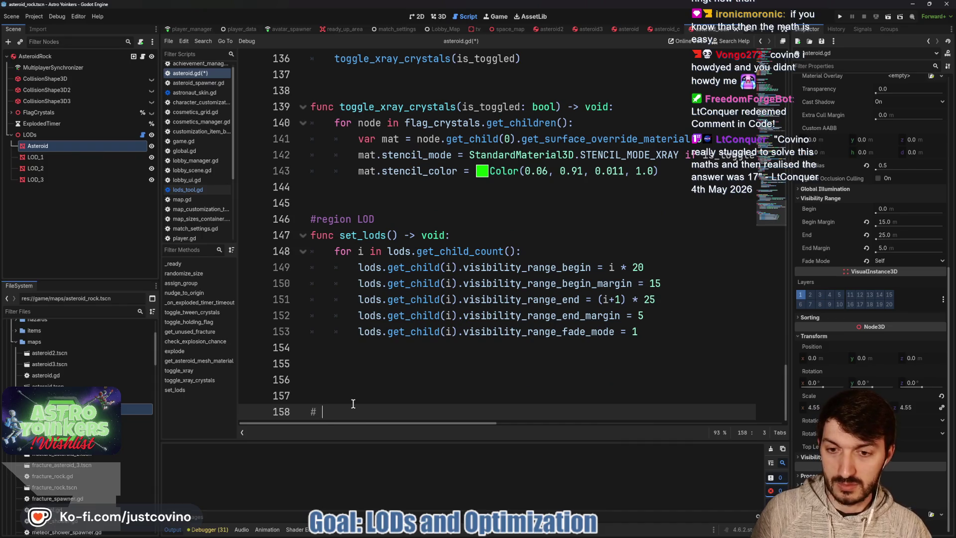
key(ctrl+v)
key(ctrl+s)
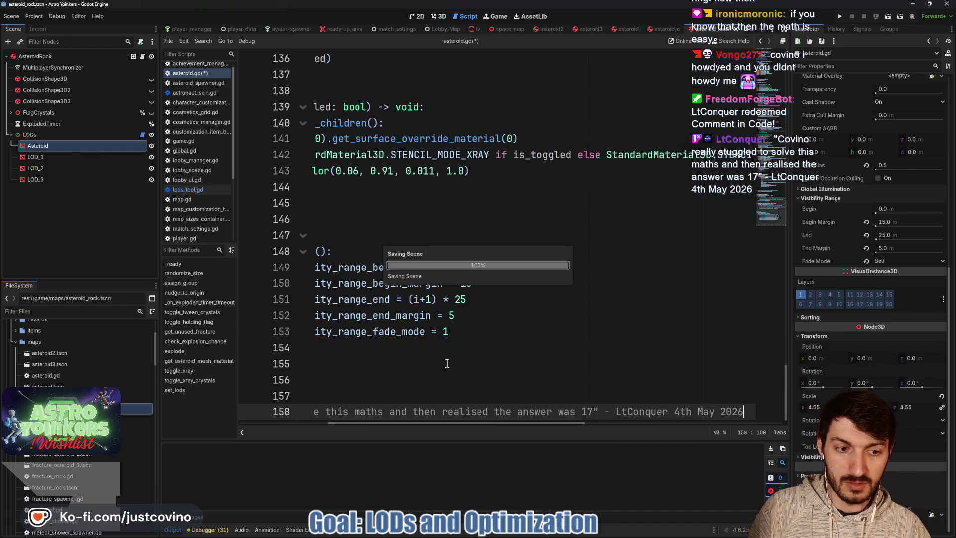
click(438, 16)
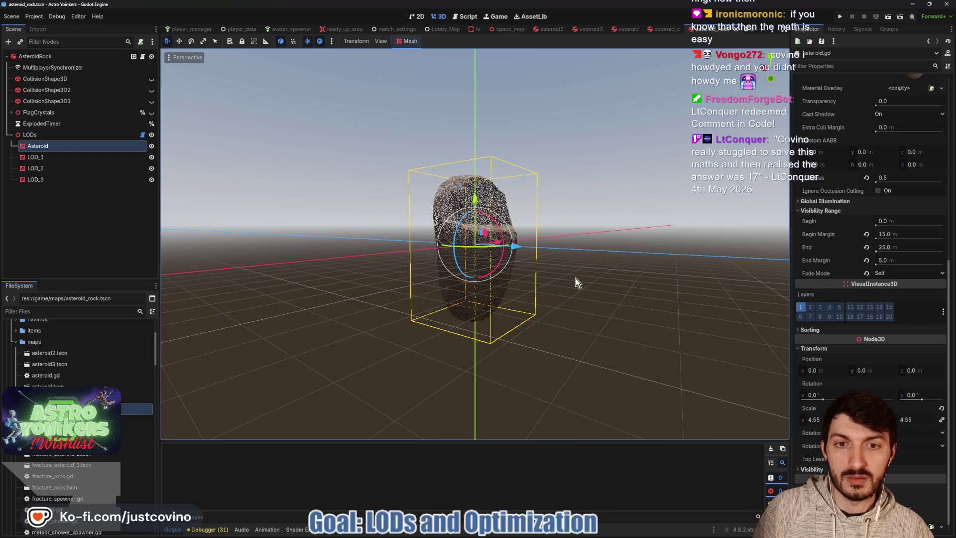
Step: Set the Asteroid mesh's Visibility Range Begin Margin to 1.0
click(890, 234)
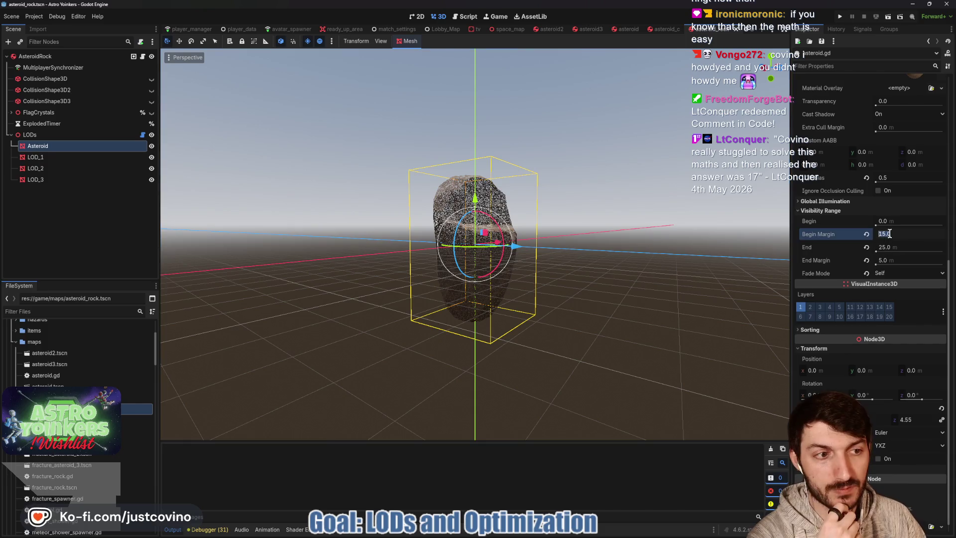
text(5)
key(Return)
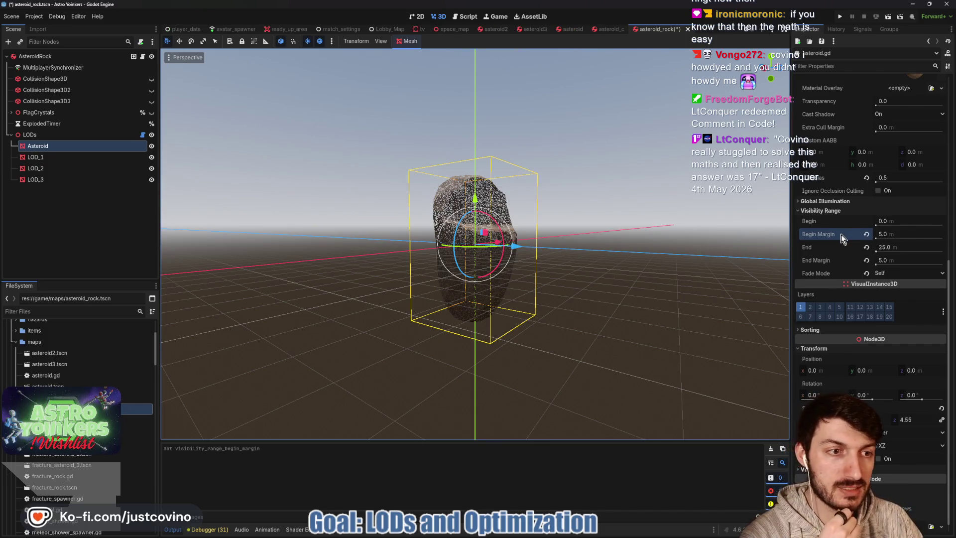
mouse_move(817, 240)
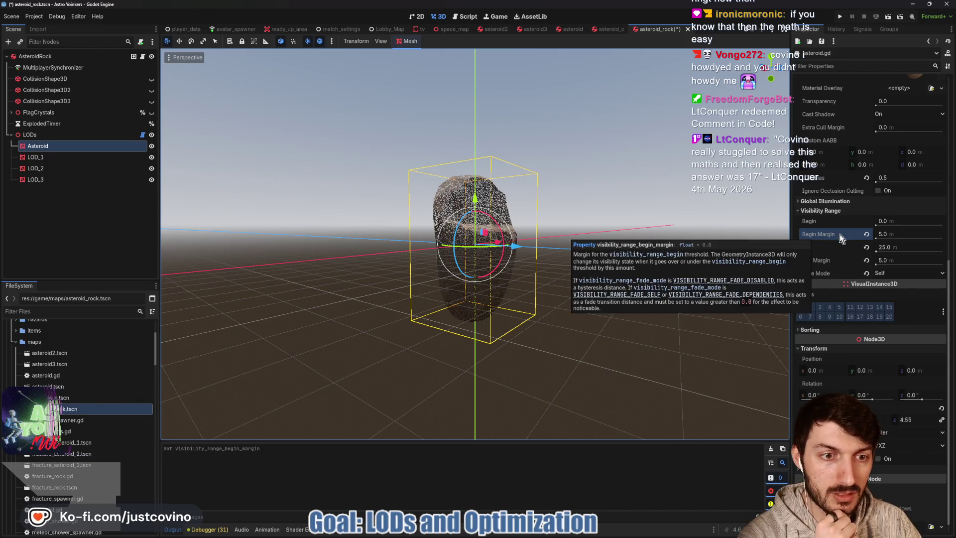
click(892, 235)
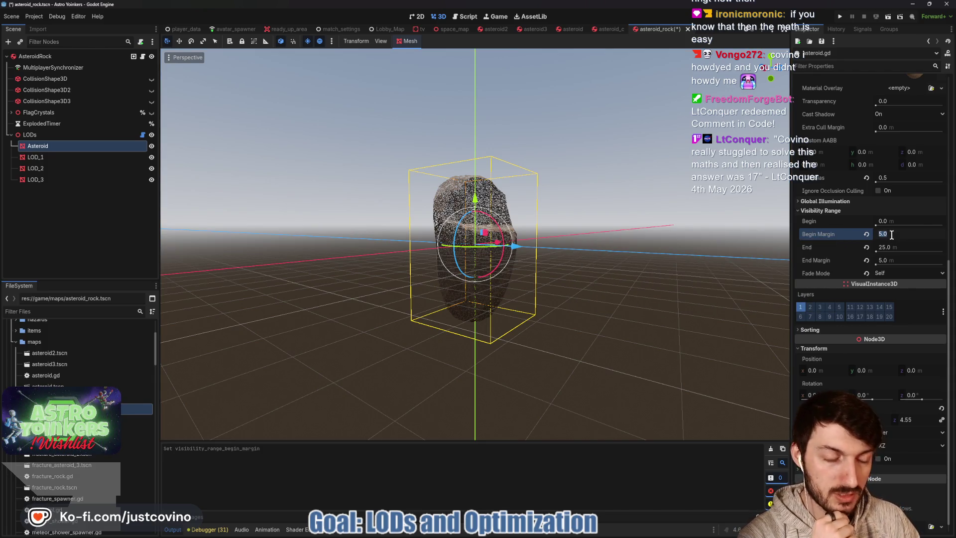
text(1)
key(Return)
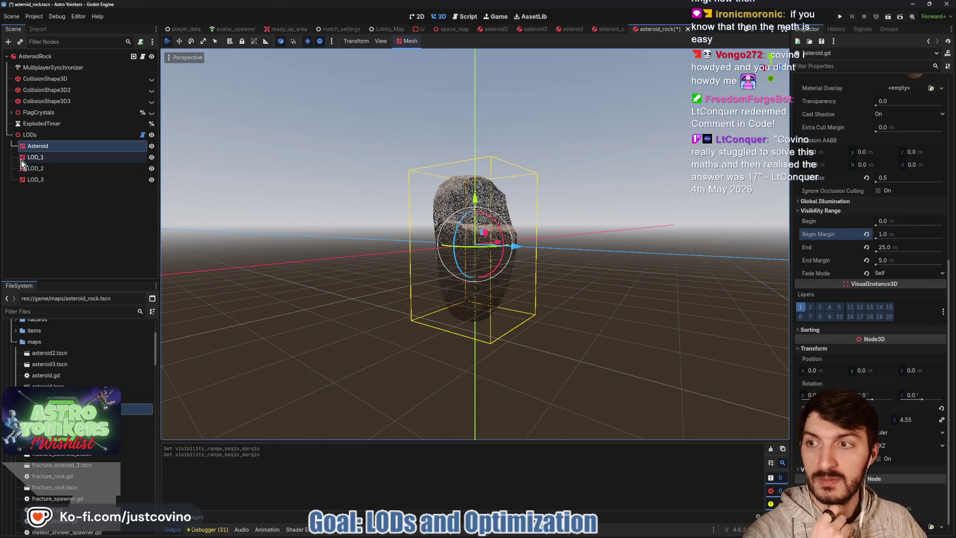
Step: Select LOD_1 and set its Begin Margin to 2.0
click(38, 167)
click(36, 157)
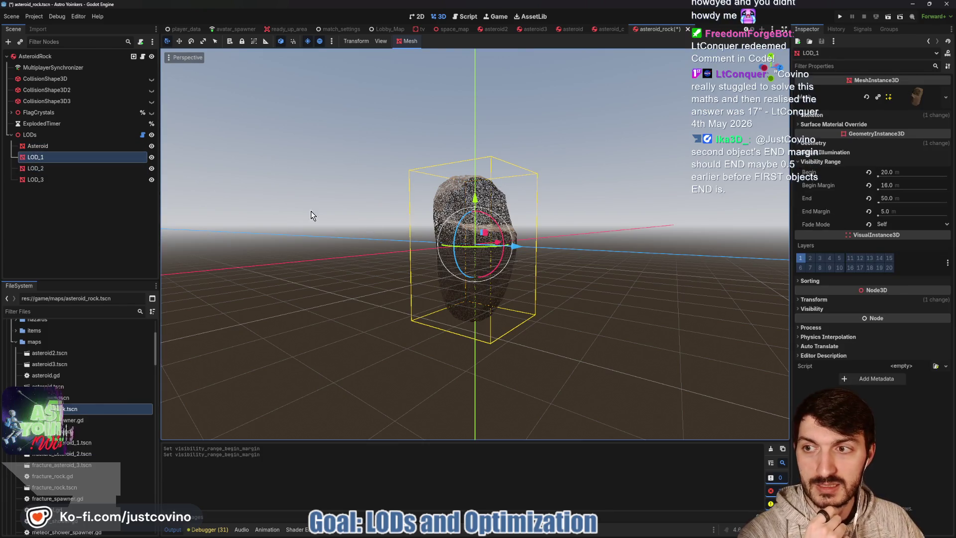
click(897, 185)
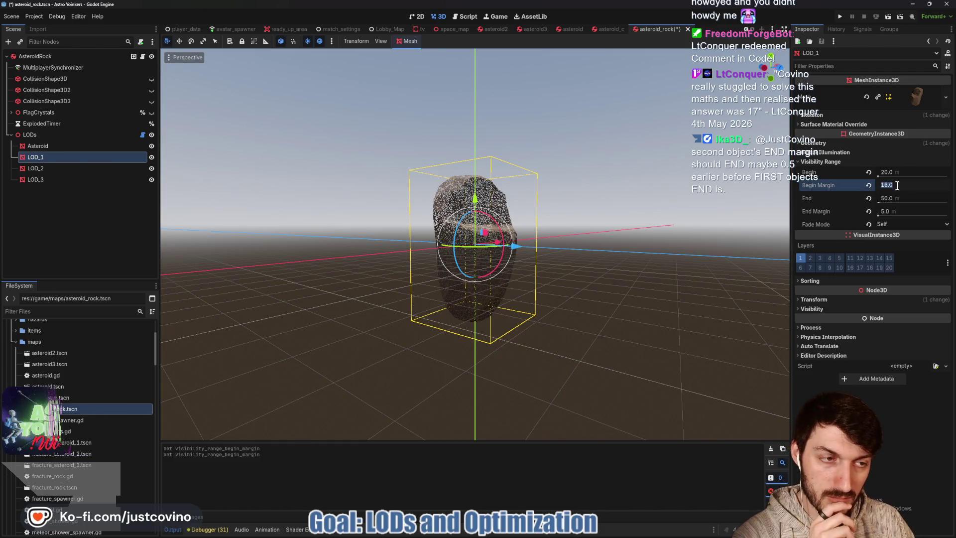
mouse_move(844, 185)
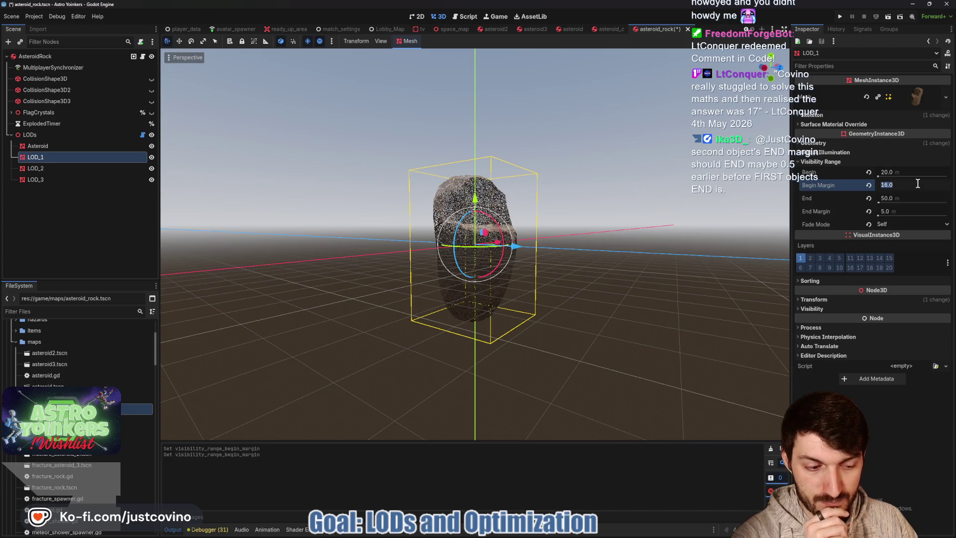
text(2)
key(Return)
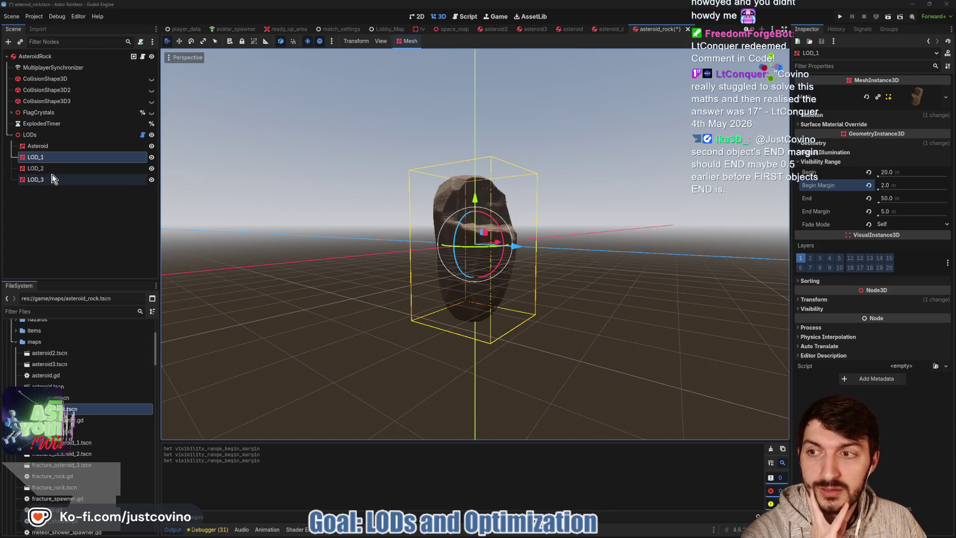
Step: Zoom the viewport in and out to compare the asteroid's LOD fade at several distances
scroll(521, 300, up, 2)
scroll(521, 300, up, 2)
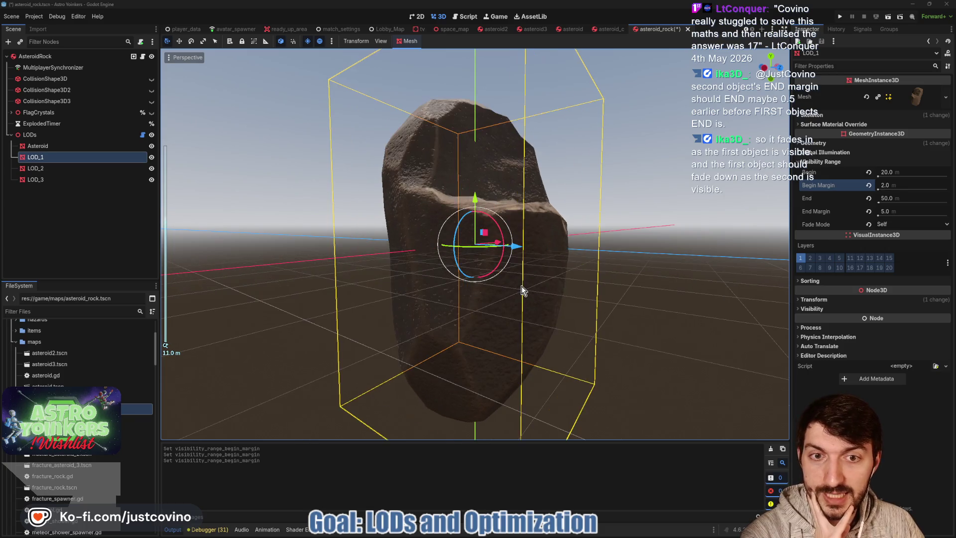
scroll(521, 285, down, 2)
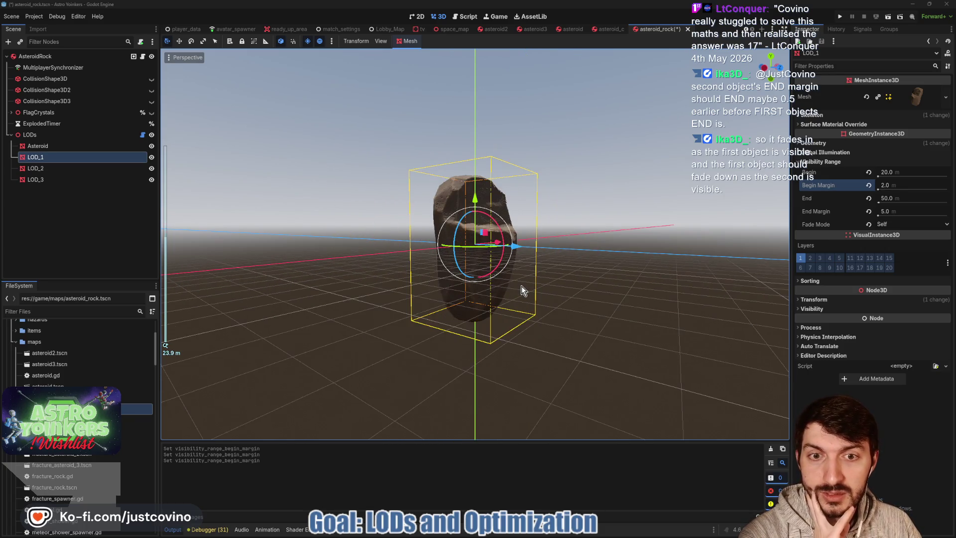
scroll(527, 284, down, 2)
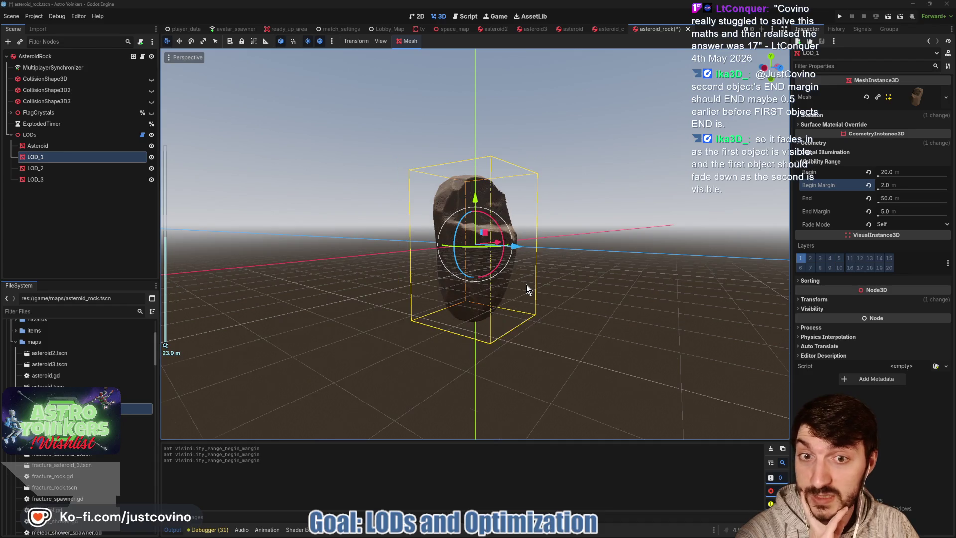
scroll(527, 285, up, 2)
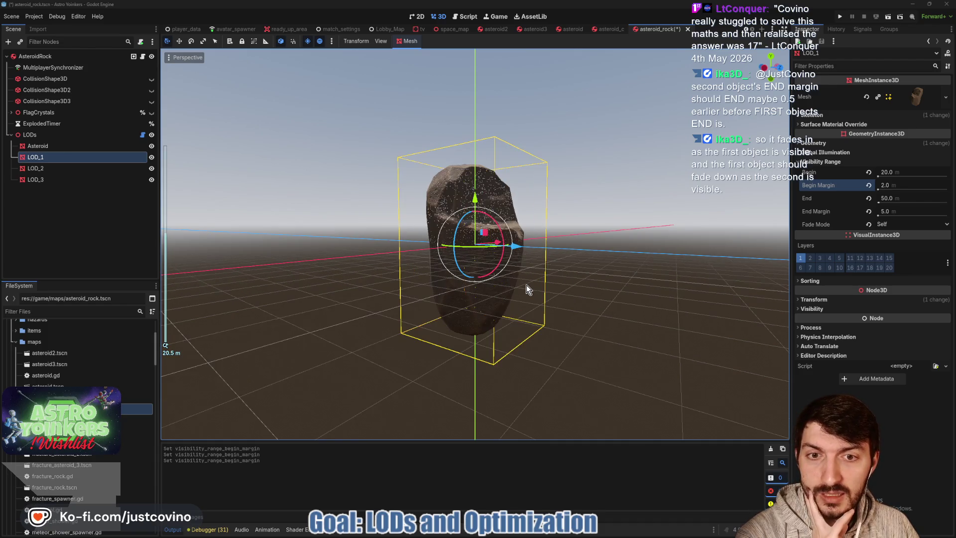
Step: Set the Asteroid mesh's End Margin to 1.0 m, retest the fade, then select LOD_1
click(45, 148)
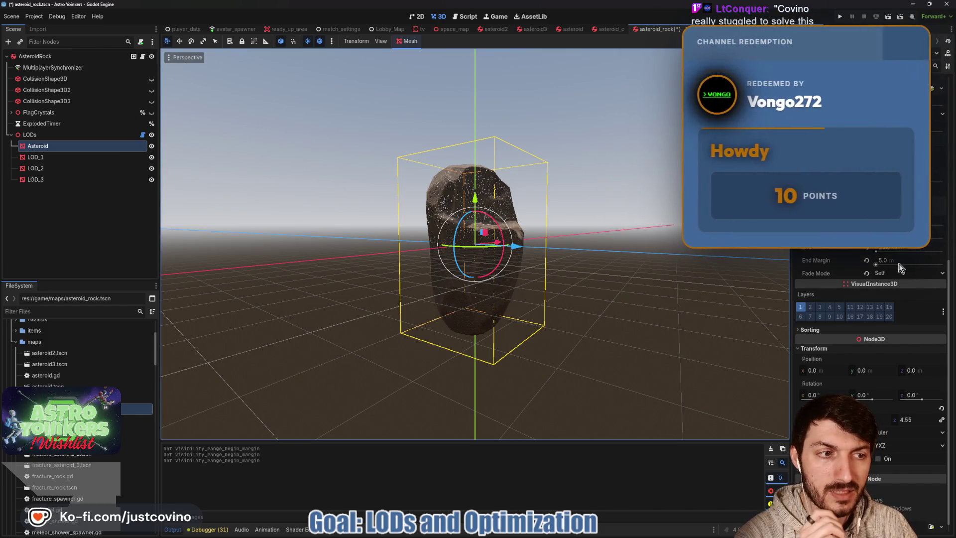
click(892, 258)
text(1)
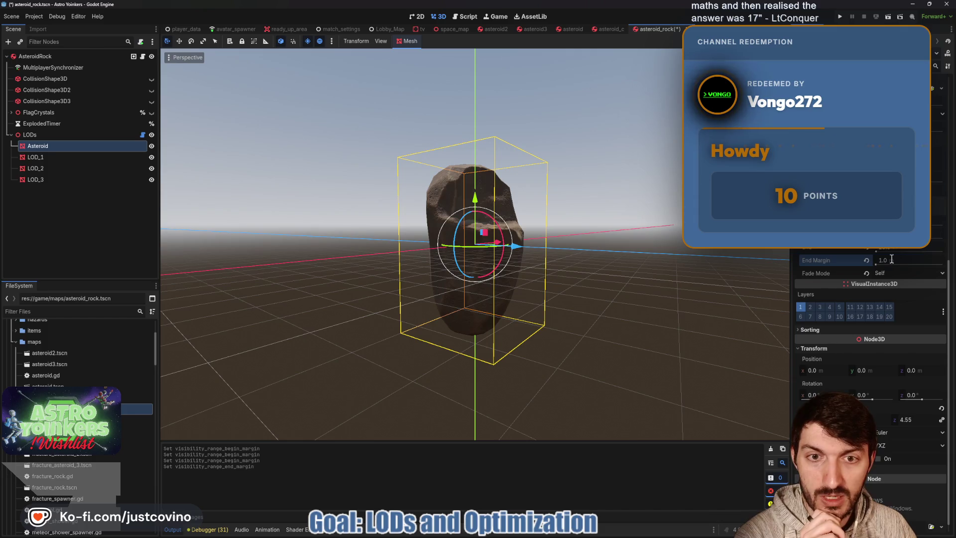
scroll(599, 256, up, 4)
scroll(600, 256, down, 4)
scroll(599, 256, down, 4)
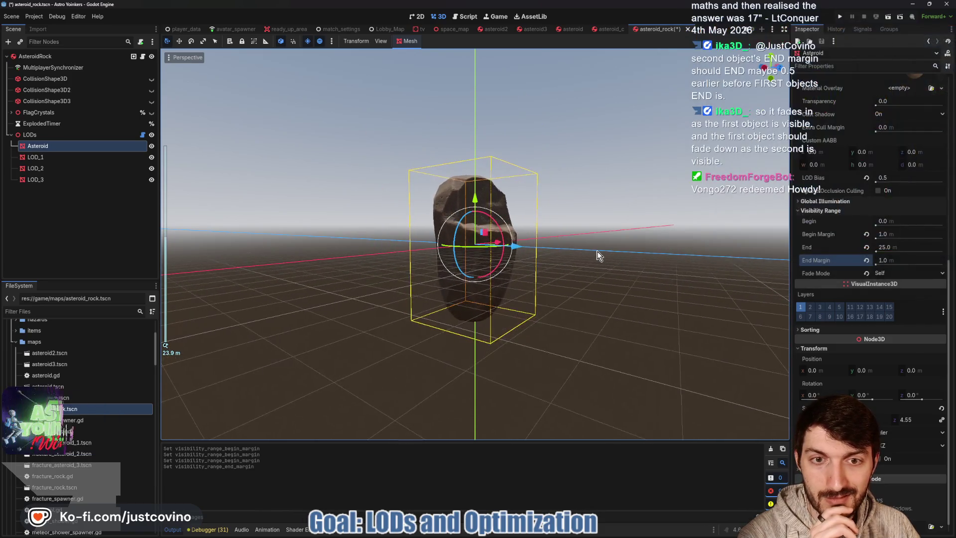
scroll(504, 225, up, 2)
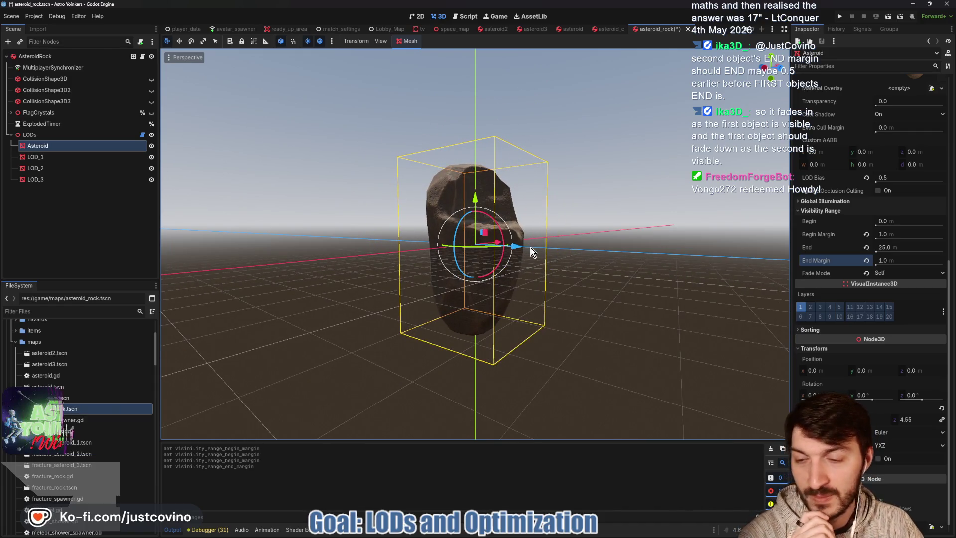
scroll(531, 247, up, 2)
scroll(533, 248, down, 1)
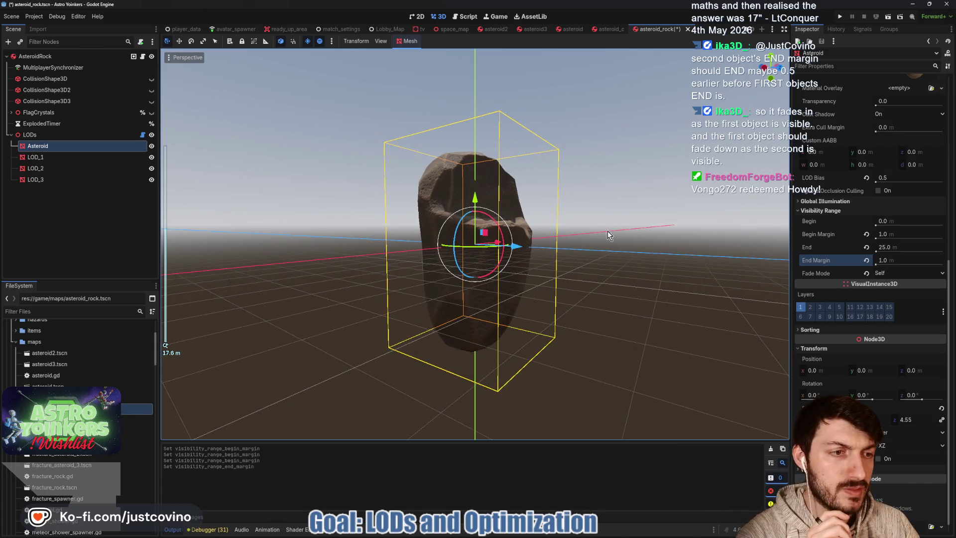
click(68, 160)
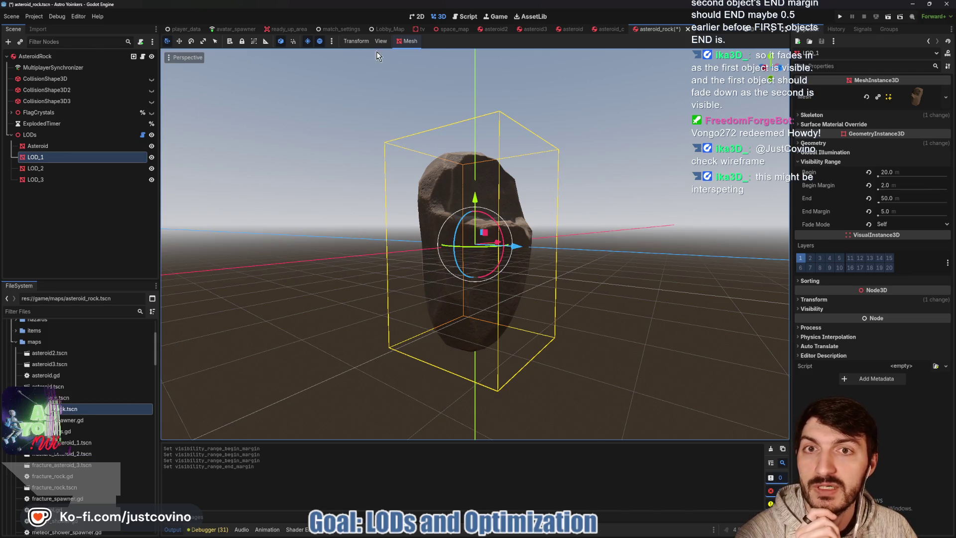
Step: Switch the viewport to Display Wireframe and zoom in and out to watch the LOD meshes swap
click(170, 56)
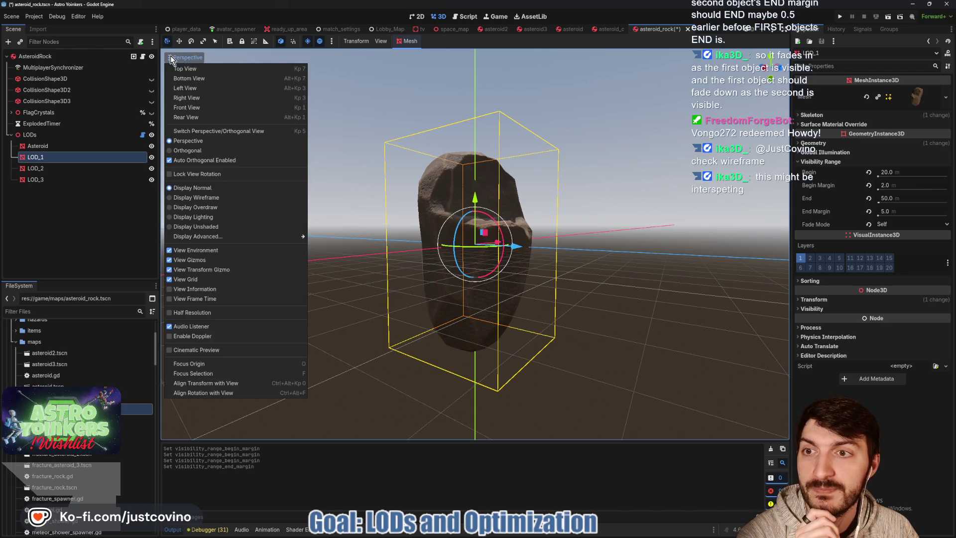
click(214, 198)
scroll(700, 194, up, 3)
scroll(683, 202, up, 3)
scroll(688, 205, down, 3)
scroll(683, 202, down, 3)
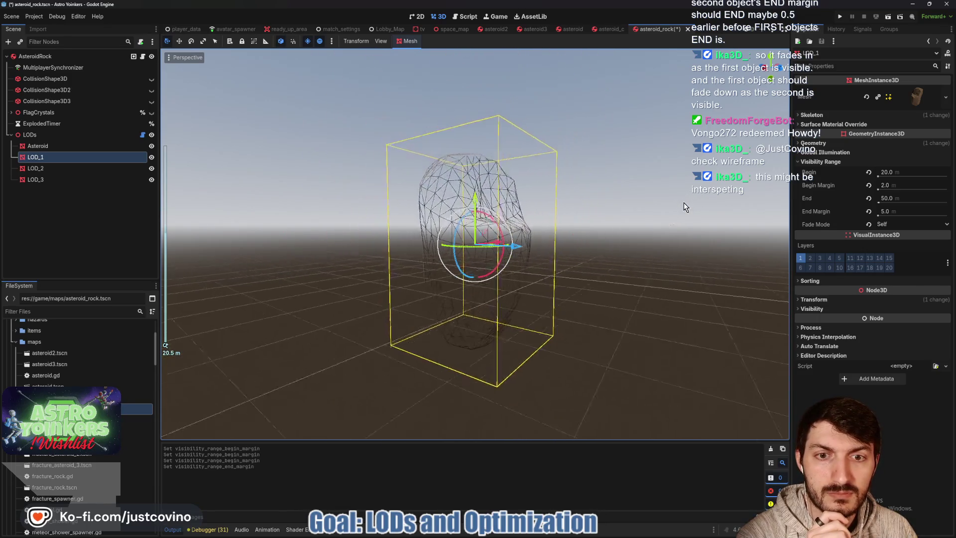
scroll(683, 202, up, 2)
scroll(682, 202, down, 2)
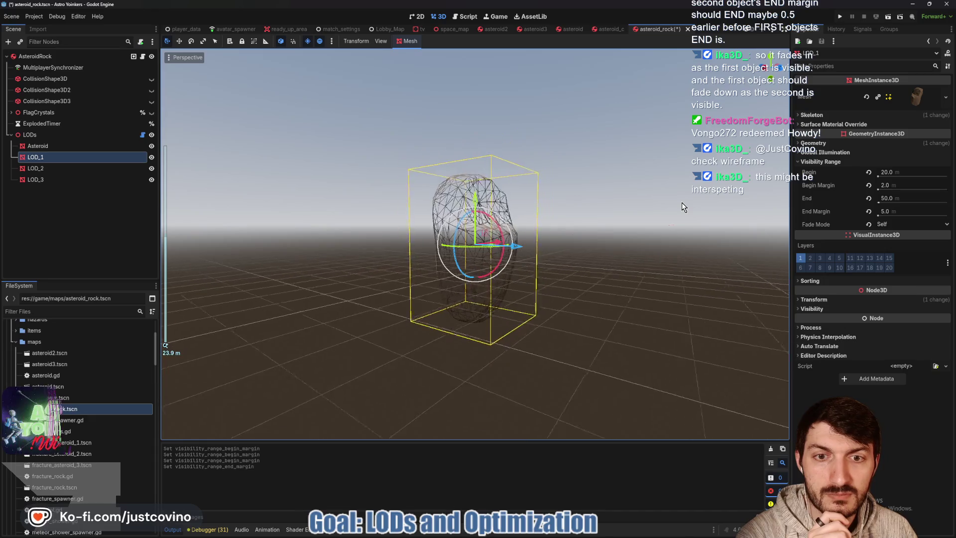
scroll(682, 202, down, 1)
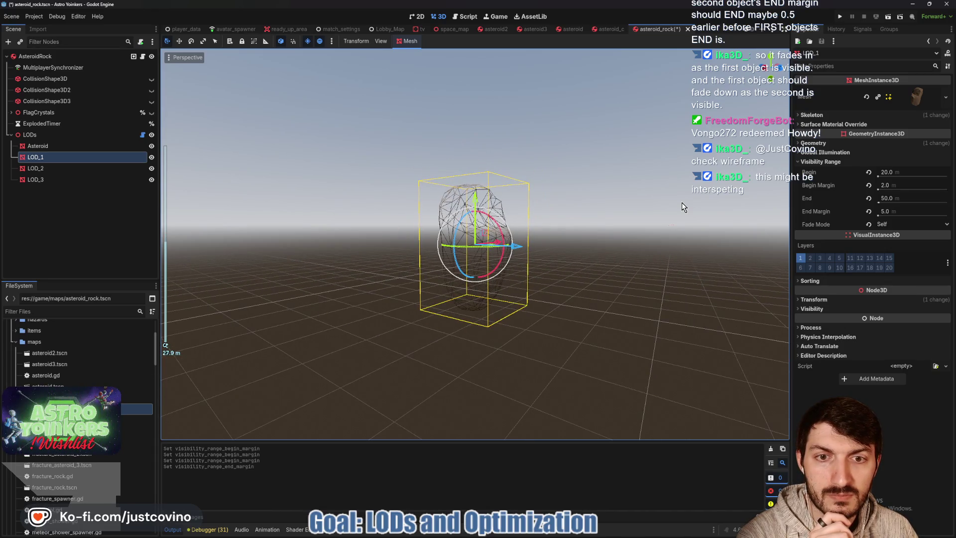
scroll(682, 203, up, 1)
scroll(677, 203, up, 2)
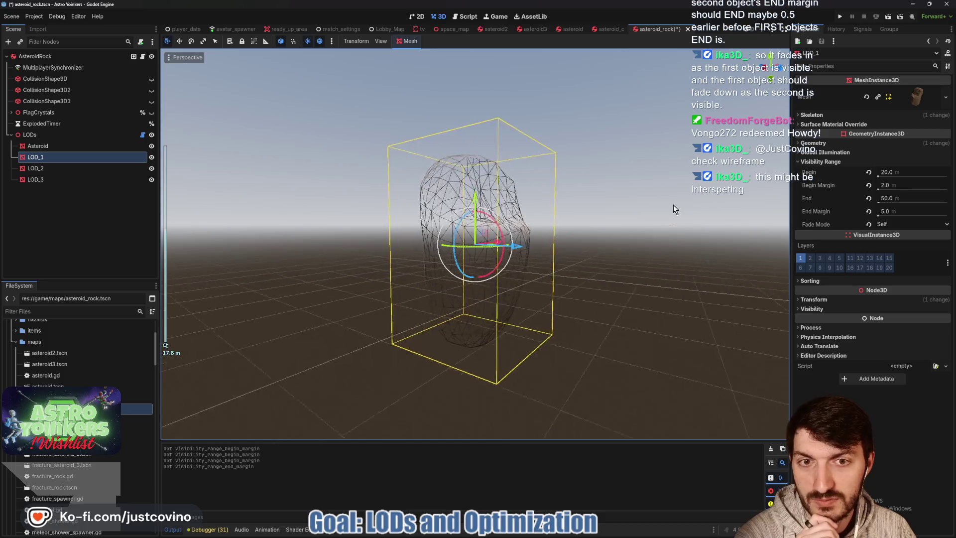
scroll(666, 211, down, 3)
scroll(665, 210, up, 2)
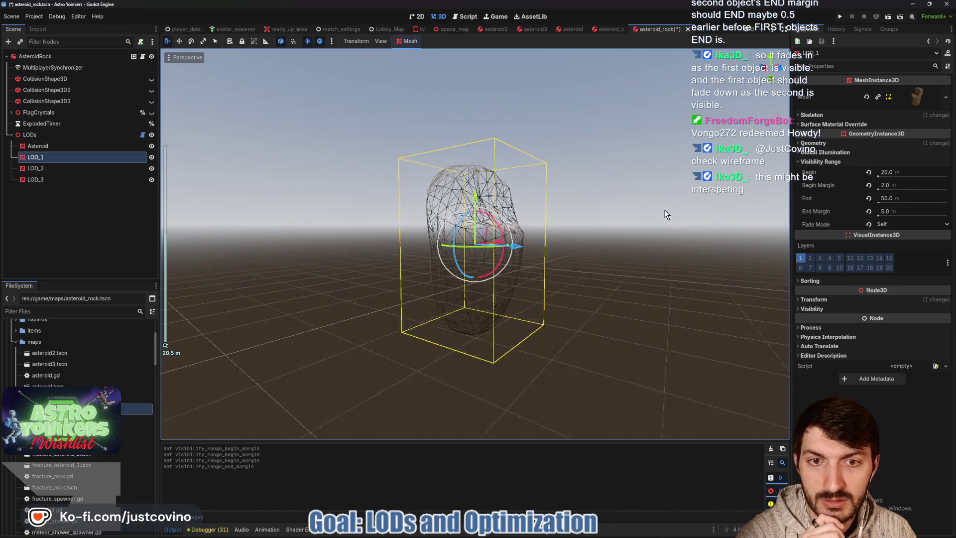
scroll(667, 214, down, 1)
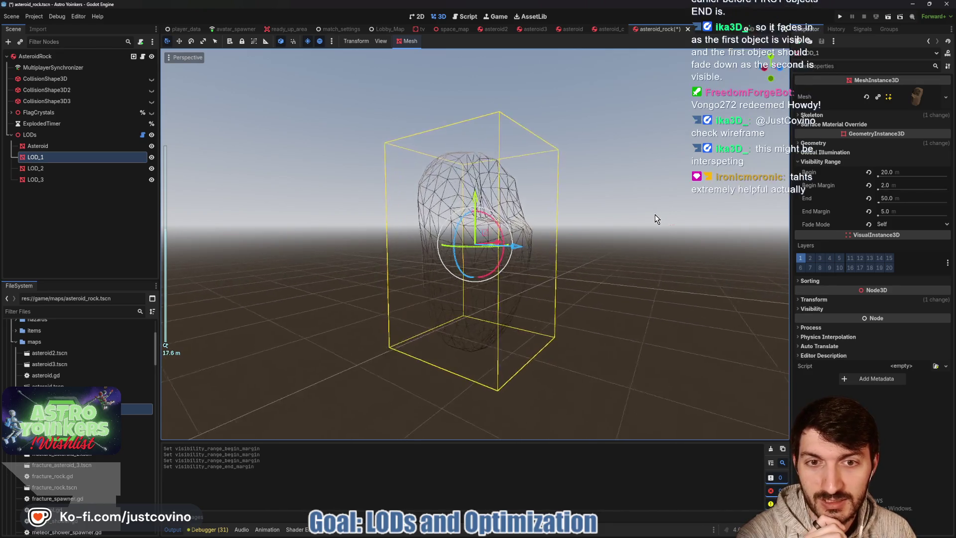
scroll(656, 215, down, 1)
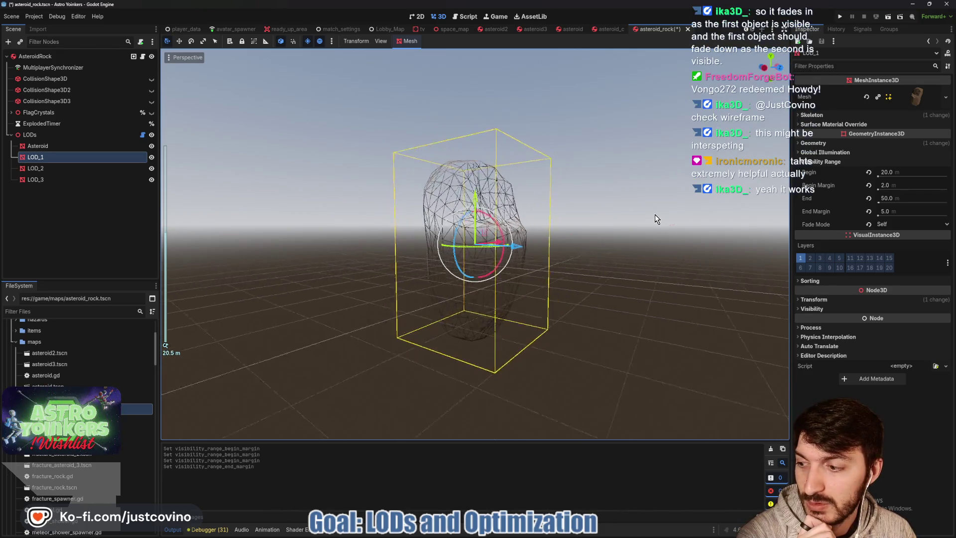
scroll(655, 215, up, 1)
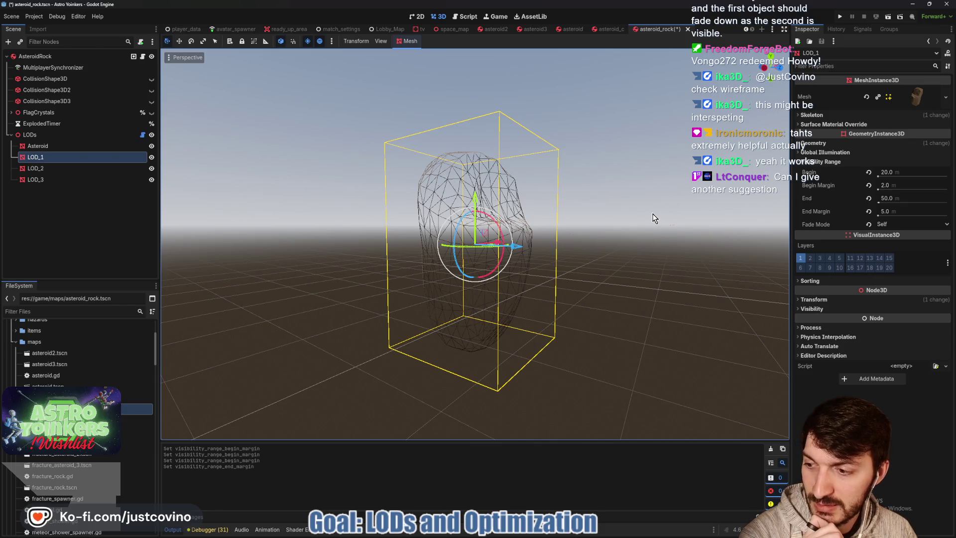
scroll(652, 214, up, 2)
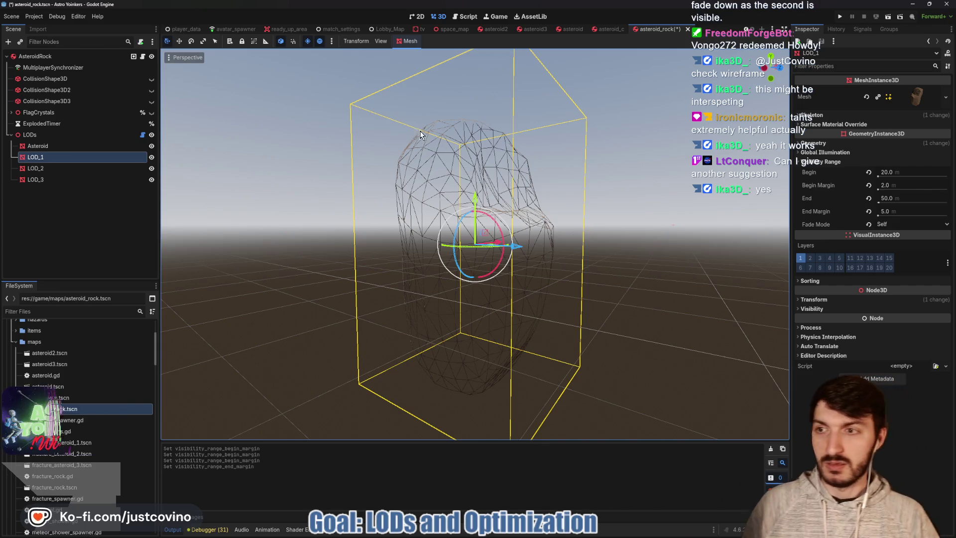
Step: Compare the Asteroid mesh's visibility range (end 25.0 m) with LOD_1's
click(51, 149)
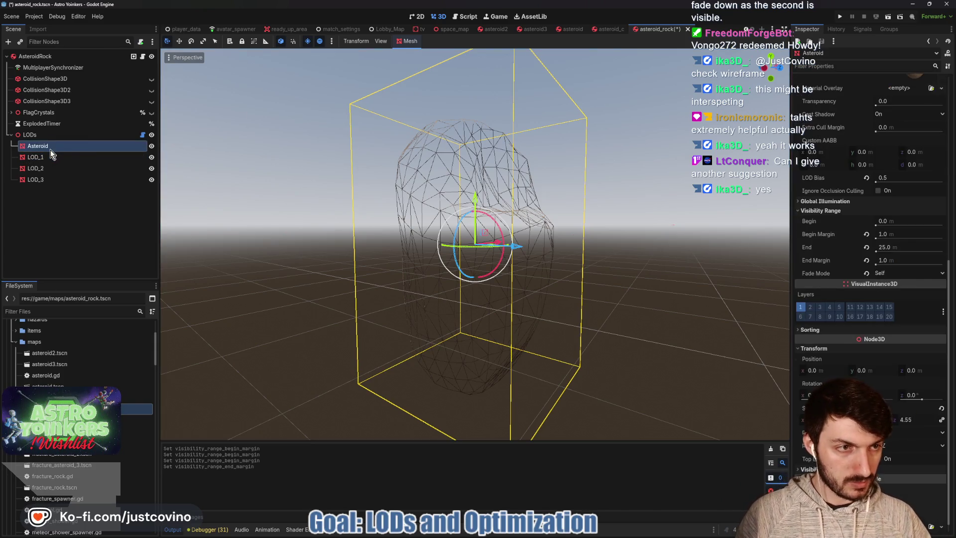
click(53, 160)
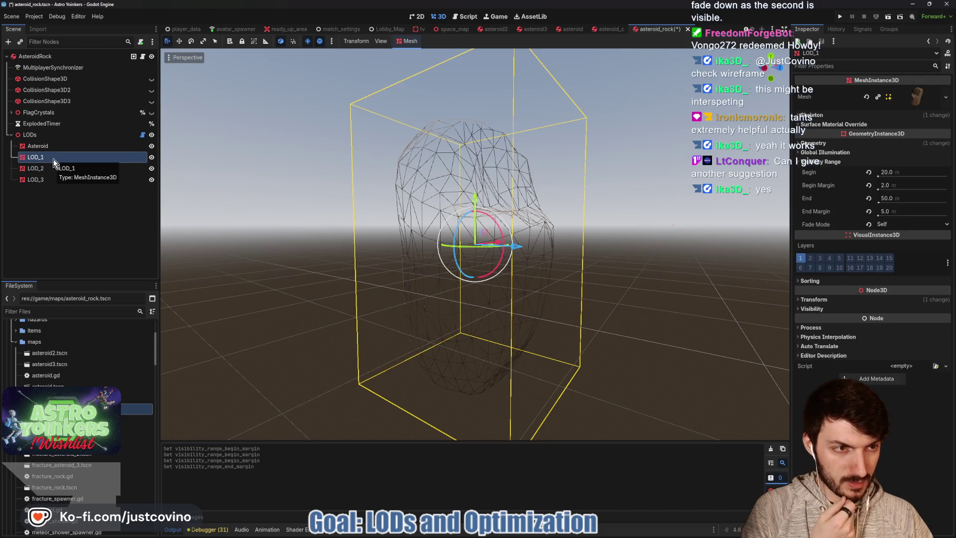
click(46, 148)
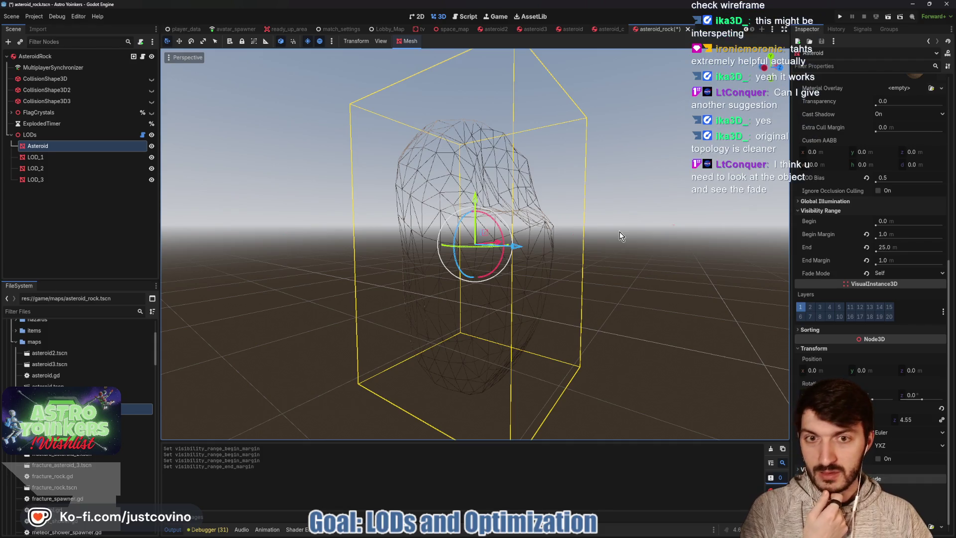
Step: Zoom the viewport in and out to check the fade distances, then bring up its display options
scroll(620, 231, down, 5)
scroll(619, 231, up, 5)
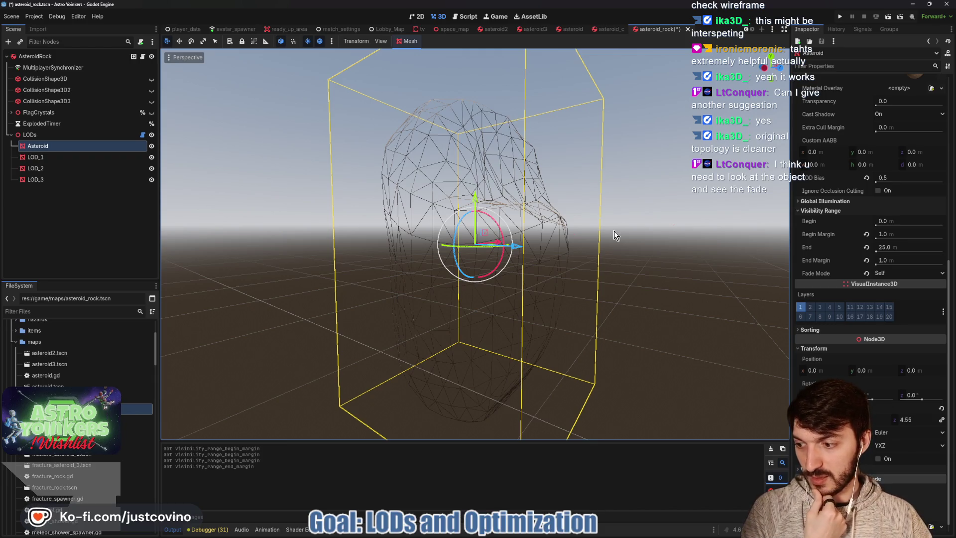
scroll(614, 231, down, 5)
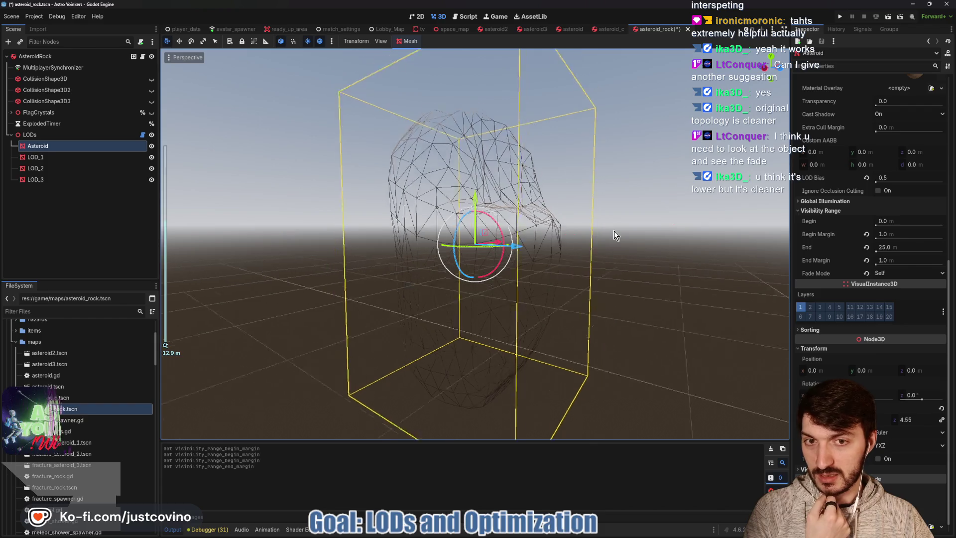
scroll(614, 231, down, 10)
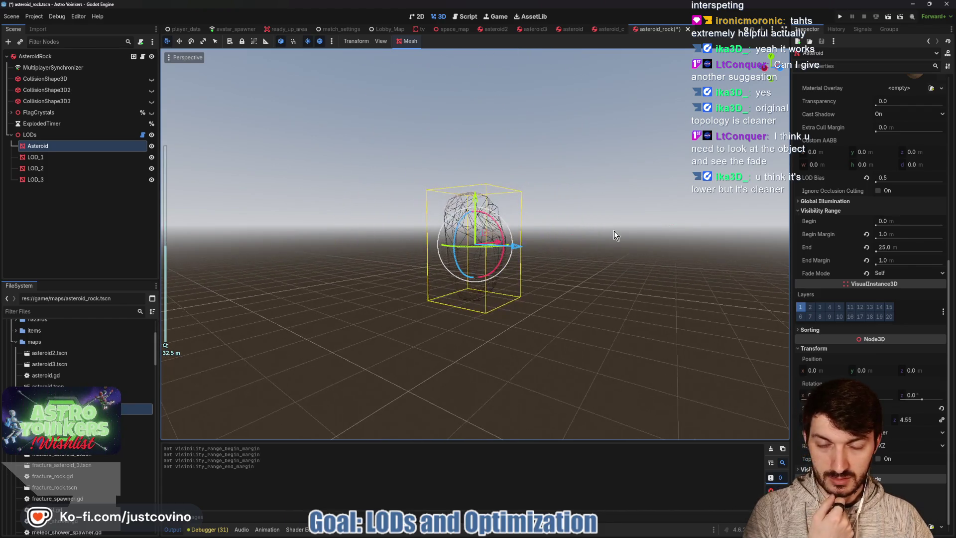
scroll(614, 231, down, 6)
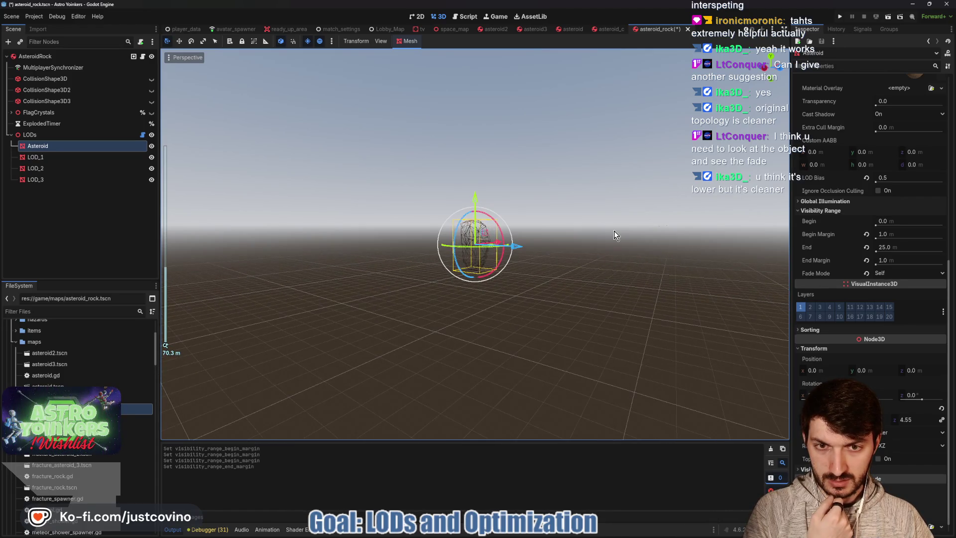
scroll(614, 231, up, 15)
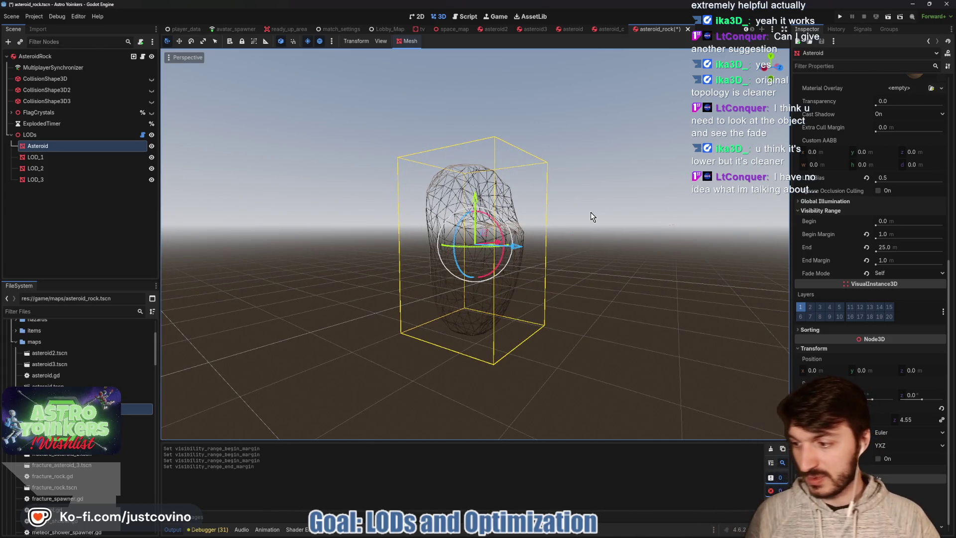
scroll(595, 218, up, 8)
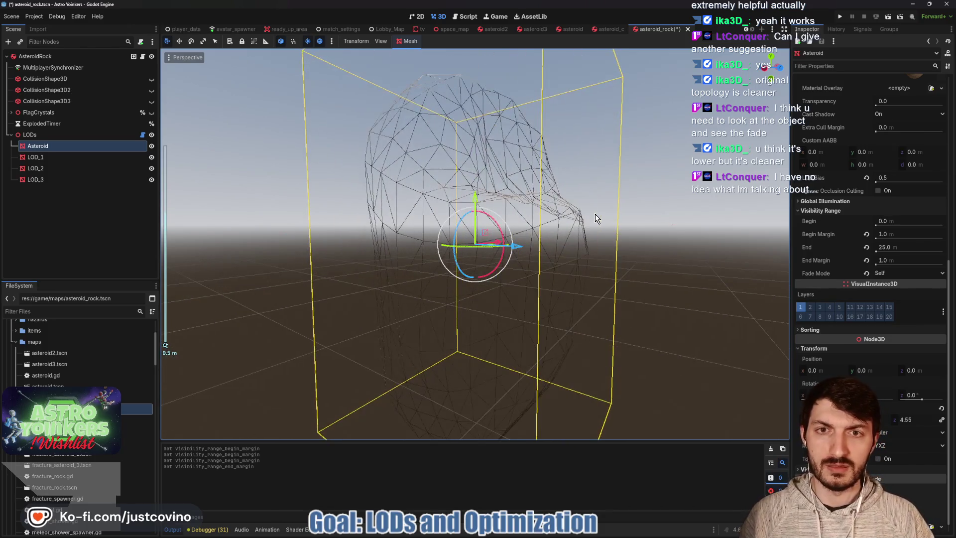
scroll(596, 213, down, 8)
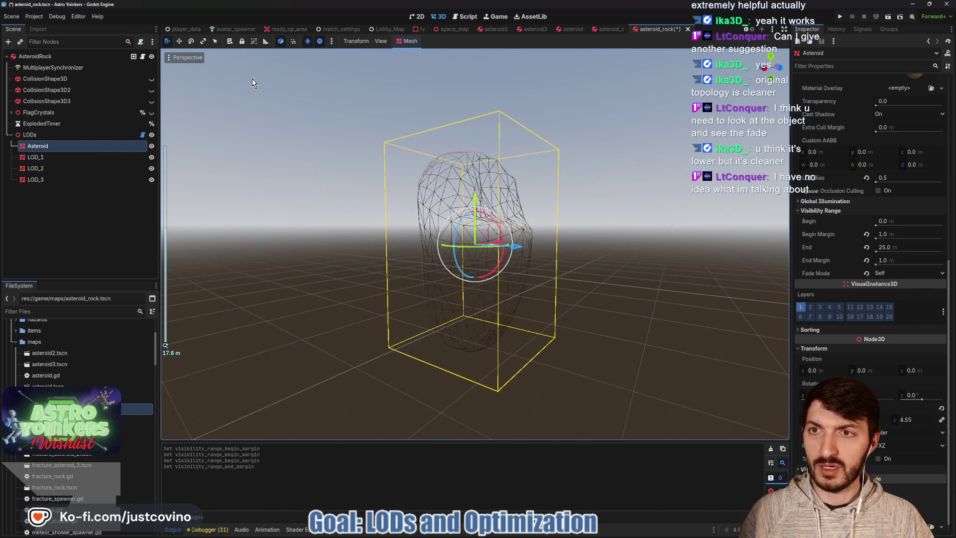
click(185, 58)
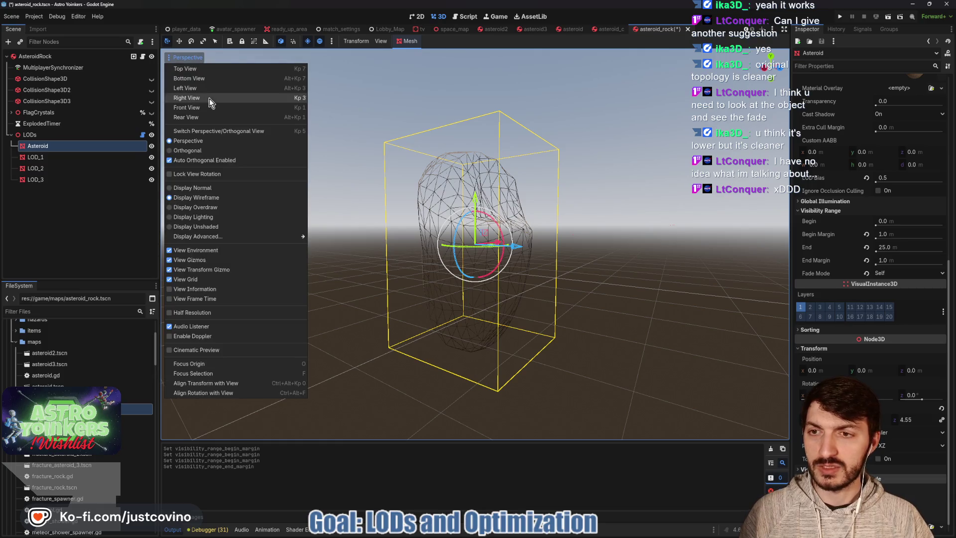
Step: Return the viewport to normal shaded display and zoom out to test distances
click(214, 188)
scroll(624, 198, up, 5)
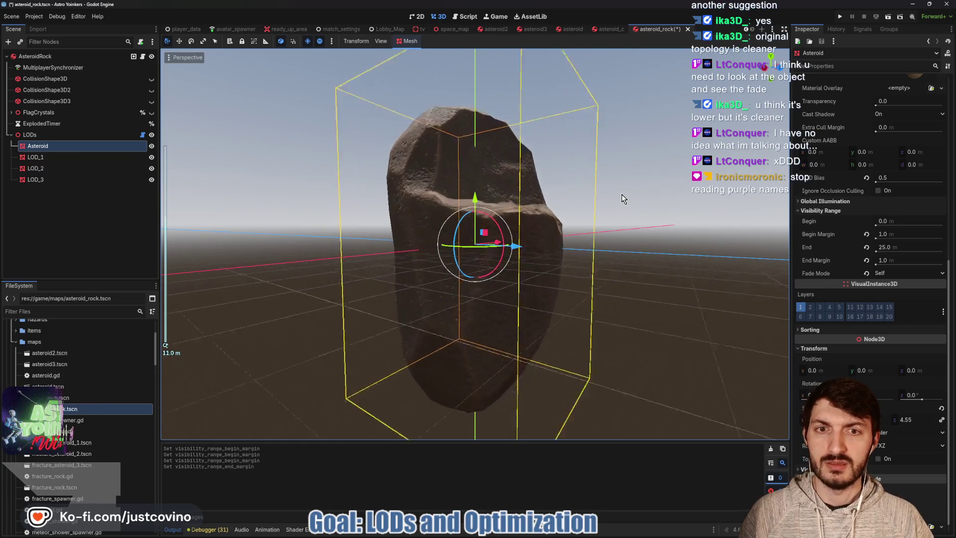
scroll(628, 193, up, 2)
scroll(572, 178, down, 4)
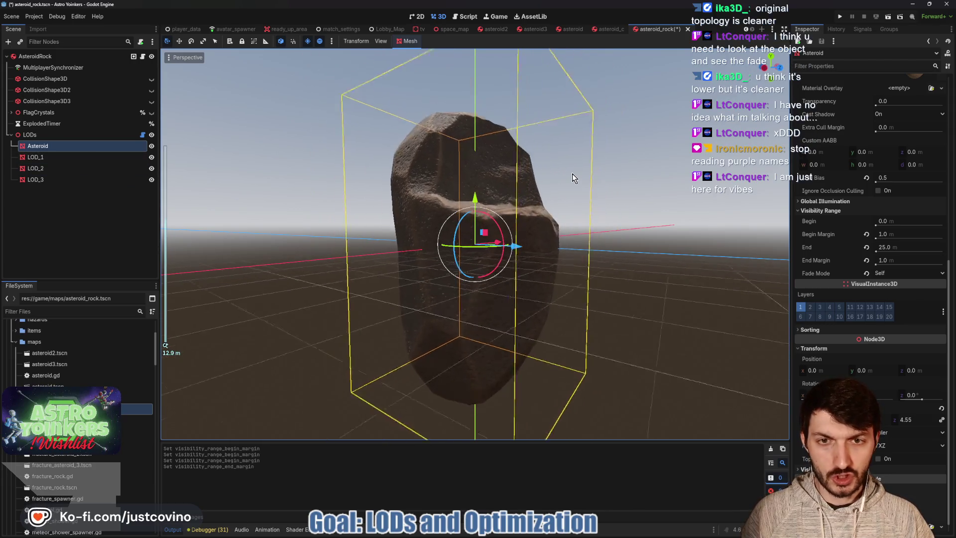
scroll(573, 175, down, 2)
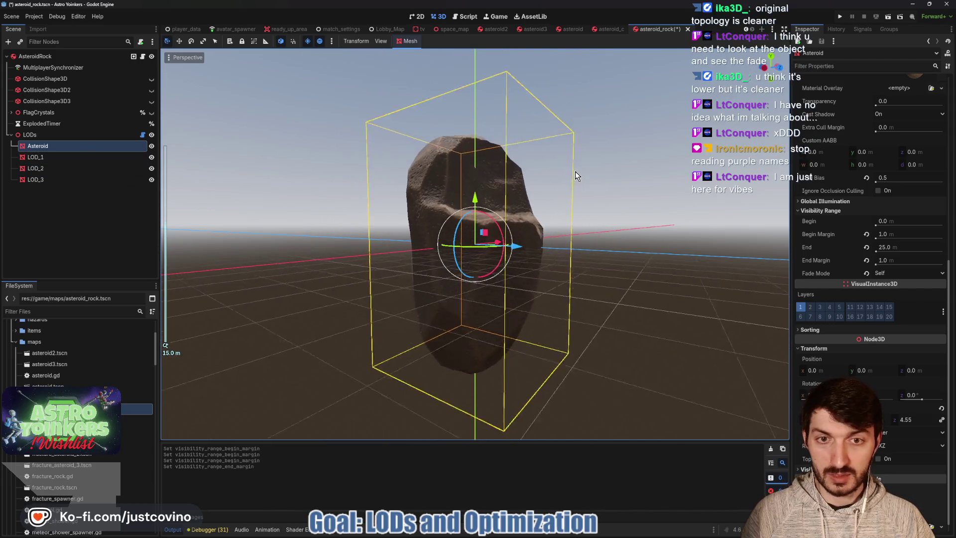
scroll(575, 175, down, 4)
scroll(604, 203, down, 2)
Step: Show LOD_2's visibility range: begin 40.0, margin 19.0, end 75.0
scroll(605, 203, down, 8)
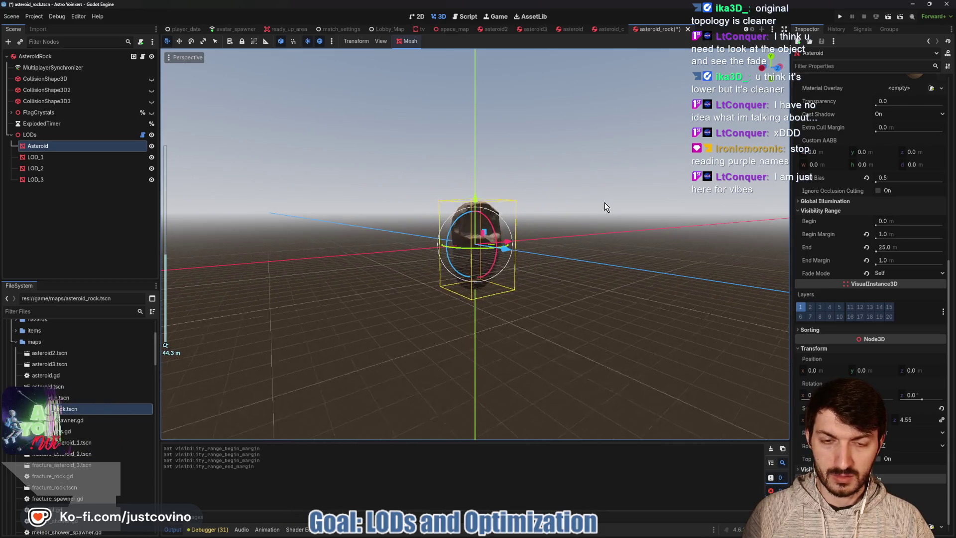
scroll(605, 203, down, 2)
click(50, 157)
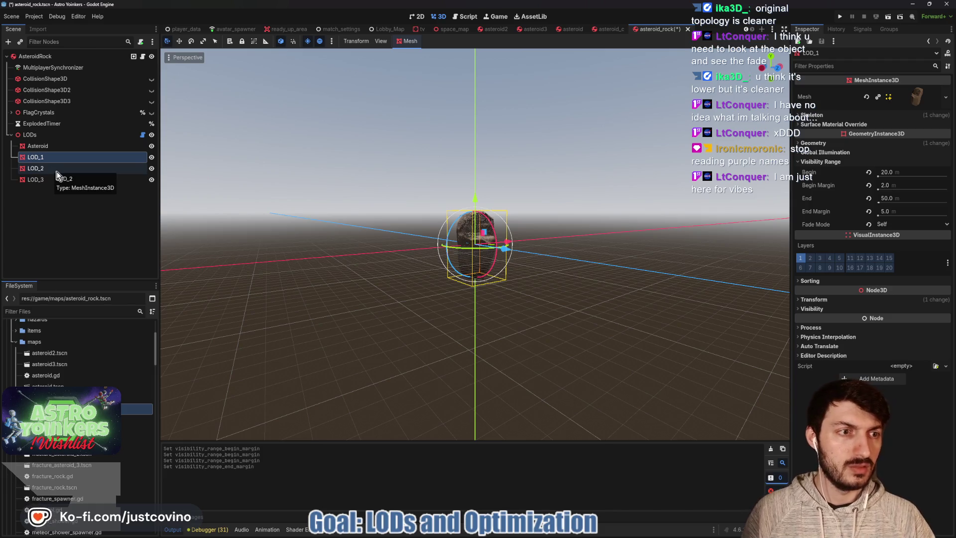
click(56, 168)
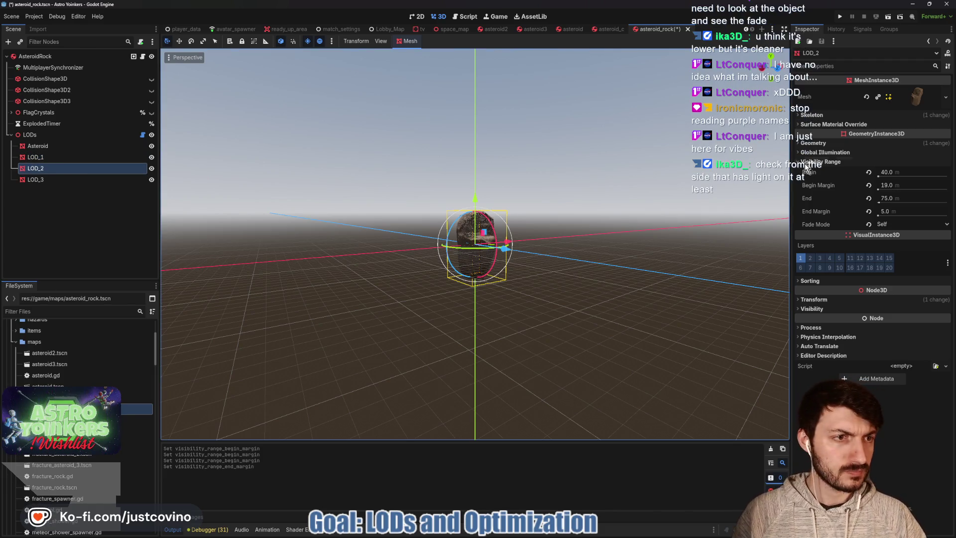
Step: Lower LOD_2's visibility begin margin to 10.0 m
click(899, 185)
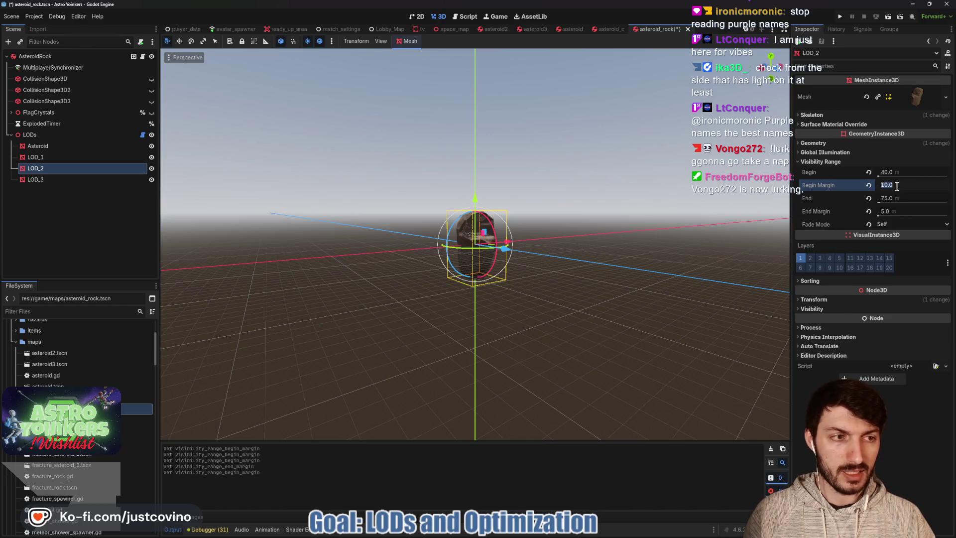
text(5)
key(Return)
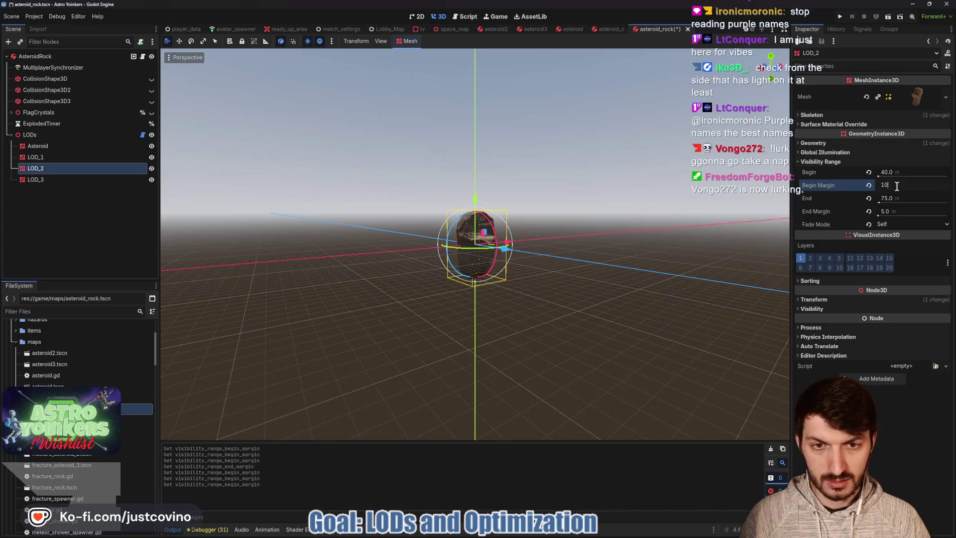
key(Return)
Step: Select LOD_1 and enter 10 as its end margin
click(53, 157)
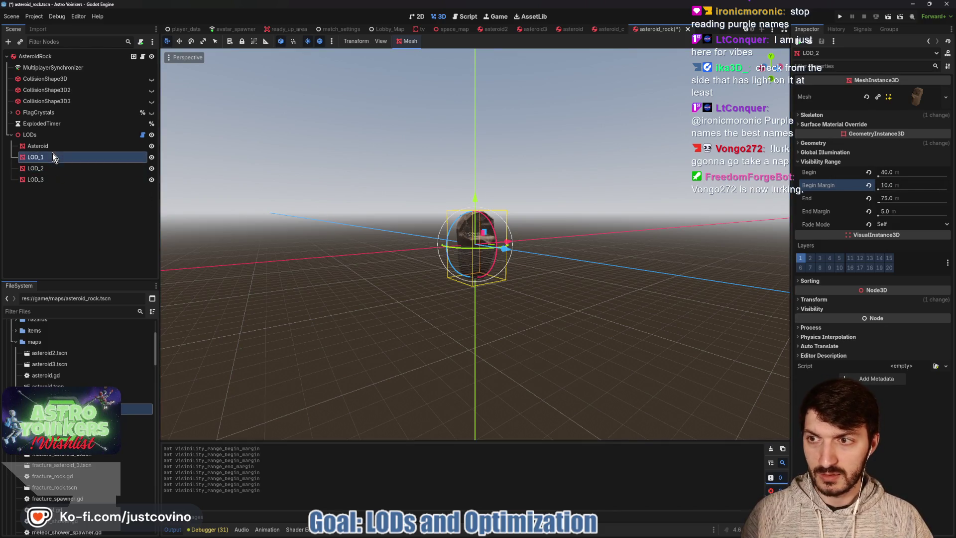
click(895, 211)
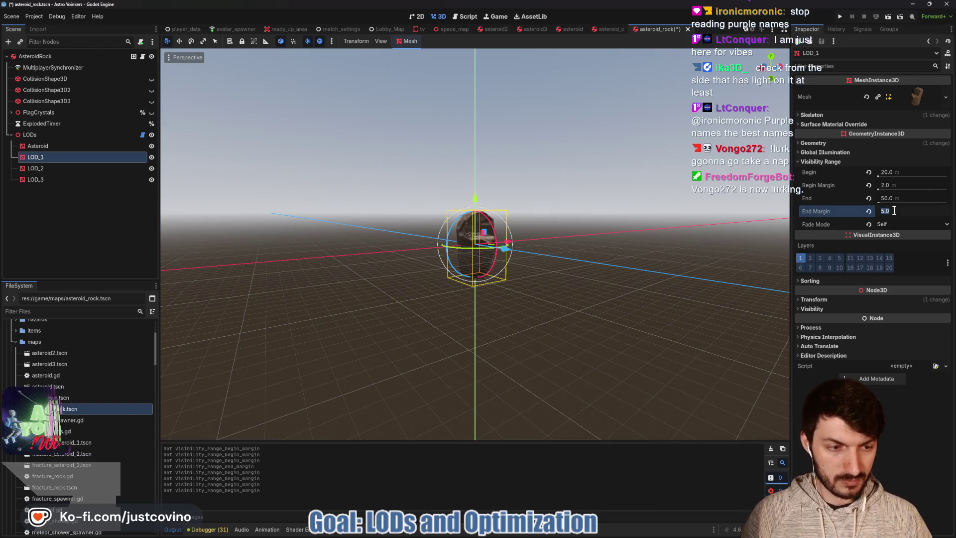
text(10)
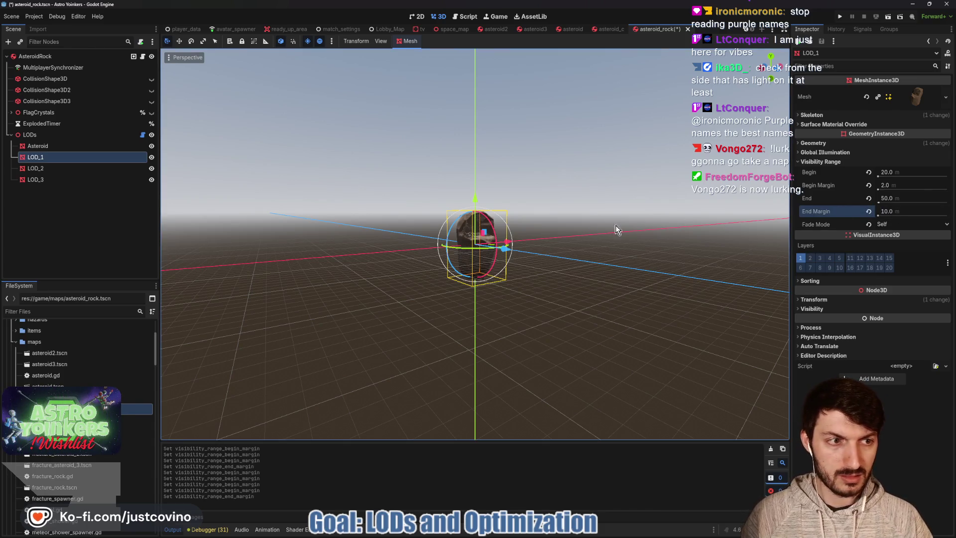
scroll(575, 241, down, 3)
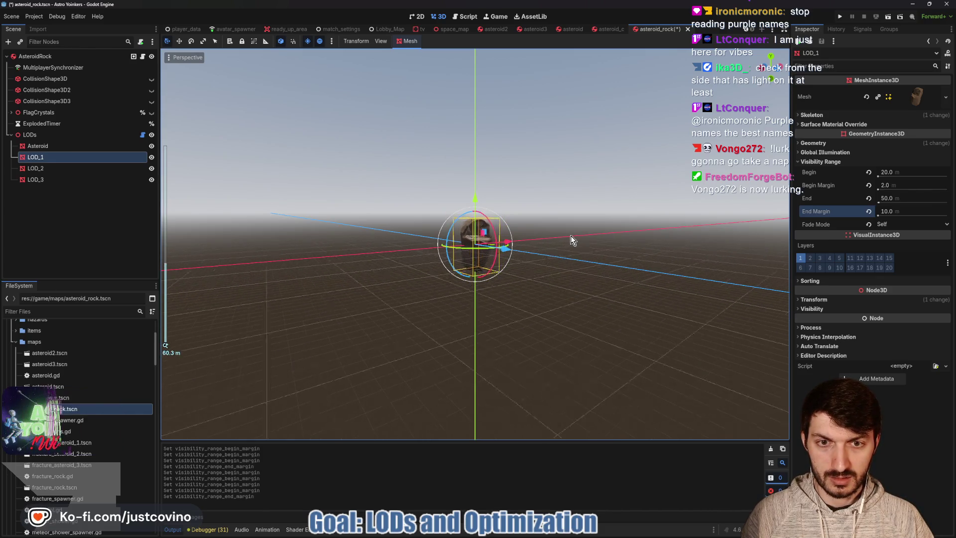
scroll(572, 240, up, 8)
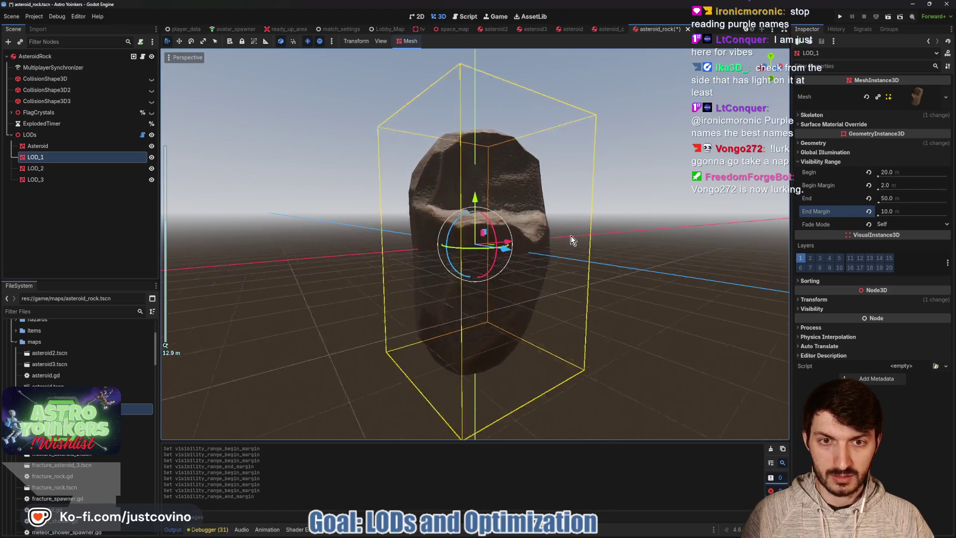
scroll(571, 236, down, 1)
mouse_move(571, 236)
mouse_down()
mouse_move(619, 243)
mouse_move(599, 243)
mouse_up()
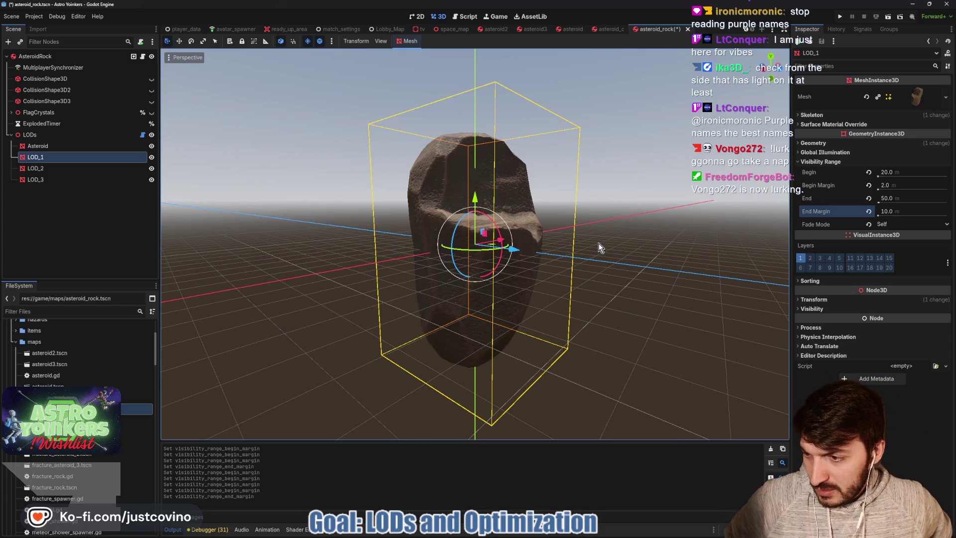
mouse_move(594, 209)
mouse_down()
mouse_move(518, 209)
mouse_move(663, 232)
mouse_move(557, 172)
mouse_move(672, 267)
mouse_move(762, 246)
mouse_move(662, 264)
mouse_up()
scroll(656, 226, down, 6)
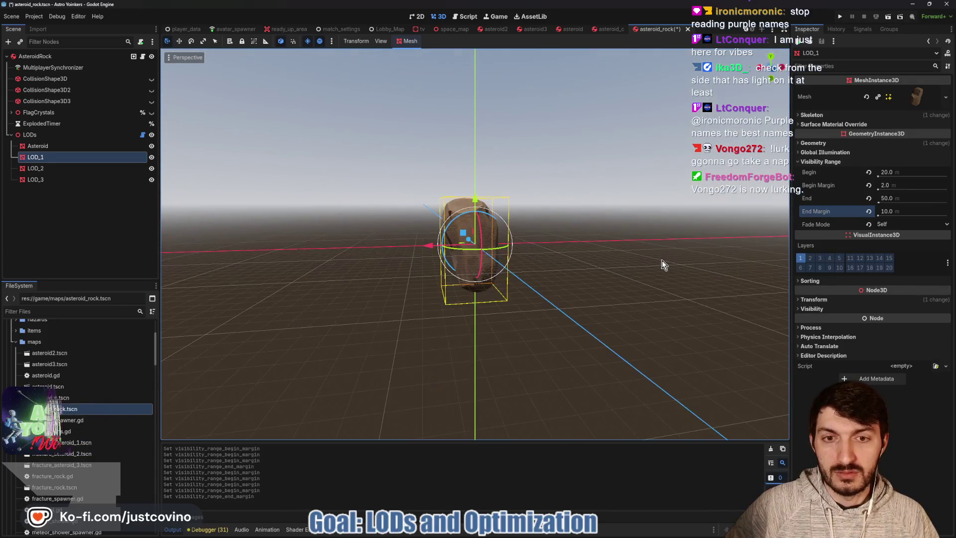
click(628, 259)
scroll(629, 258, up, 8)
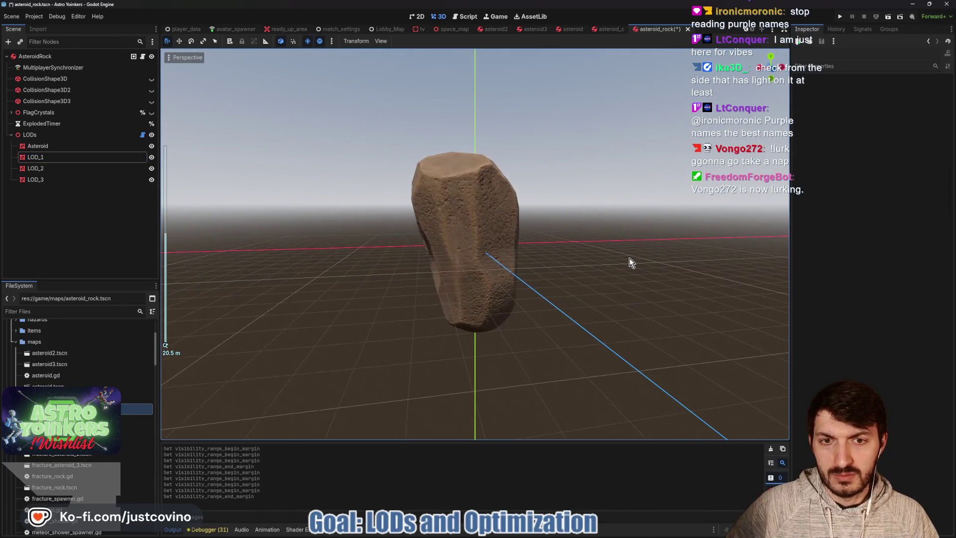
scroll(630, 258, up, 8)
scroll(630, 258, down, 6)
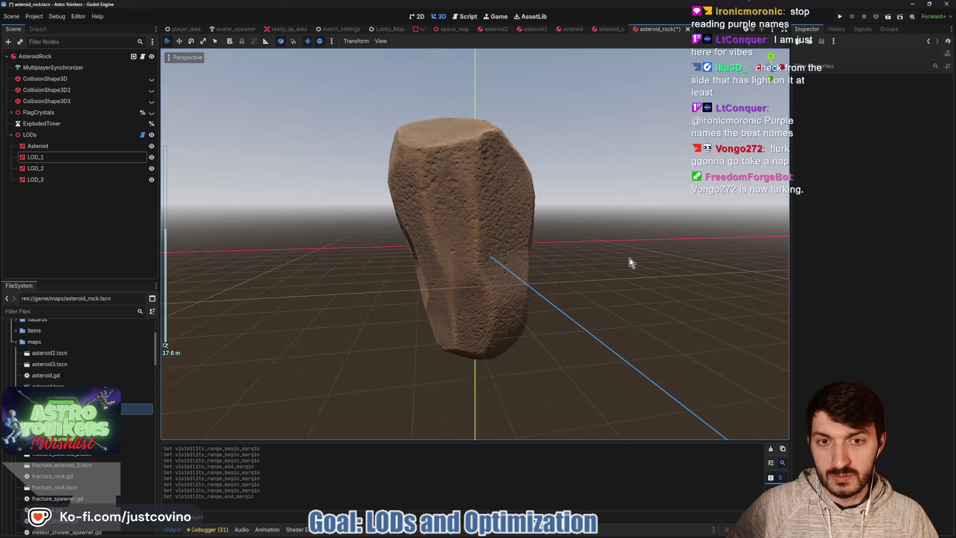
scroll(629, 258, down, 5)
scroll(629, 258, down, 4)
scroll(629, 258, down, 2)
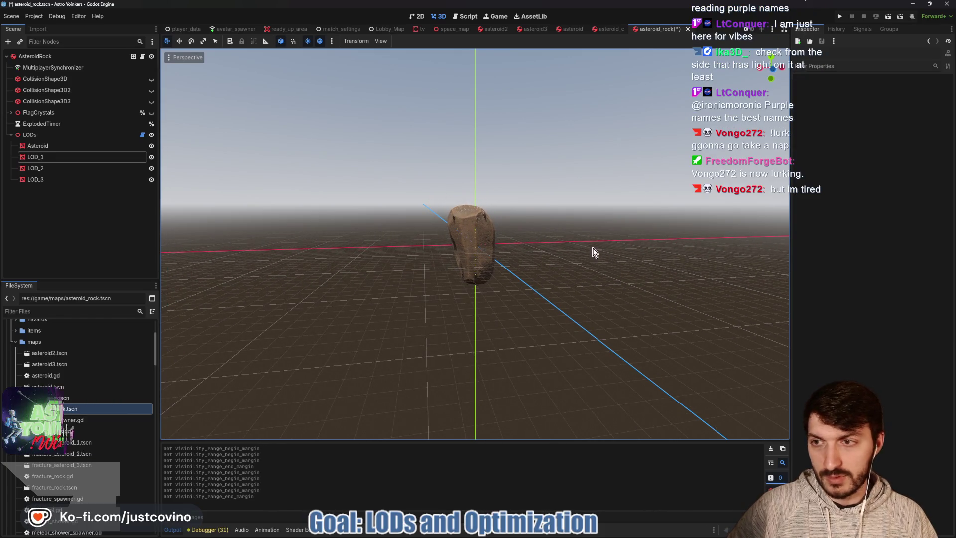
Step: Toggle the LOD meshes' visibility on and off in the Scene dock
click(153, 181)
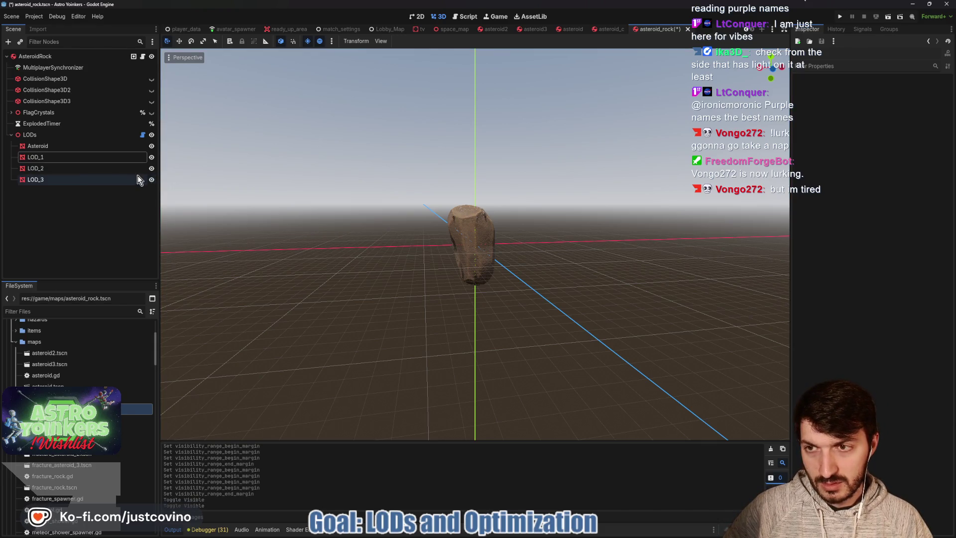
click(151, 157)
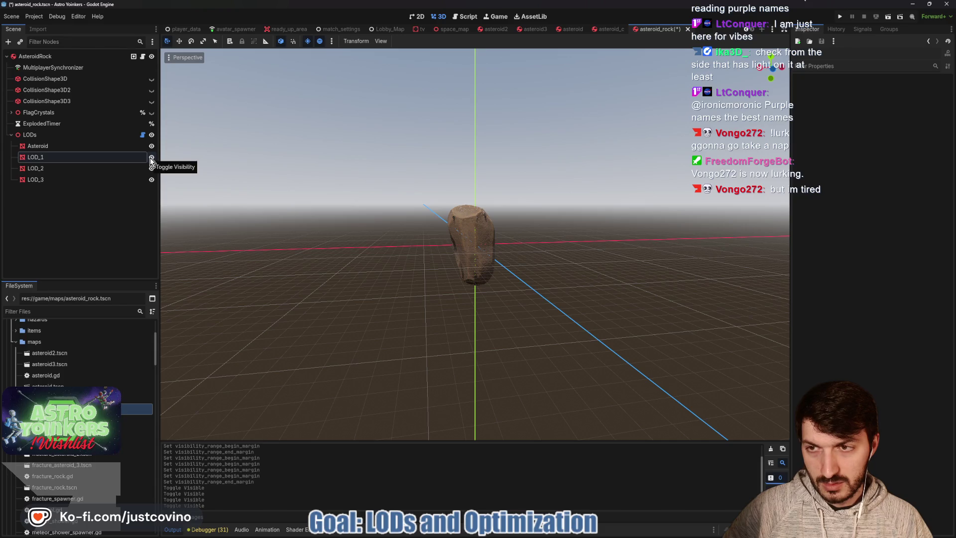
click(152, 146)
click(152, 146)
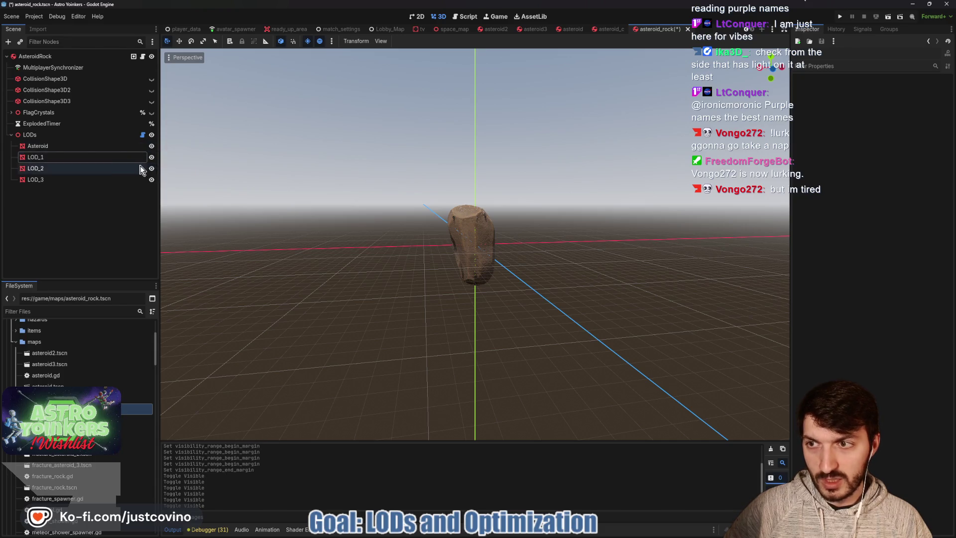
Step: Inspect the LOD_1, LOD_3 and LOD_2 visibility ranges, starting to edit LOD_2's begin margin
click(99, 162)
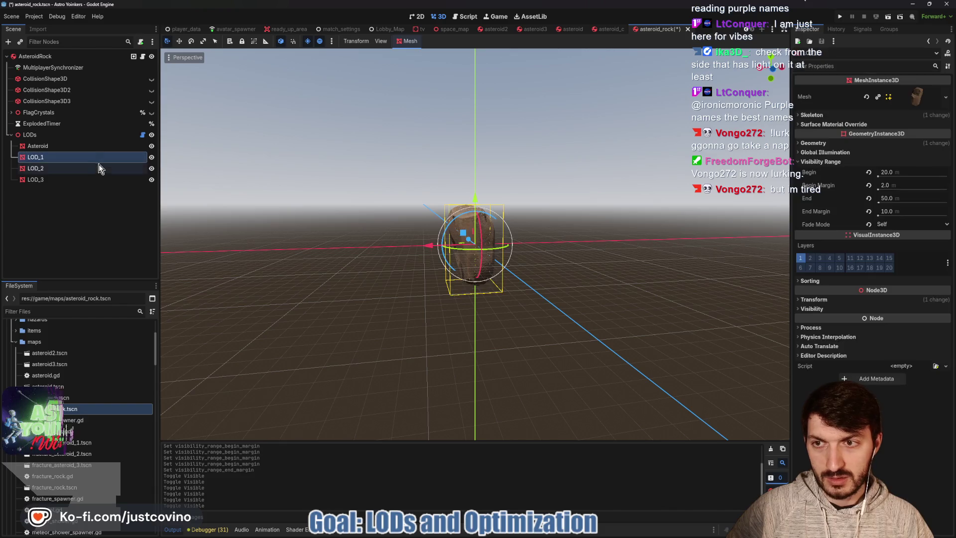
click(102, 180)
click(89, 162)
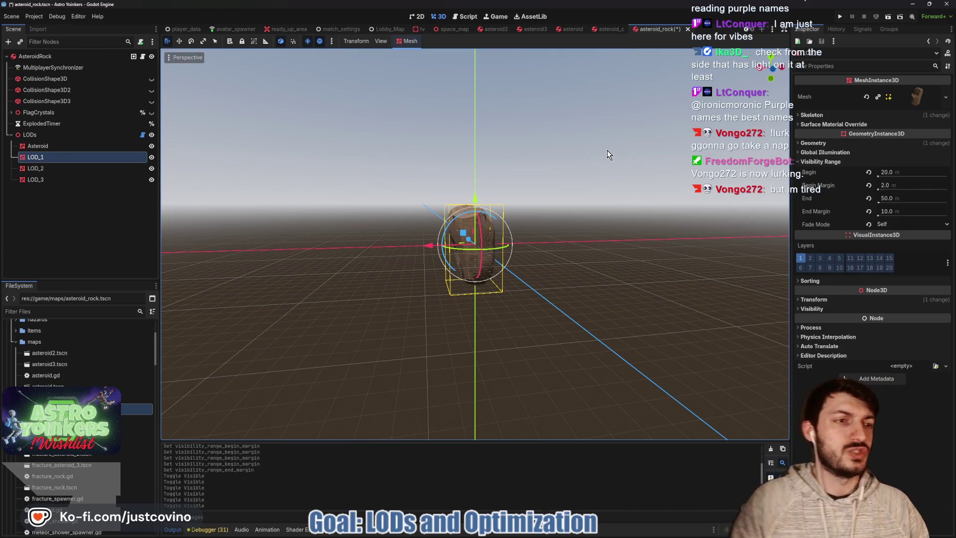
click(60, 170)
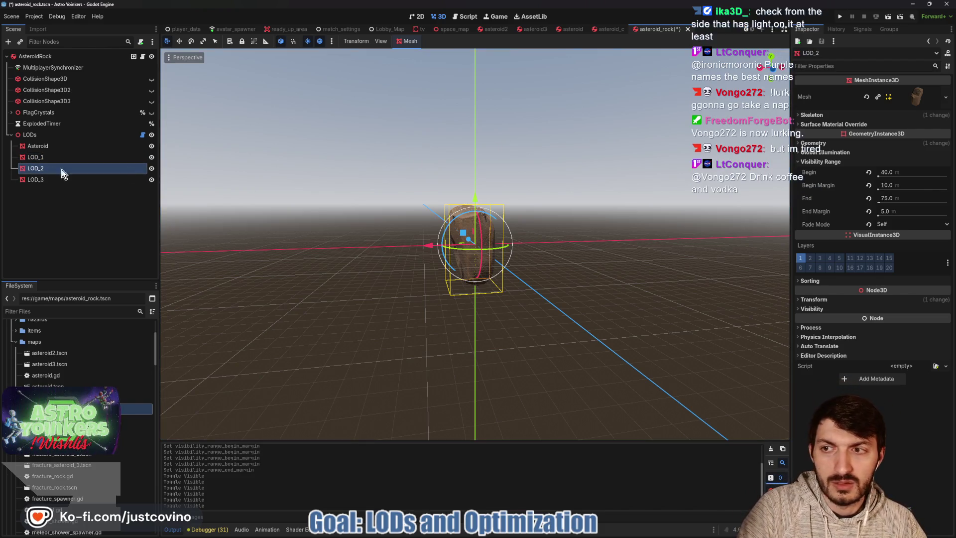
click(901, 185)
Step: Set LOD_2's begin margin to 5 m and give LOD_3 begin 65 m, begin margin 10 m
text(5)
key(Return)
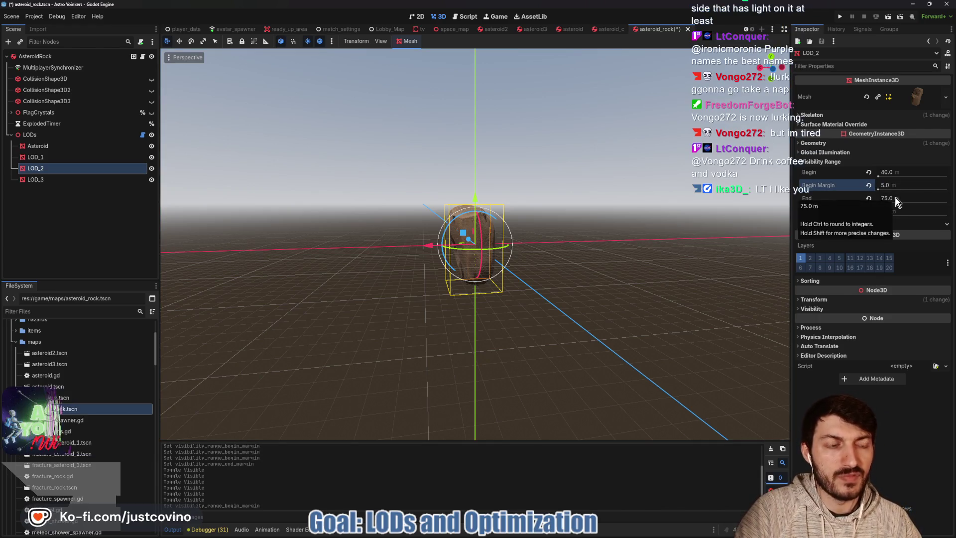
click(51, 179)
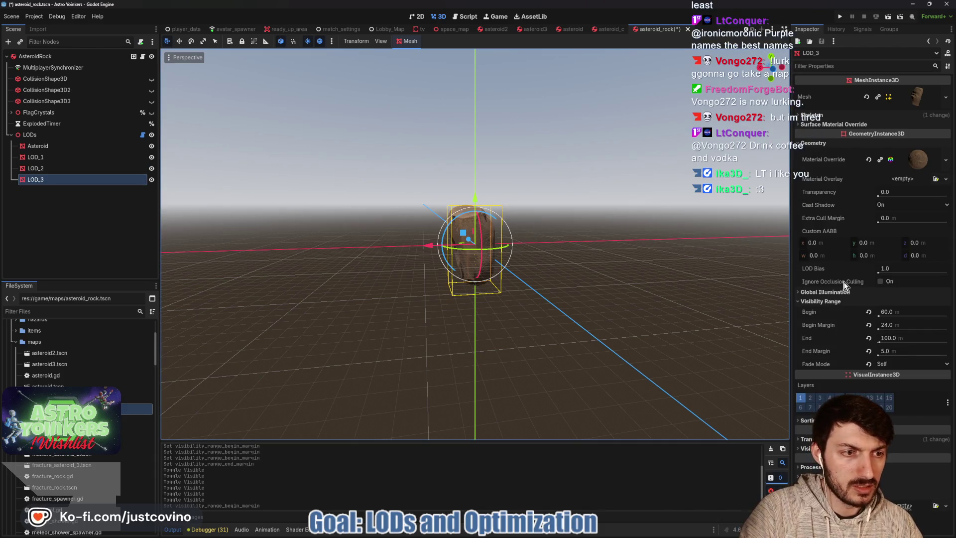
click(898, 312)
text(65)
key(Return)
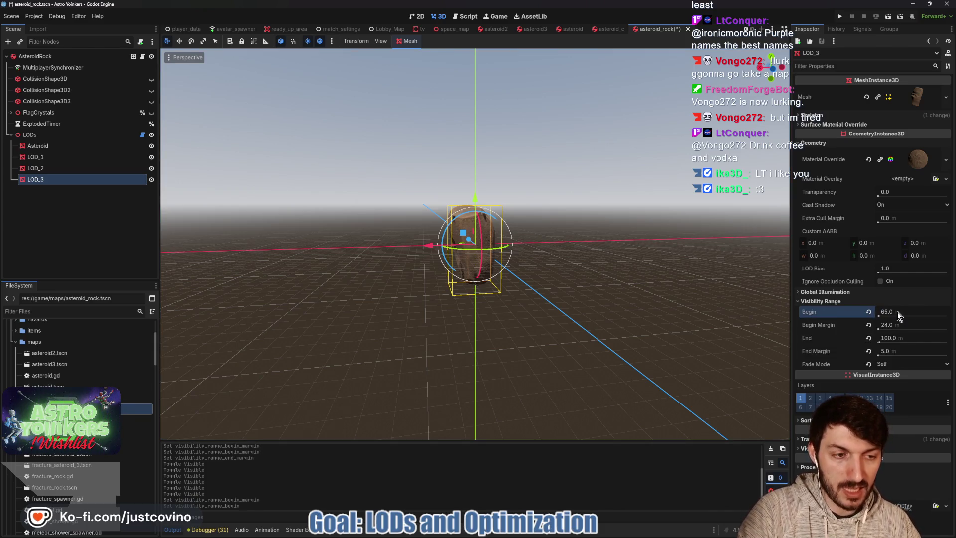
click(892, 325)
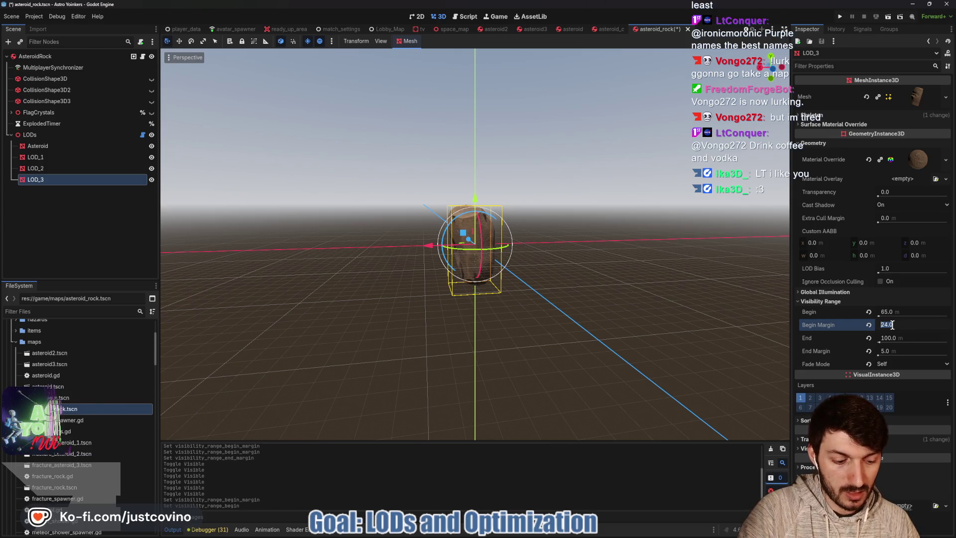
text(10)
key(Return)
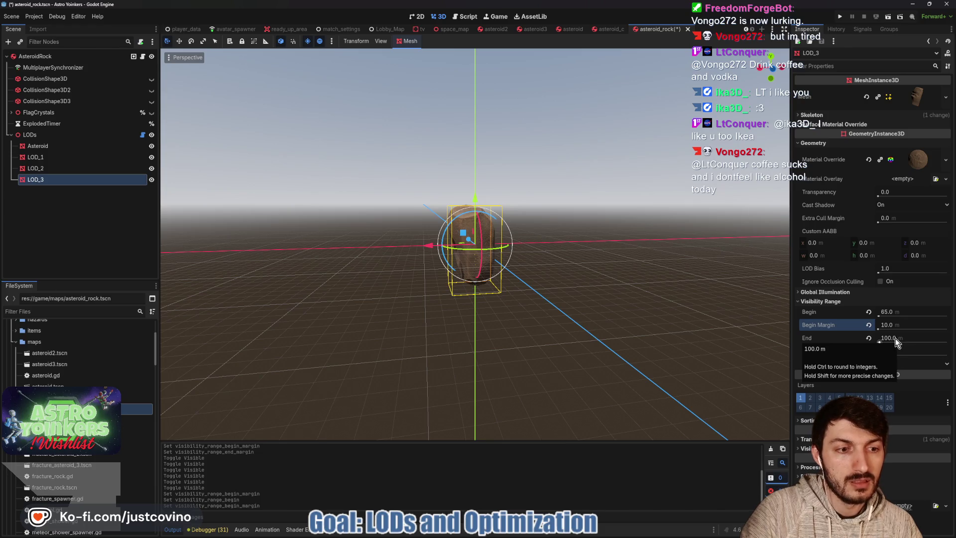
Step: Set LOD_3's end and end margin to 0 and save the scene
click(884, 338)
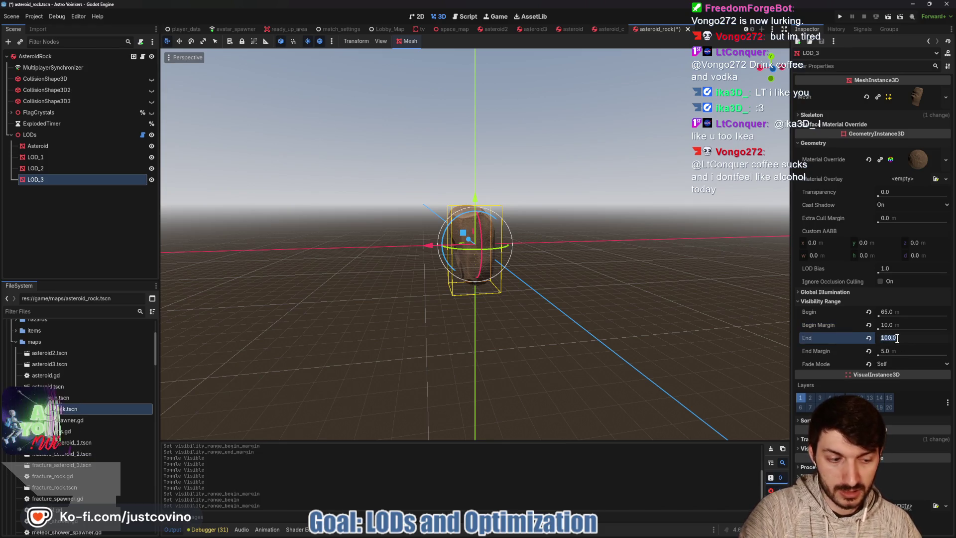
text(0)
key(Return)
click(898, 351)
text(0)
key(Return)
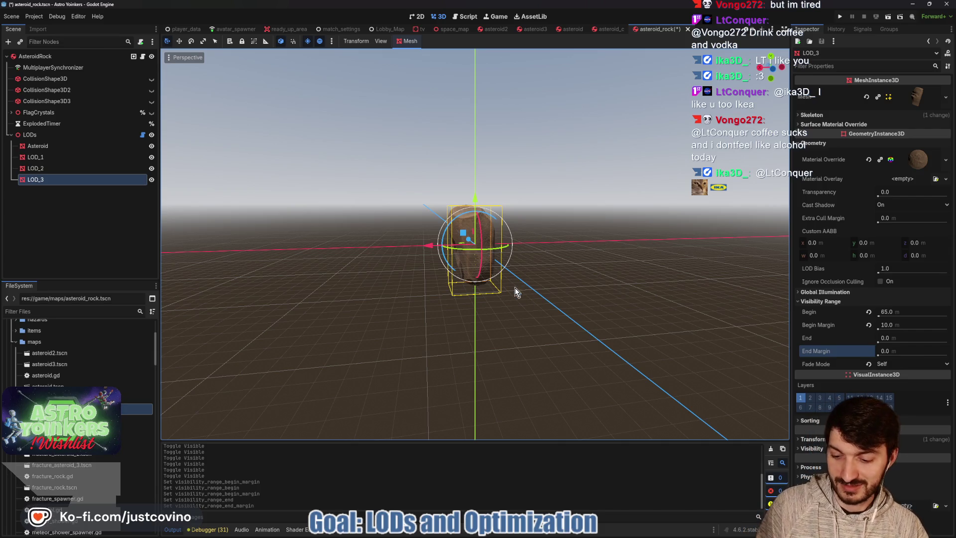
key(ctrl+s)
Step: Deselect LOD_3 and zoom between about 70 and 82 m to watch the LOD meshes swap
scroll(515, 292, down, 2)
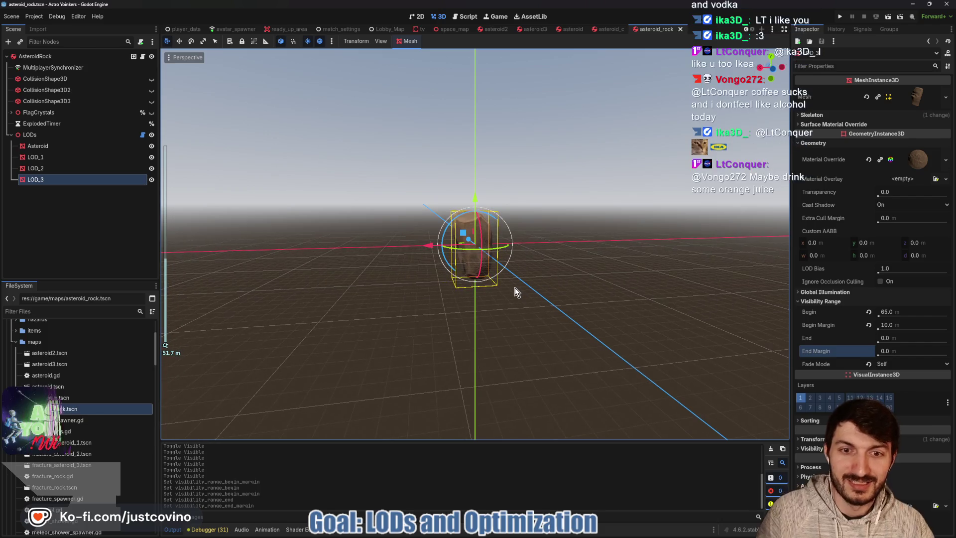
click(609, 232)
scroll(602, 256, up, 3)
scroll(603, 256, up, 10)
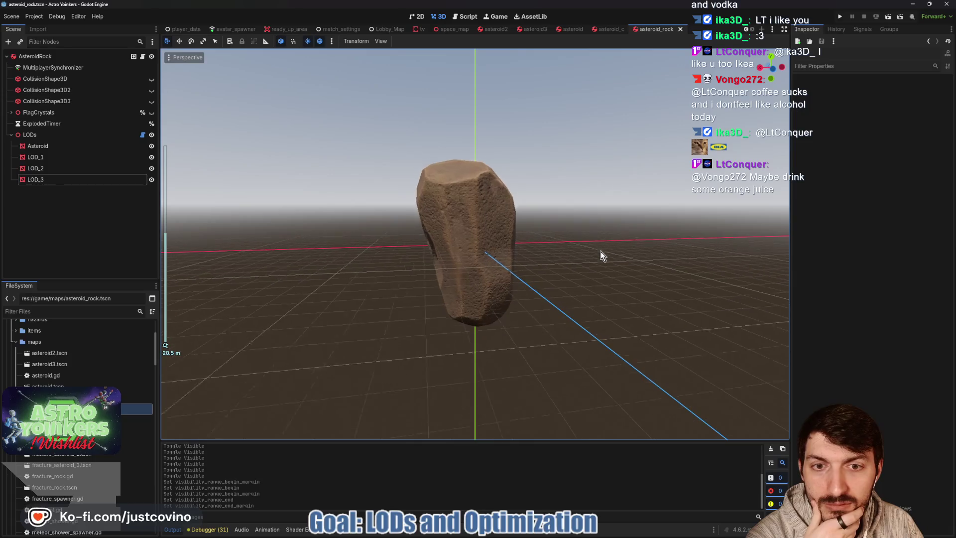
scroll(601, 252, down, 11)
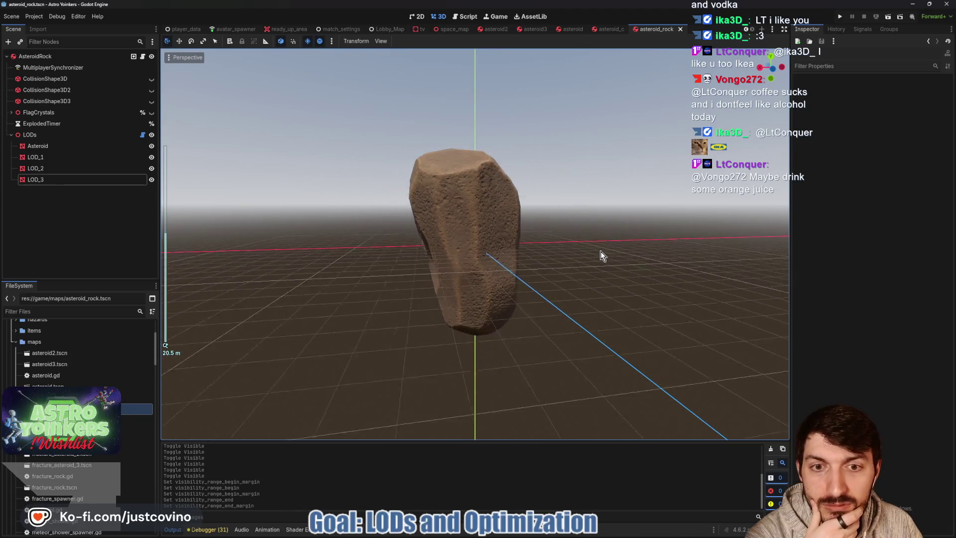
scroll(601, 251, down, 2)
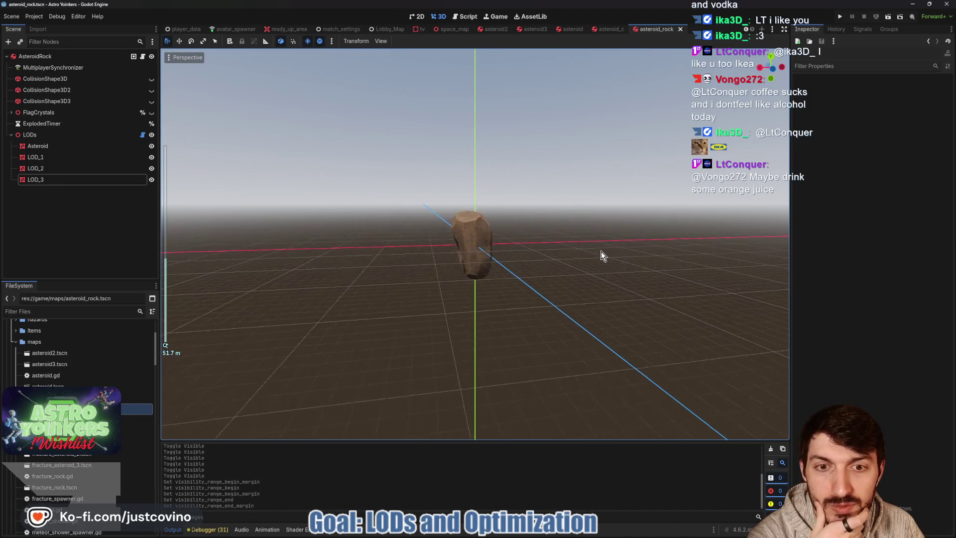
scroll(600, 252, down, 5)
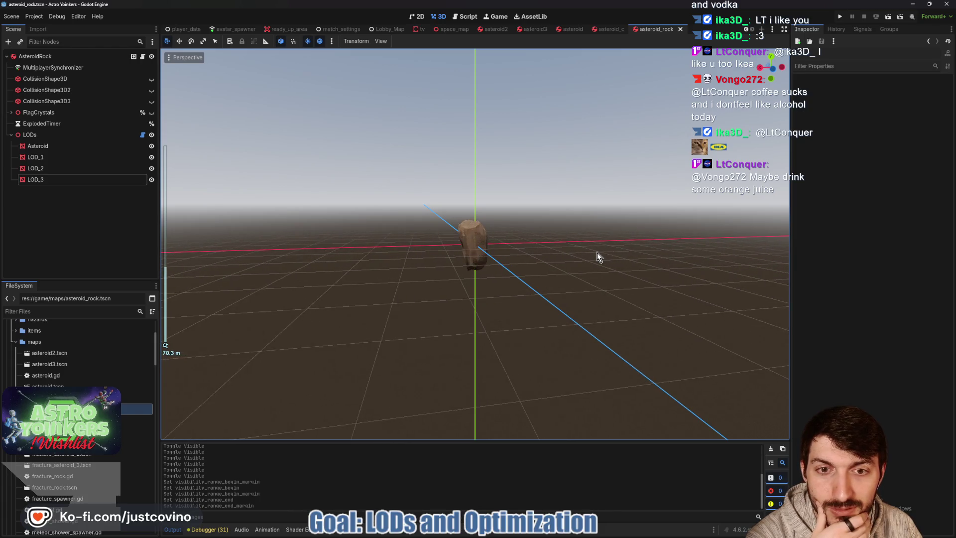
scroll(596, 255, up, 3)
scroll(596, 256, up, 1)
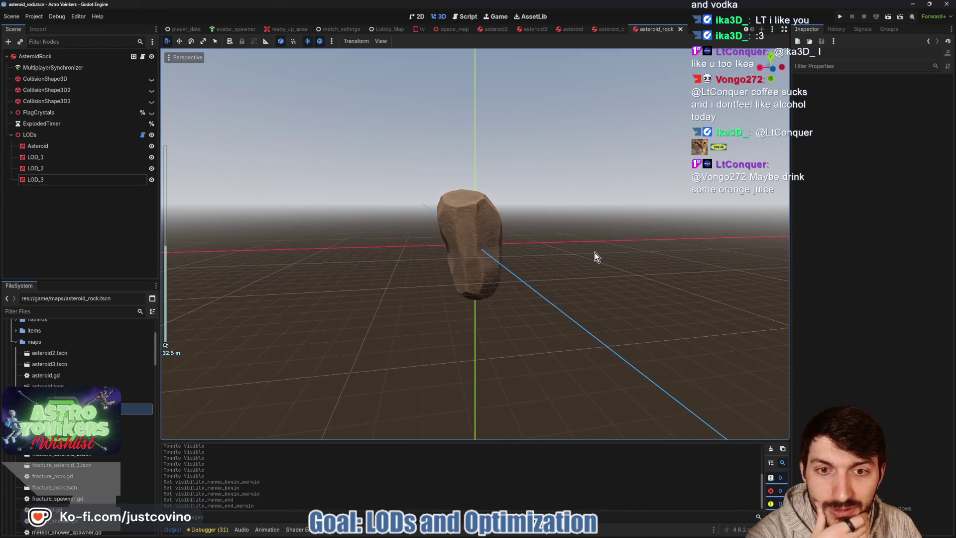
scroll(594, 252, down, 1)
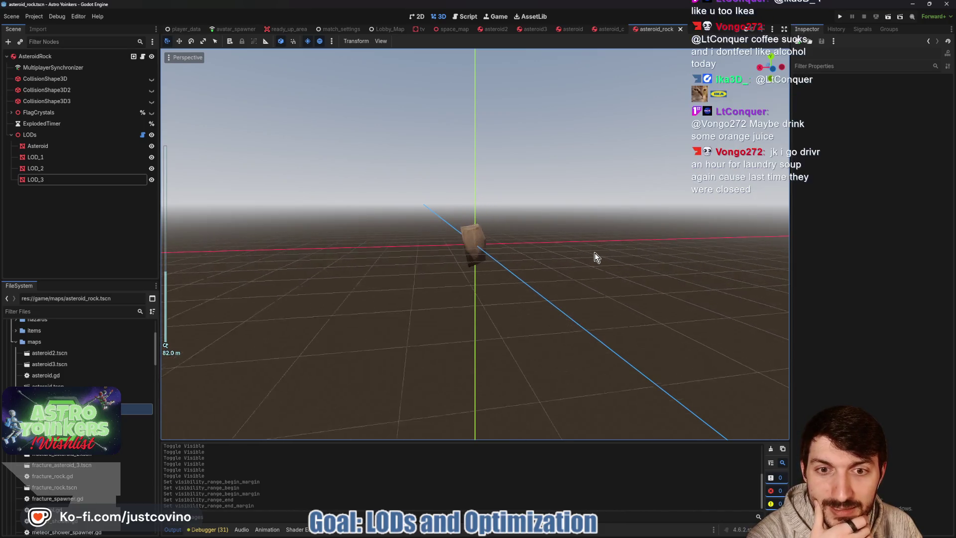
scroll(594, 252, up, 3)
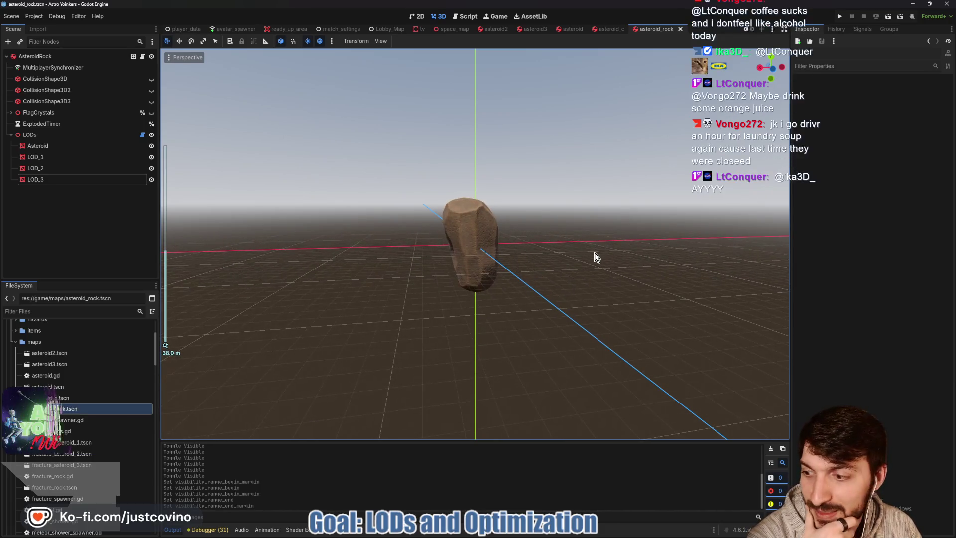
scroll(595, 257, down, 4)
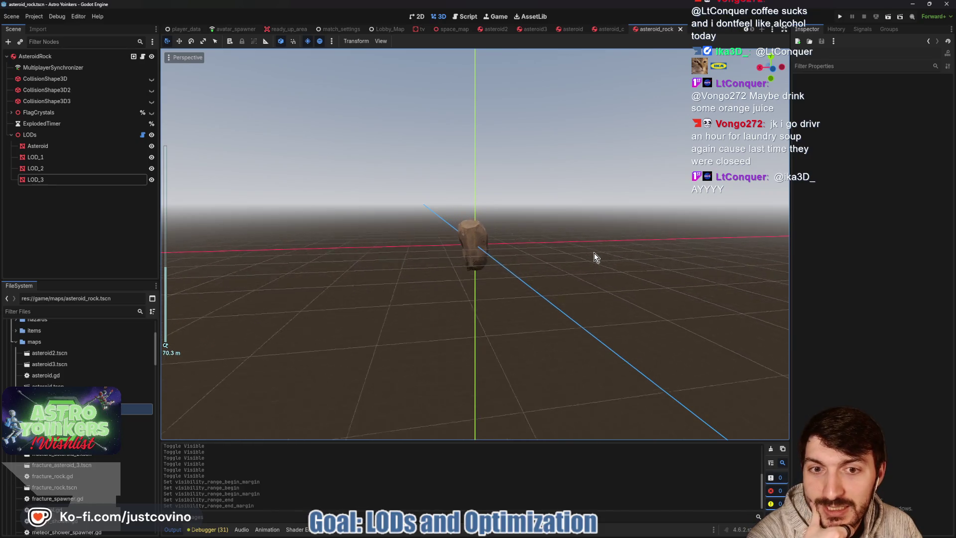
scroll(594, 257, up, 2)
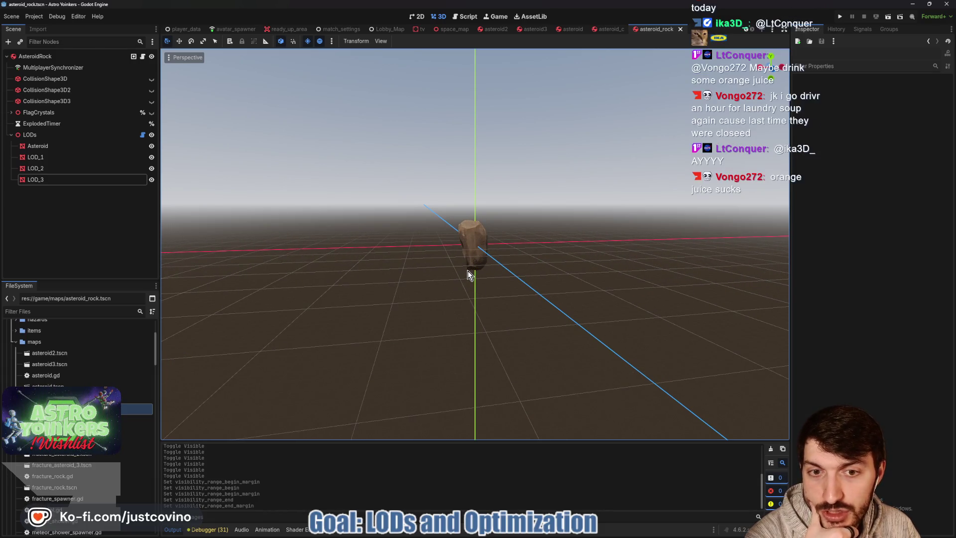
scroll(467, 270, down, 2)
scroll(521, 273, up, 2)
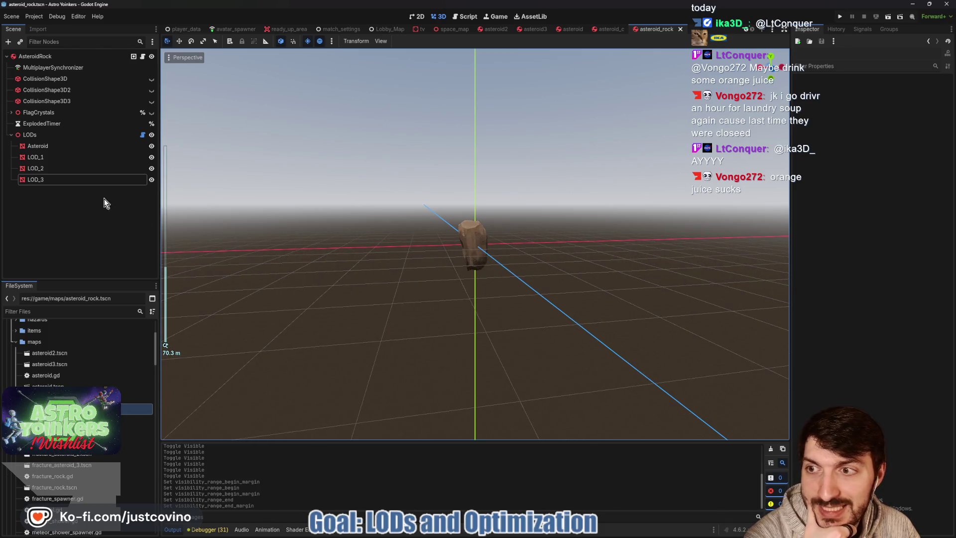
Step: Compare the LOD_1, LOD_2 and LOD_3 visibility ranges, ending on LOD_2 (40–75 m, 5 m margins)
click(52, 169)
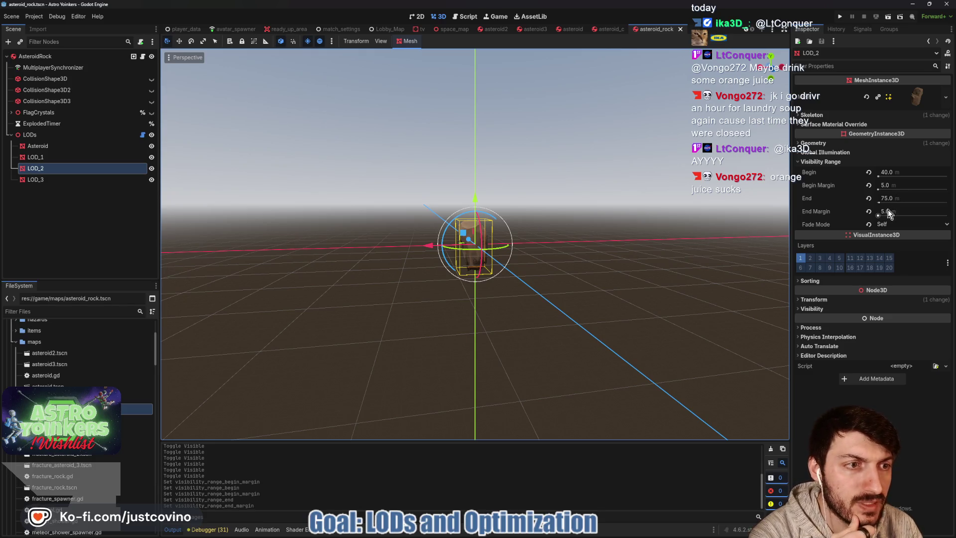
click(54, 179)
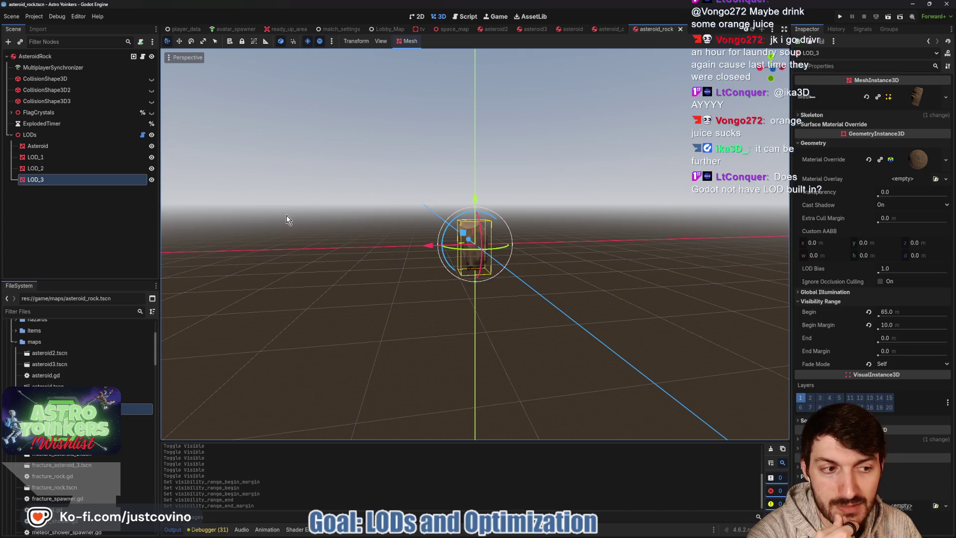
click(47, 169)
click(47, 180)
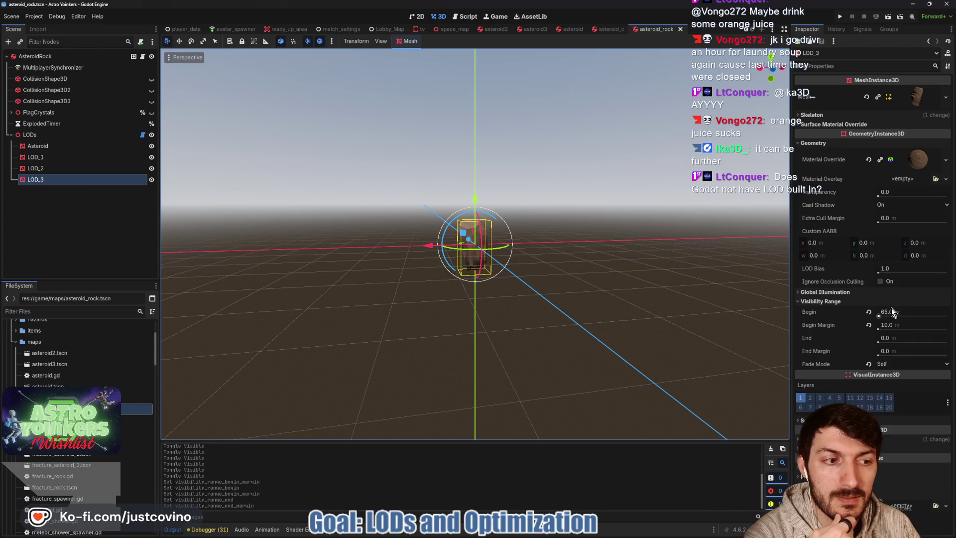
click(65, 169)
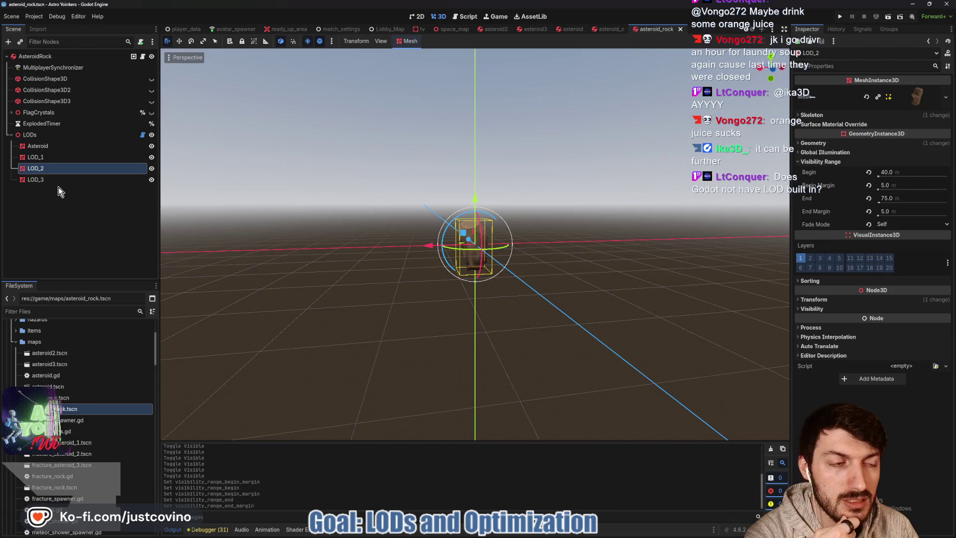
click(39, 157)
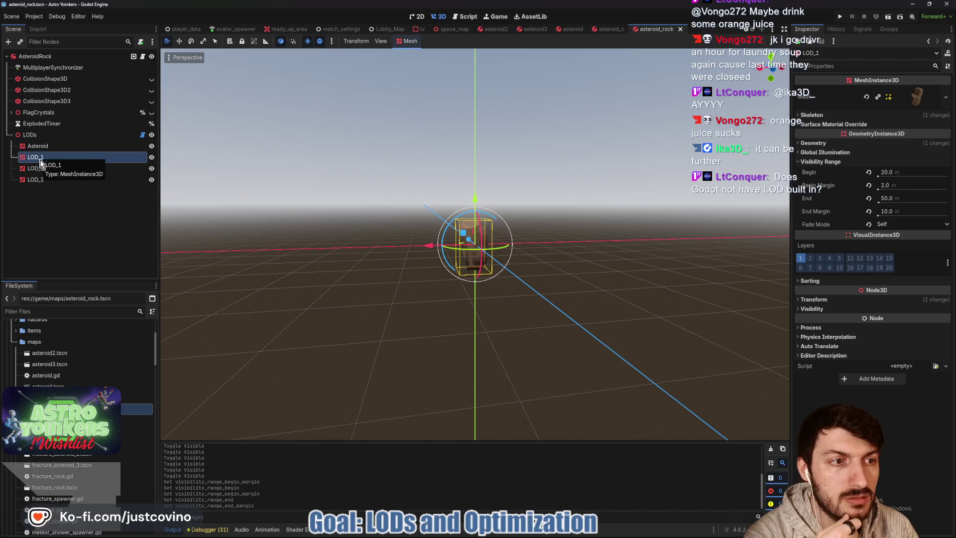
click(40, 164)
click(43, 178)
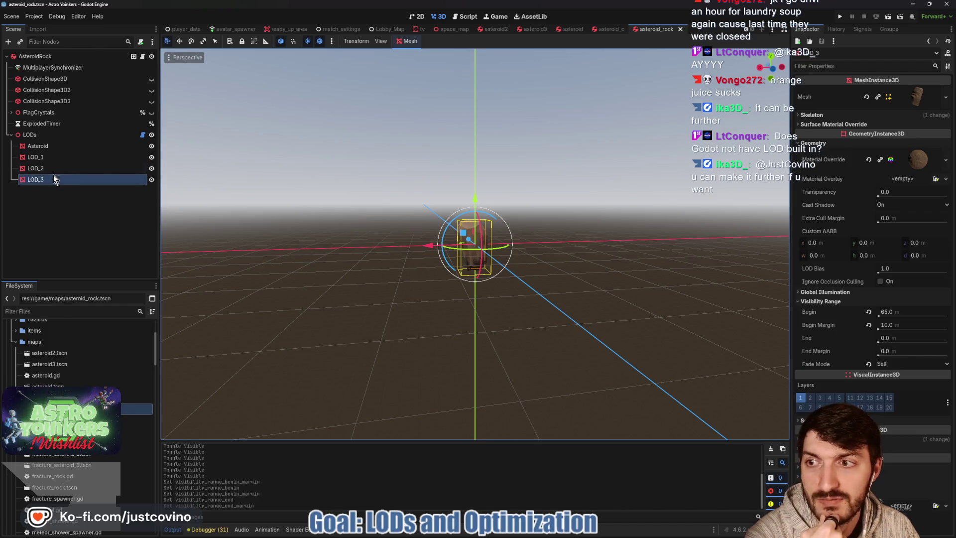
click(49, 172)
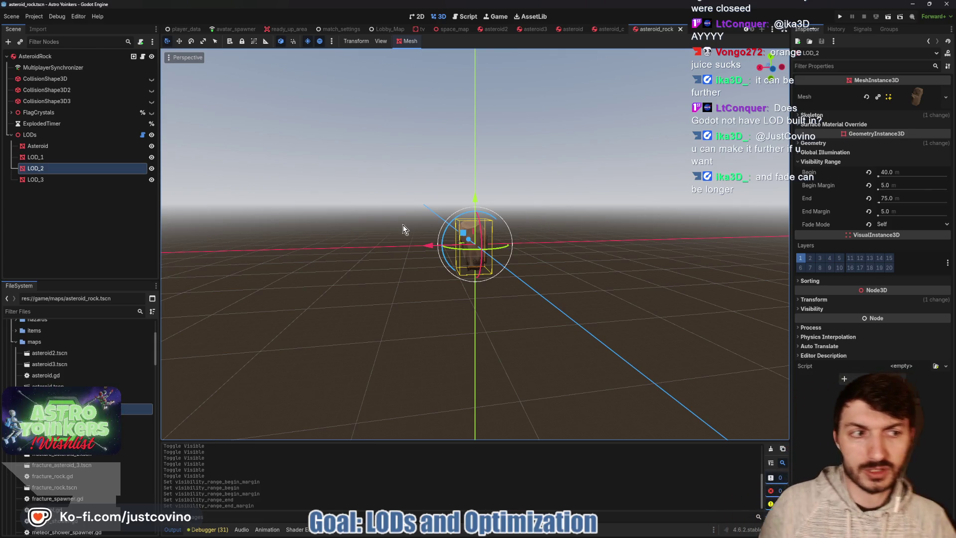
Step: Leave the Inspector and select the AsteroidRock root node
mouse_move(811, 213)
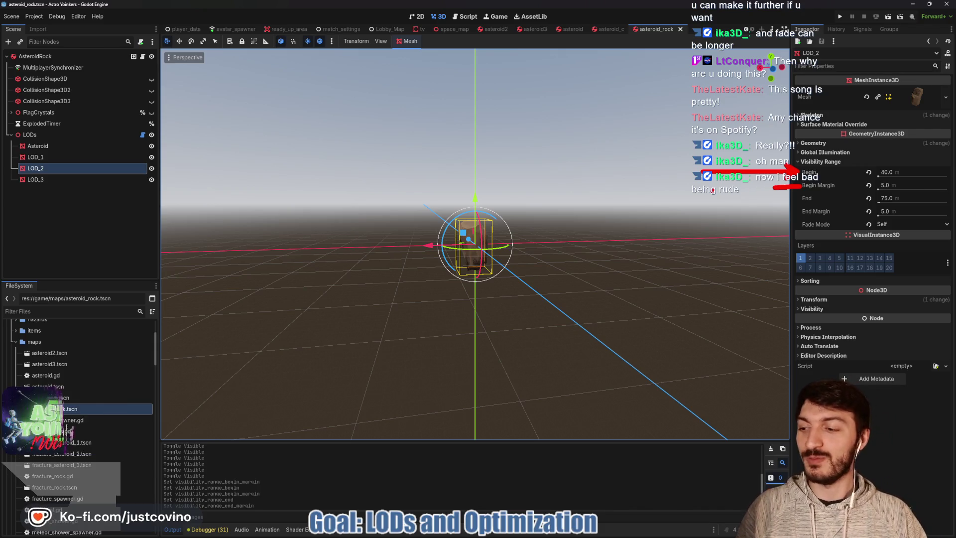
key(Escape)
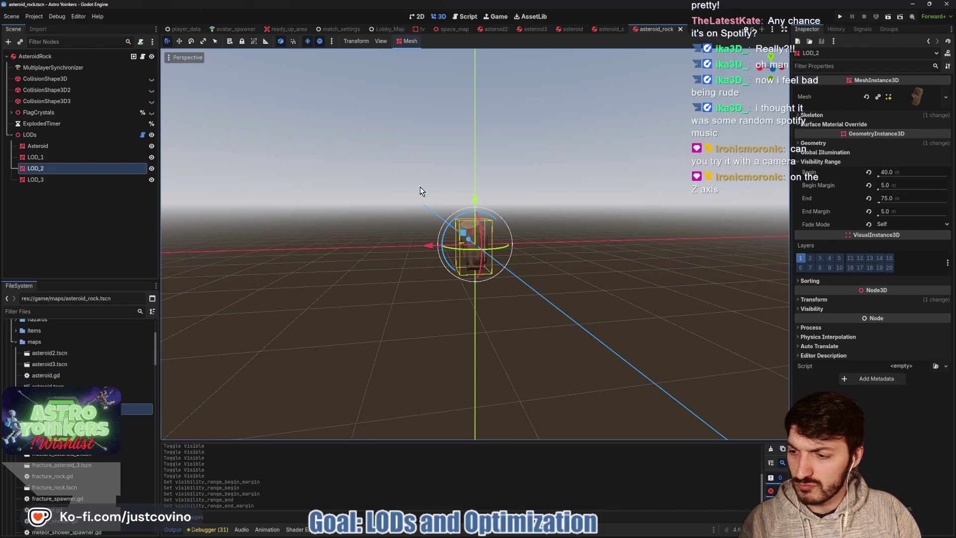
click(74, 58)
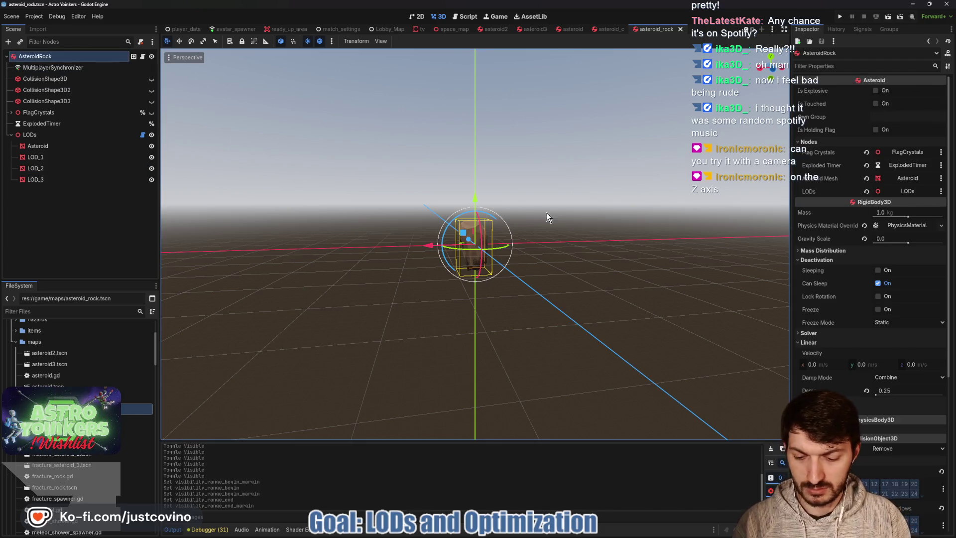
Step: Add a Camera3D child and view the scene through its preview
key(ctrl+a)
text(camera)
key(Return)
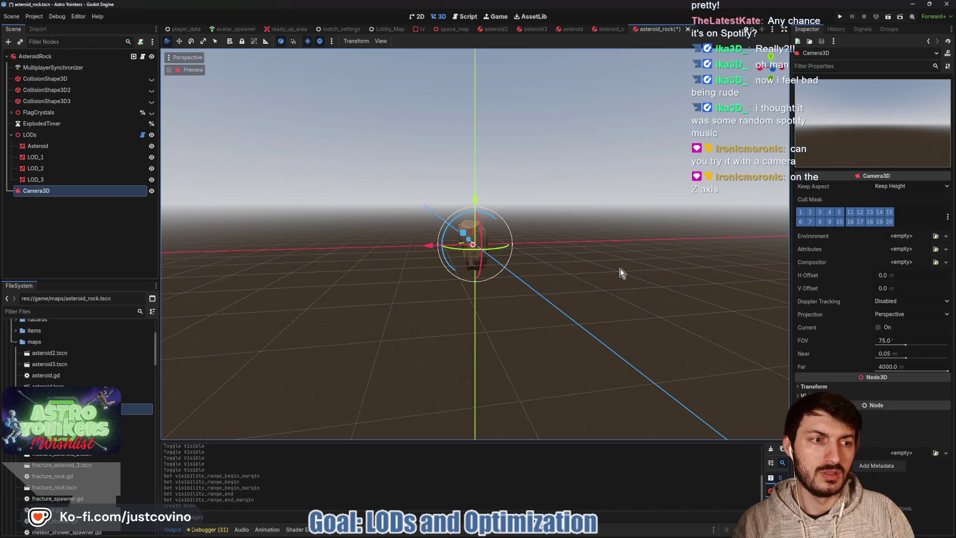
click(169, 70)
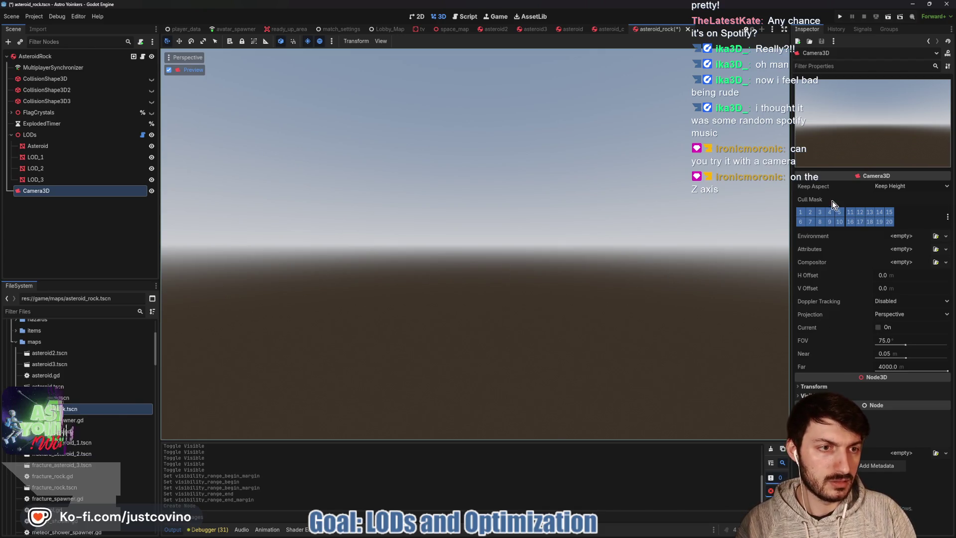
Step: Set the camera's Transform Position Z to 4.85
click(829, 387)
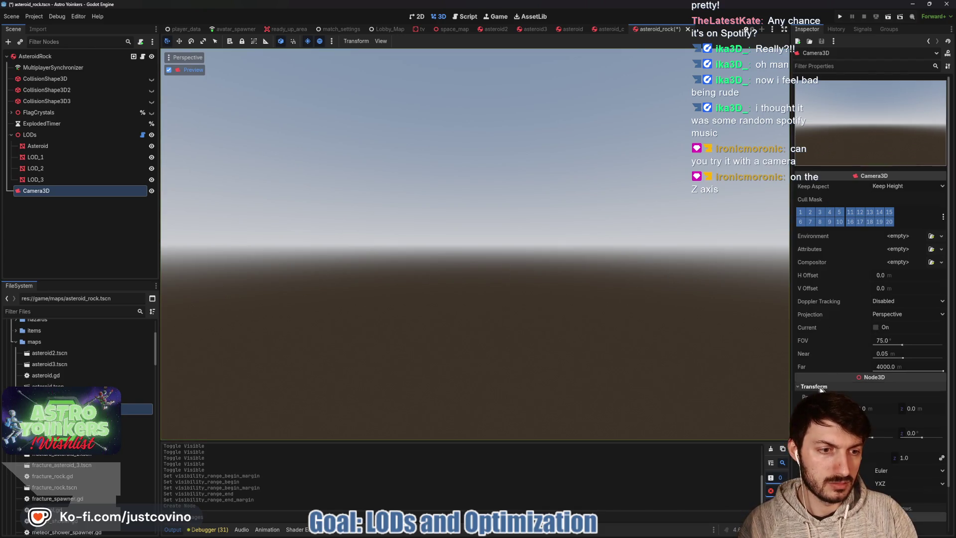
click(912, 411)
text(4.85)
key(Return)
Step: Slide the camera's Z position back and forth to test the rock around 53 m
mouse_move(912, 408)
mouse_down()
mouse_move(946, 408)
mouse_move(922, 408)
mouse_up()
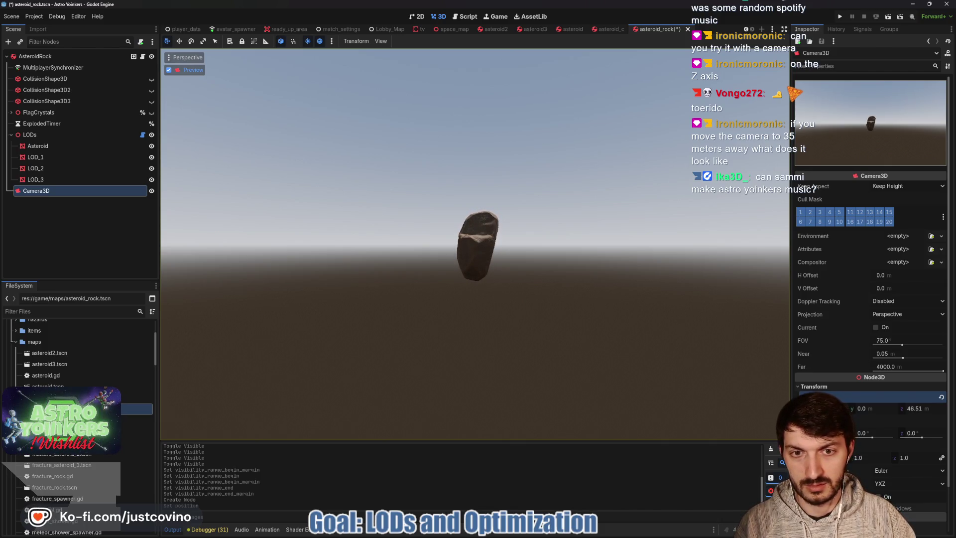
drag(922, 409, 932, 408)
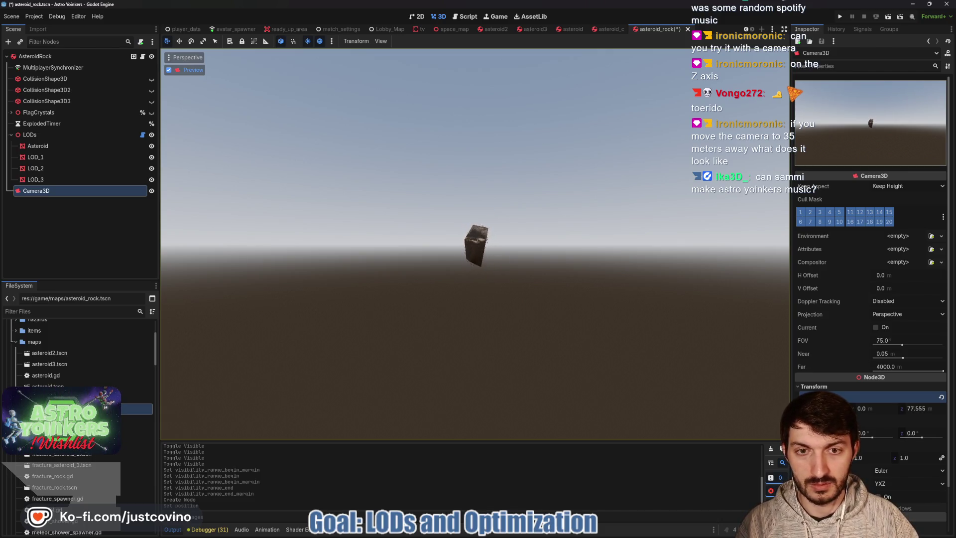
drag(926, 408, 923, 408)
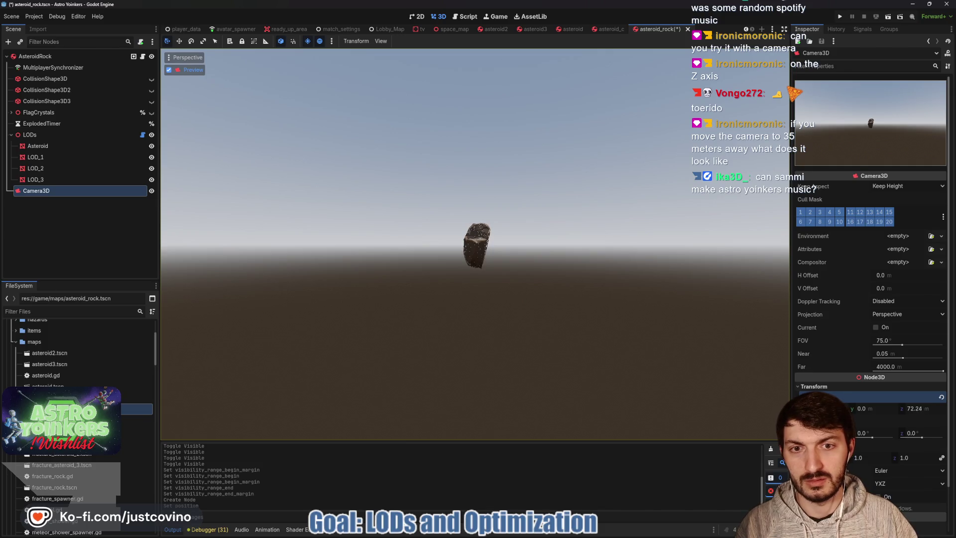
drag(923, 408, 920, 409)
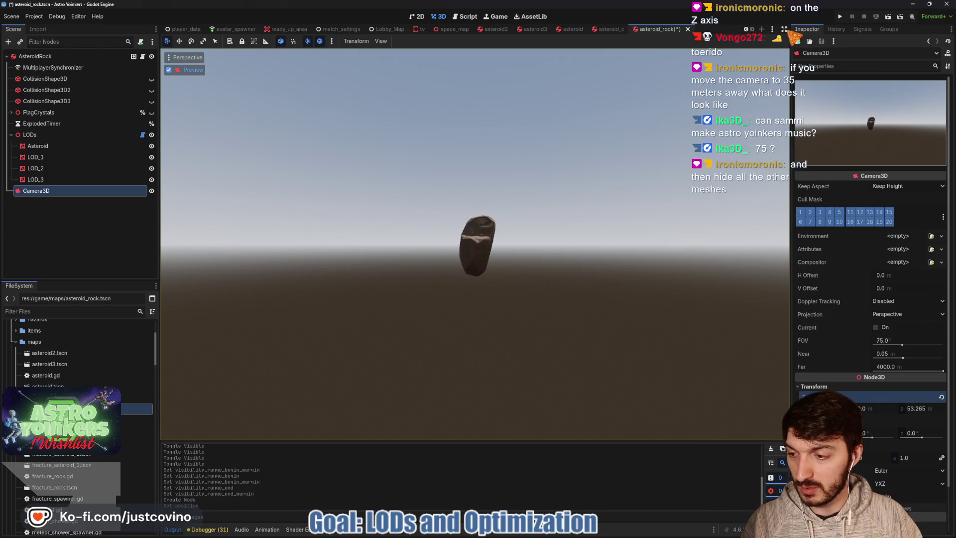
drag(920, 409, 920, 408)
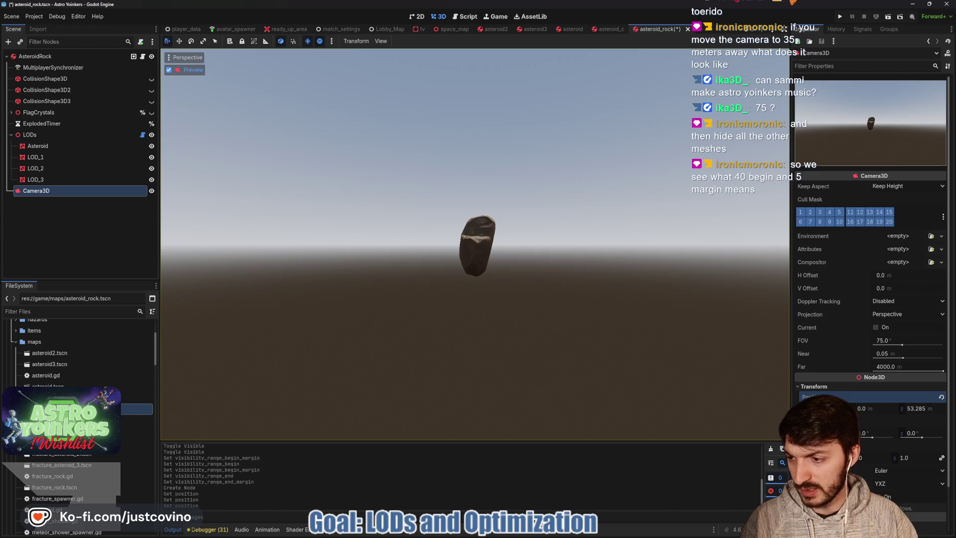
drag(920, 408, 921, 408)
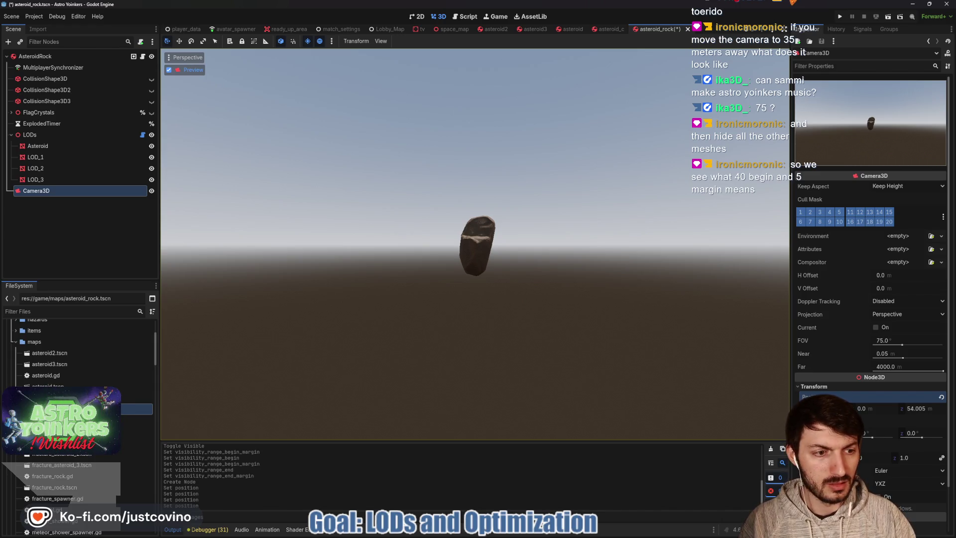
Step: Set the camera's Position Z to 40 m
click(914, 408)
text(40)
key(Return)
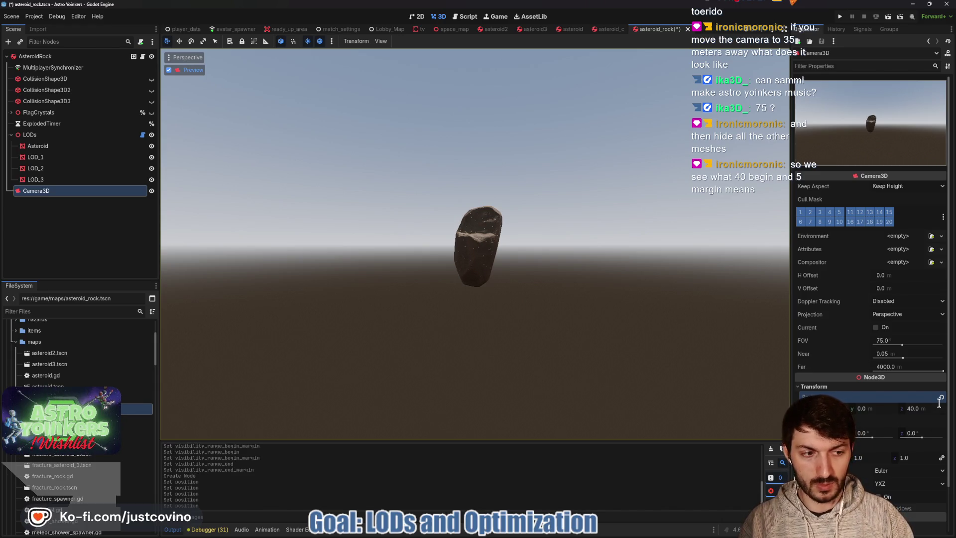
Step: Toggle the Asteroid and LOD_1 meshes' visibility to compare the camera preview
click(153, 147)
click(151, 159)
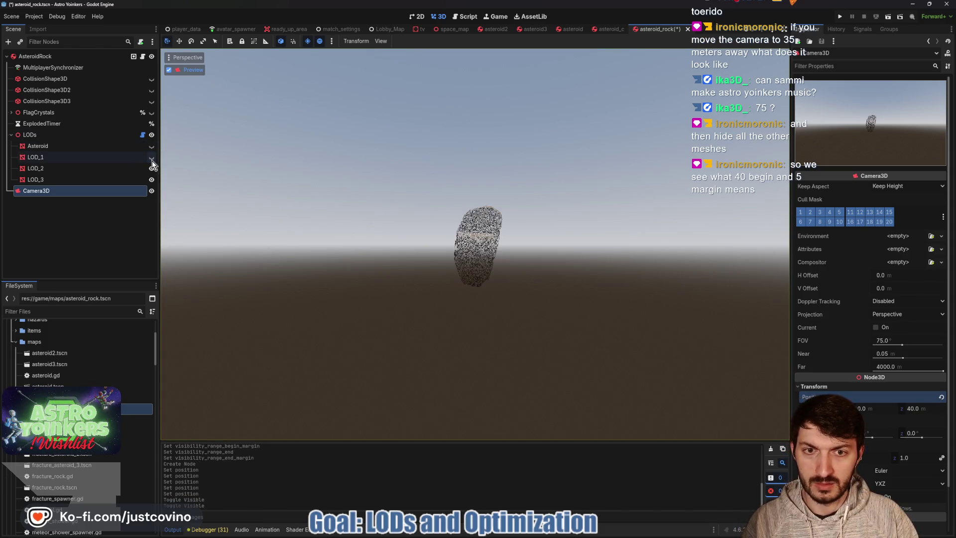
click(152, 161)
click(151, 160)
click(151, 160)
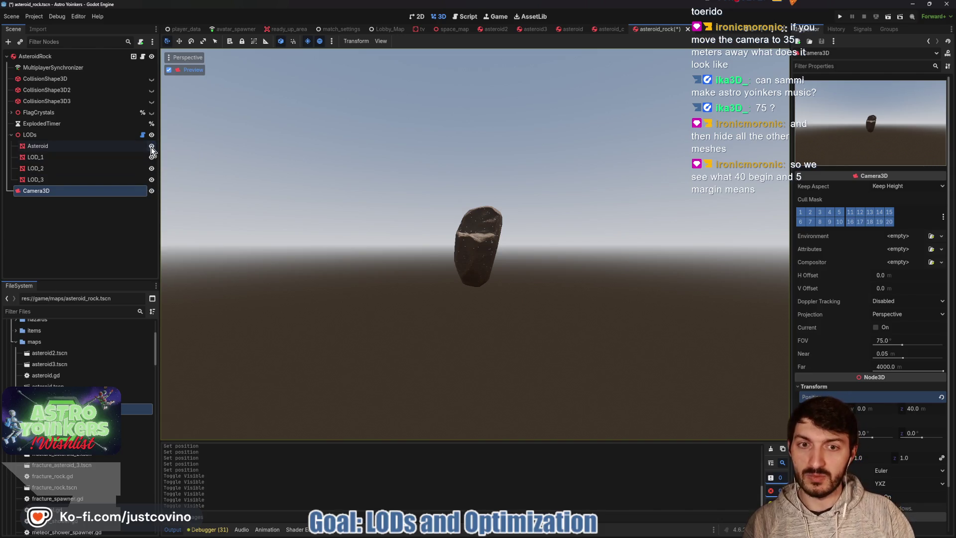
Step: Hide the Asteroid mesh and review LOD_1's range (begin 20, end 50, end margin 10)
click(151, 147)
click(152, 158)
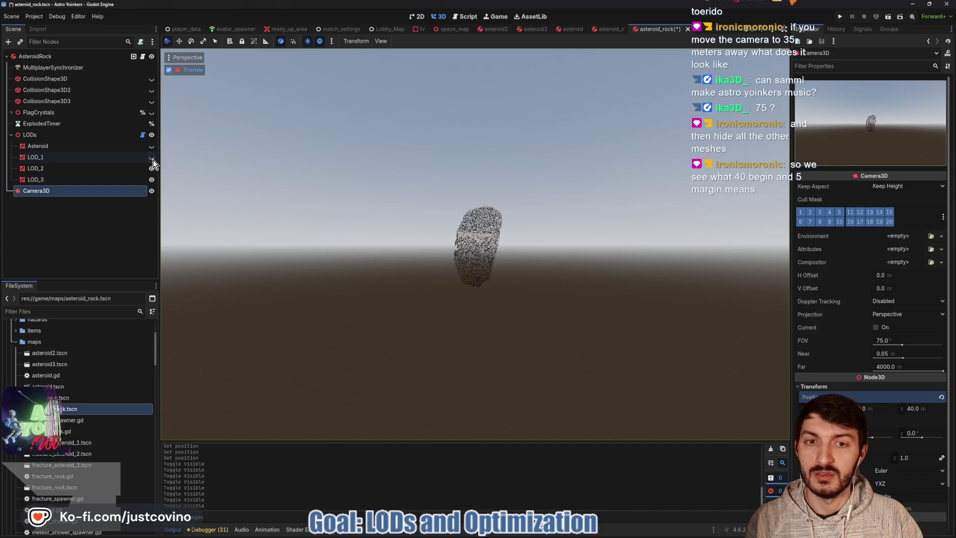
click(152, 158)
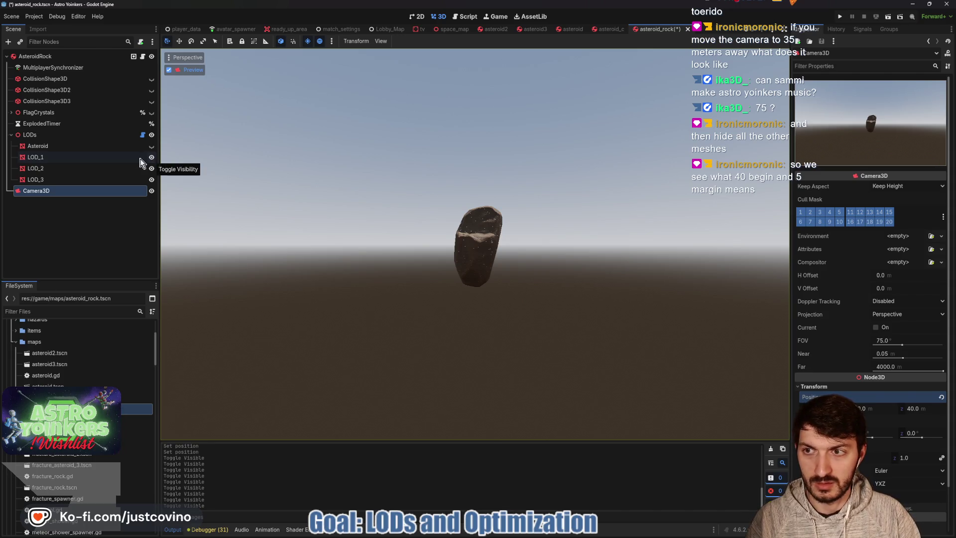
click(119, 158)
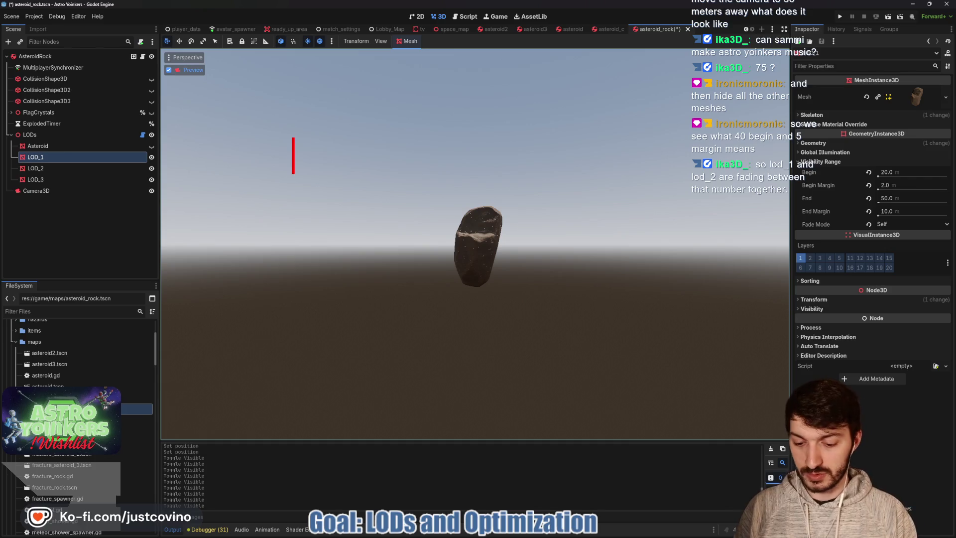
text(end = Final)
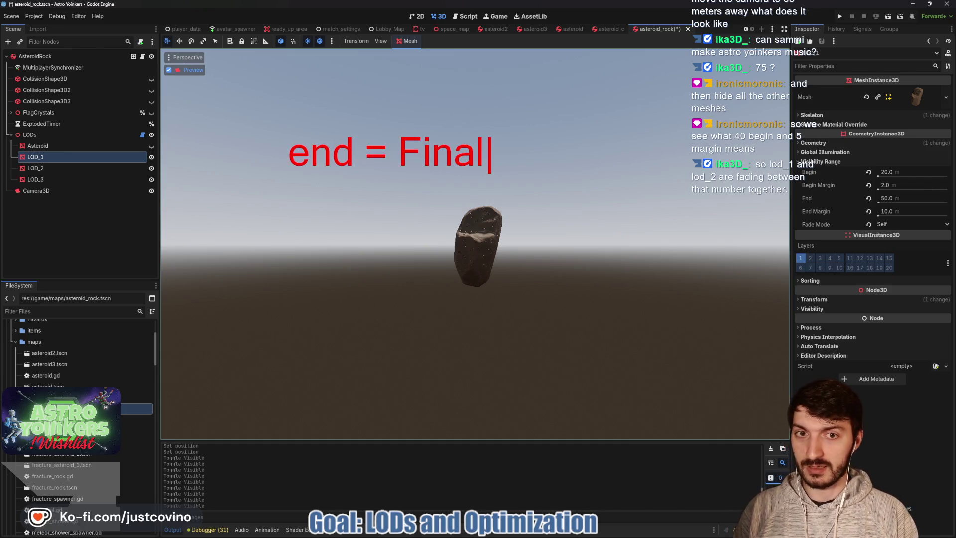
key(BackSpace)
key(BackSpace)
key(BackSpace)
text(ully Ren)
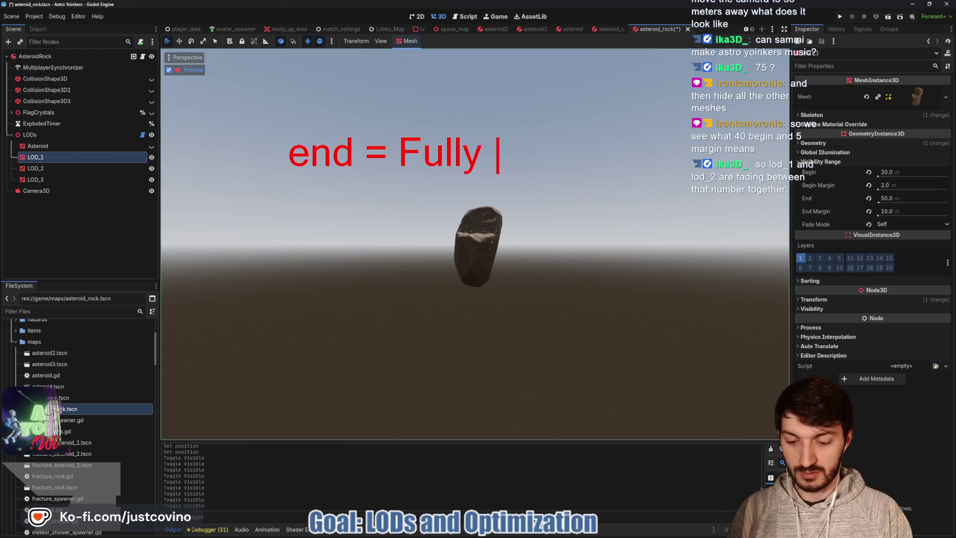
text(dered )
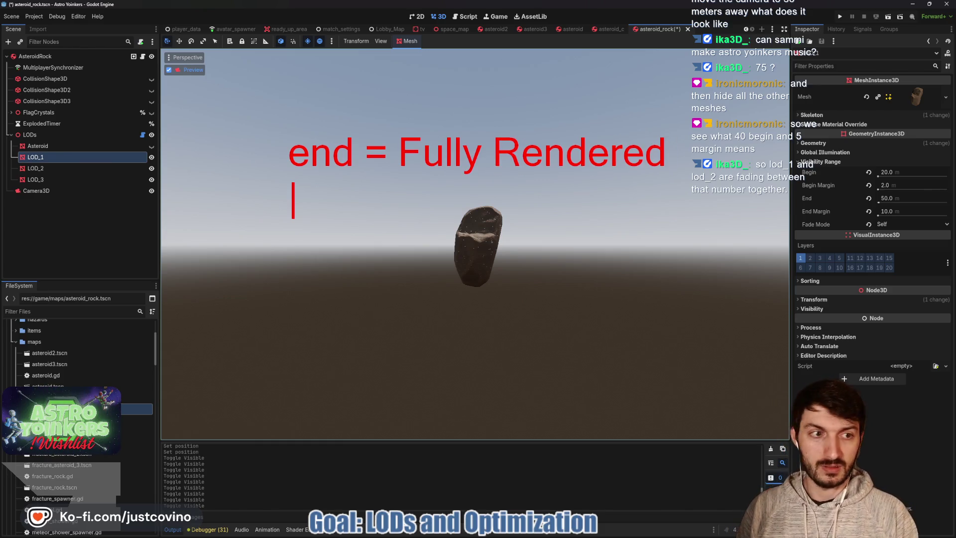
text(margin = +/-)
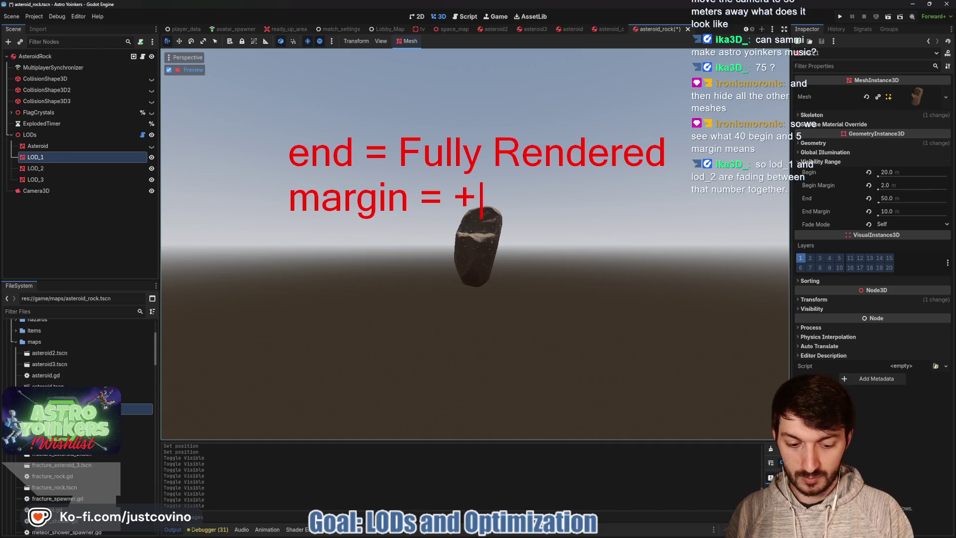
text( end)
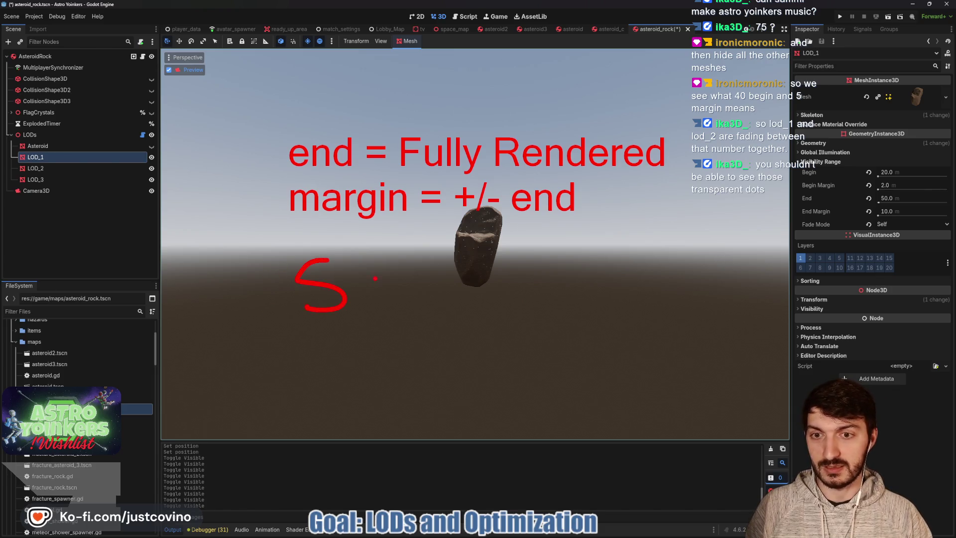
drag(375, 278, 373, 272)
mouse_move(230, 268)
mouse_down()
mouse_move(244, 311)
mouse_move(237, 286)
mouse_up()
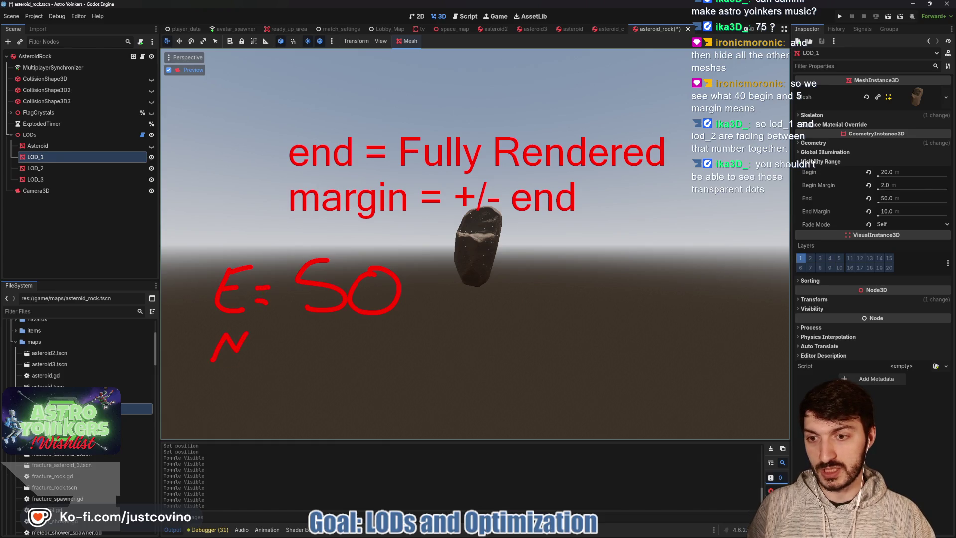
drag(306, 340, 303, 370)
mouse_move(350, 346)
mouse_down()
mouse_move(343, 374)
mouse_move(351, 346)
mouse_up()
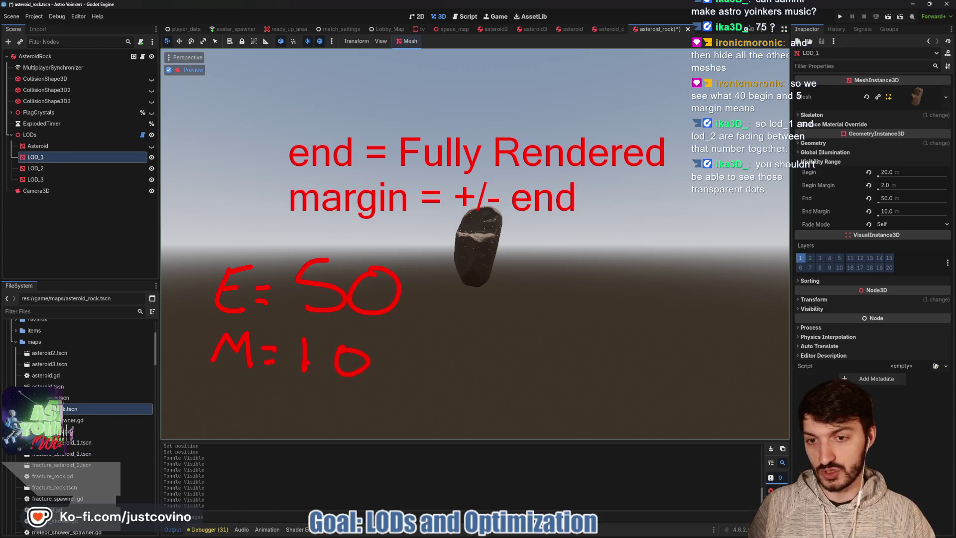
drag(268, 447, 302, 444)
drag(309, 416, 295, 476)
drag(337, 433, 339, 434)
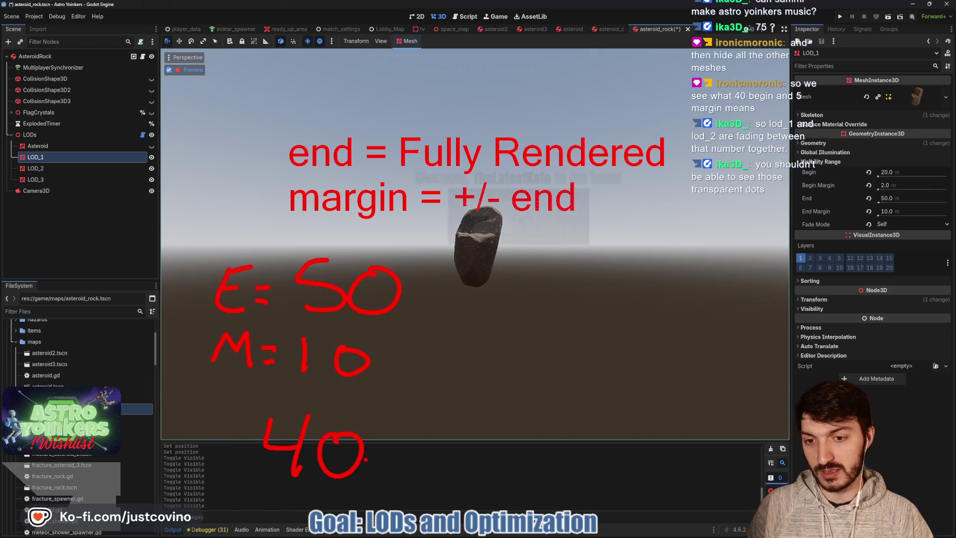
mouse_move(493, 408)
mouse_down()
mouse_move(472, 478)
mouse_move(456, 461)
mouse_up()
mouse_move(502, 421)
mouse_down()
mouse_move(521, 420)
mouse_move(509, 422)
mouse_up()
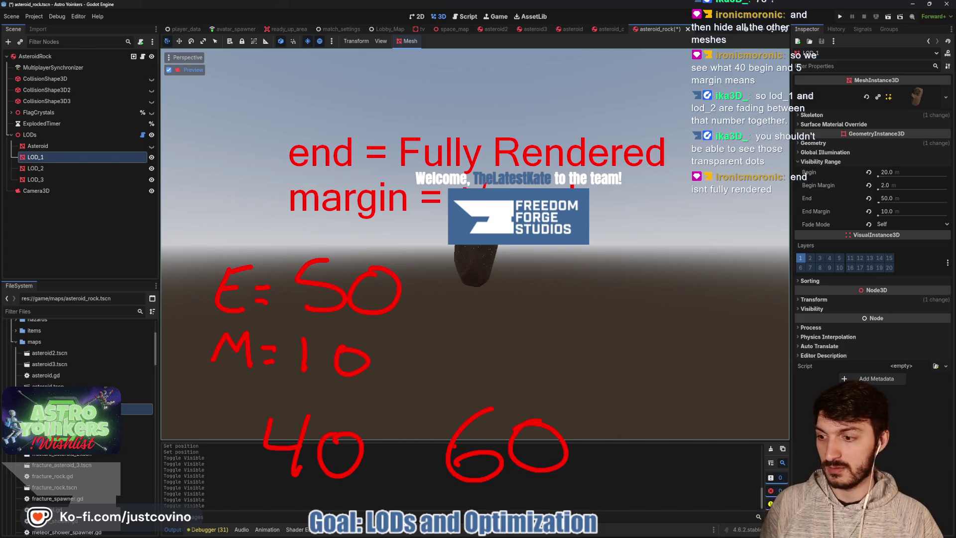
drag(381, 455, 416, 450)
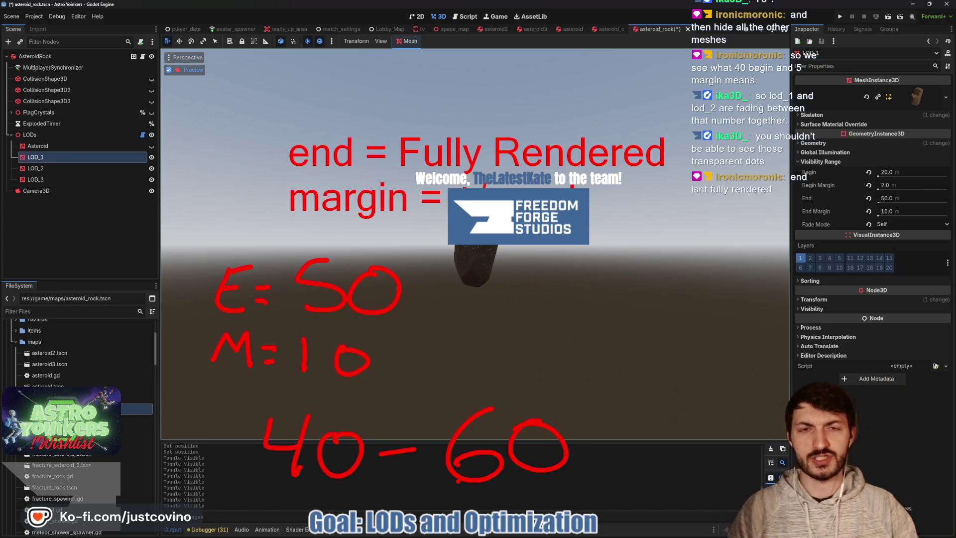
click(420, 462)
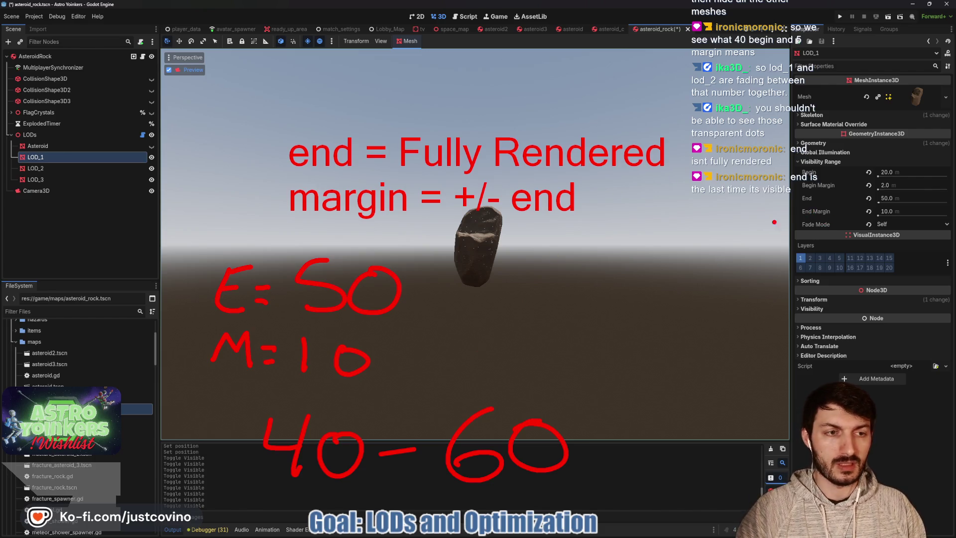
key(Escape)
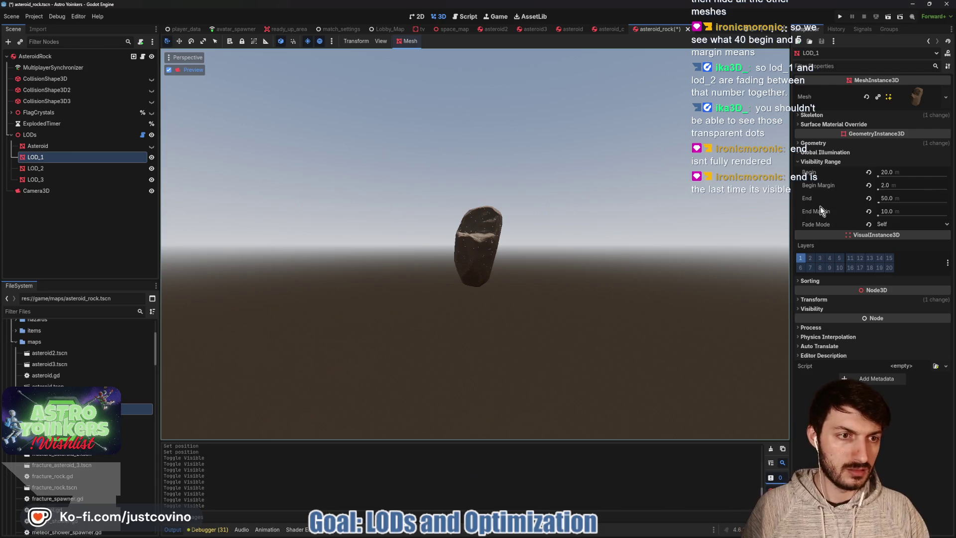
Step: Select the Camera3D node to show its properties and its preview of the asteroid rock
mouse_move(809, 201)
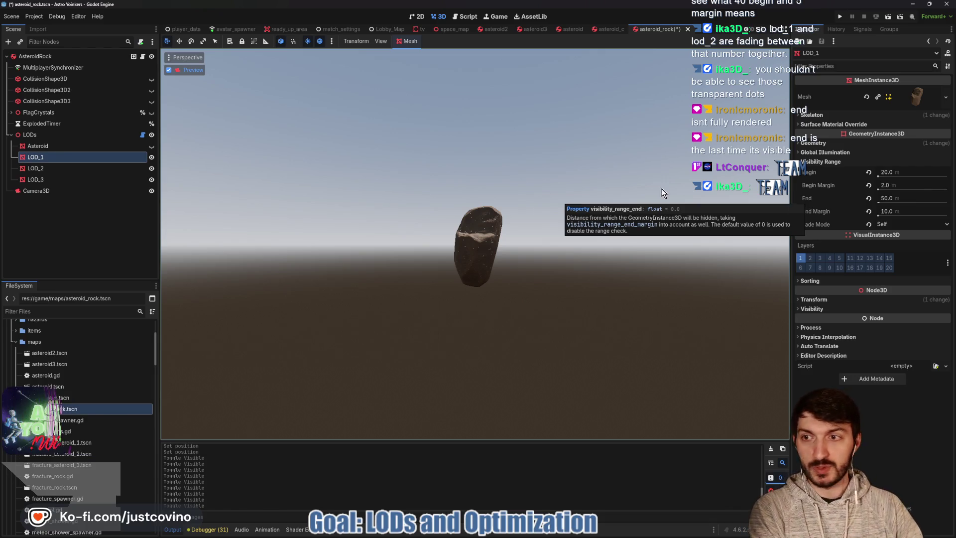
click(53, 192)
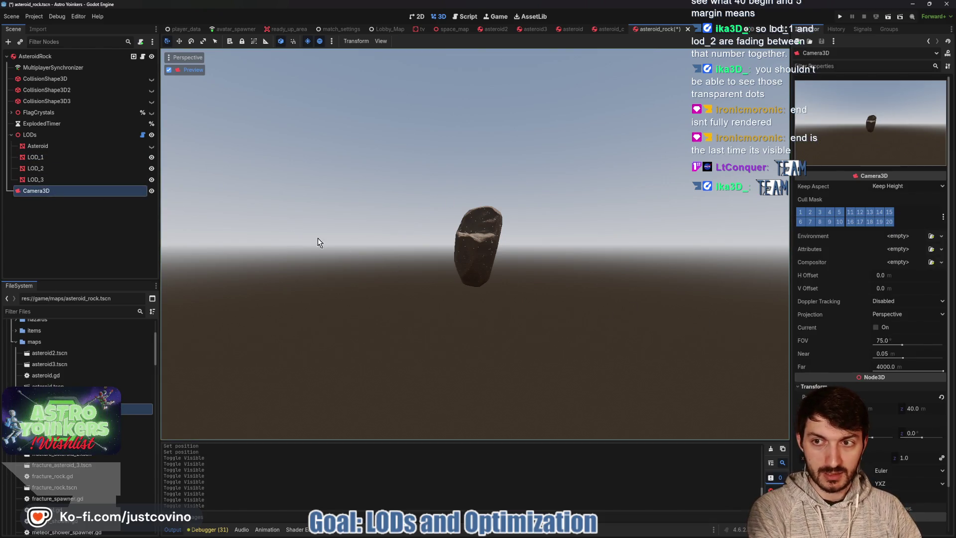
Step: Move the camera to Z 50 and toggle LOD_1's visibility to compare the preview
click(911, 408)
text(50)
key(Return)
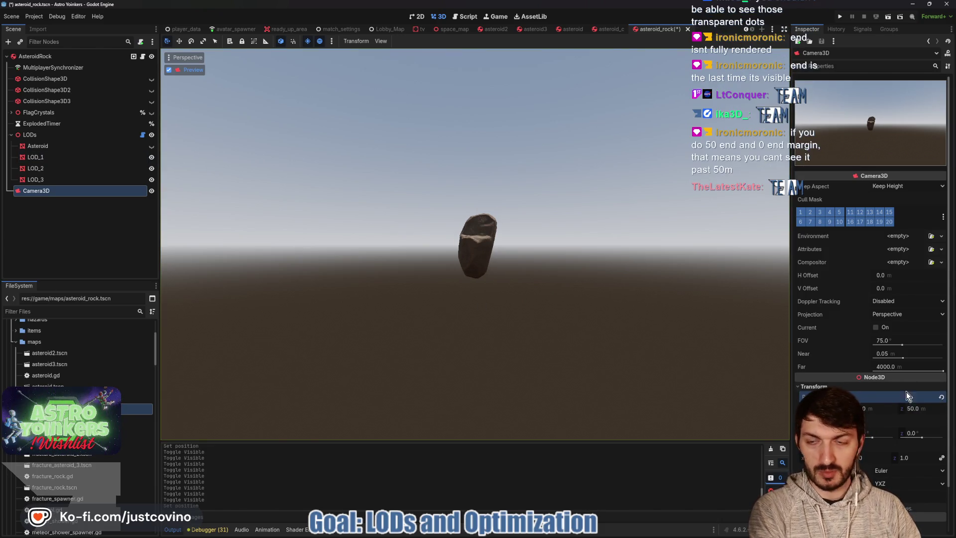
click(152, 158)
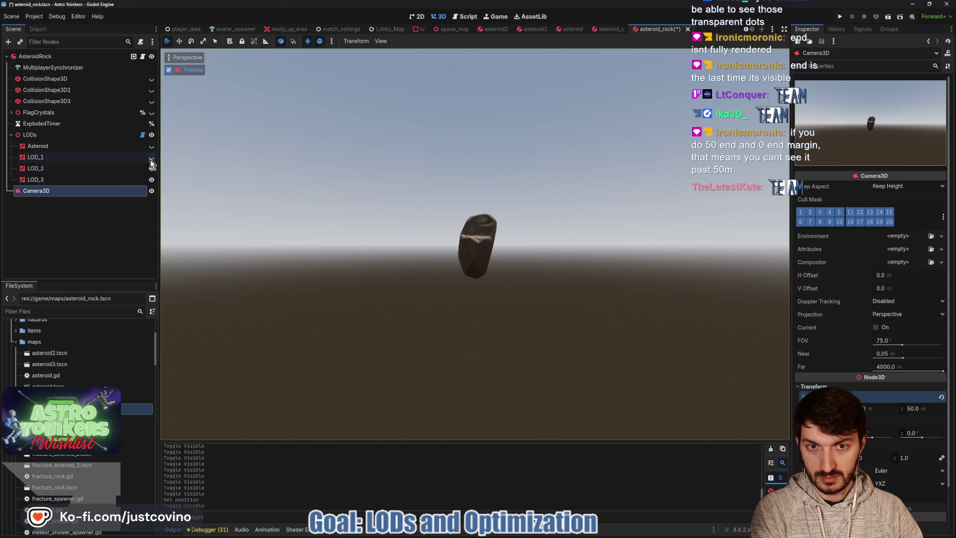
click(151, 157)
click(151, 158)
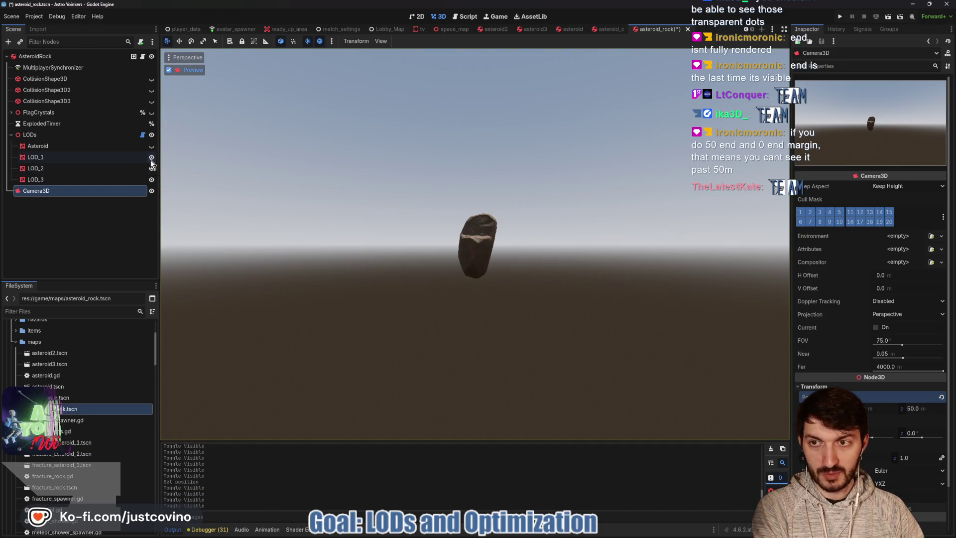
click(151, 158)
click(152, 158)
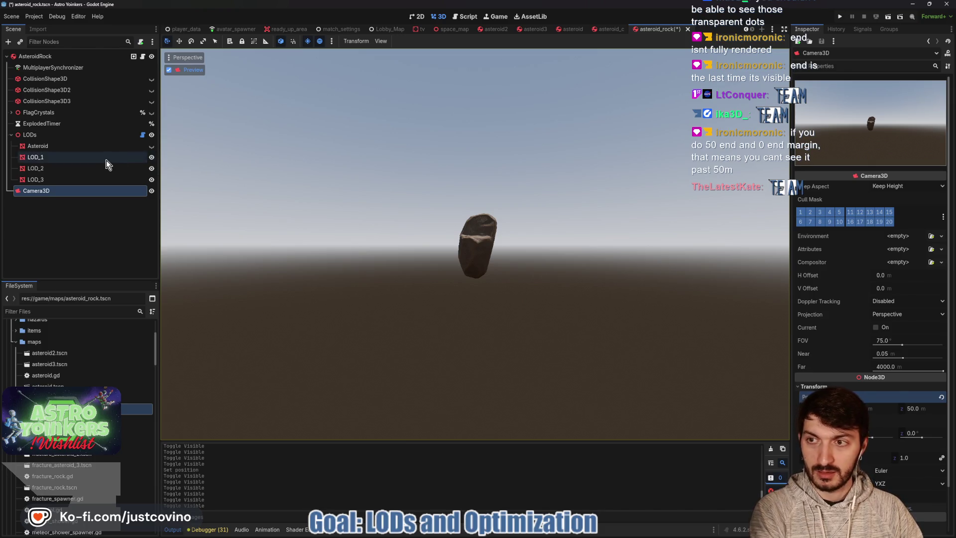
click(110, 159)
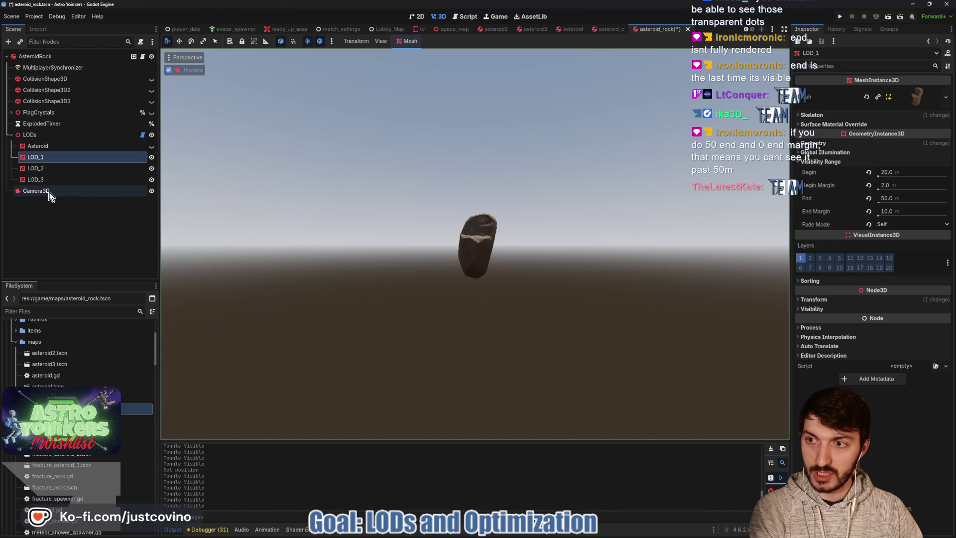
Step: Move the camera to Z 60, compare with LOD_1 hidden, then inspect LOD_1's visibility range settings
click(124, 190)
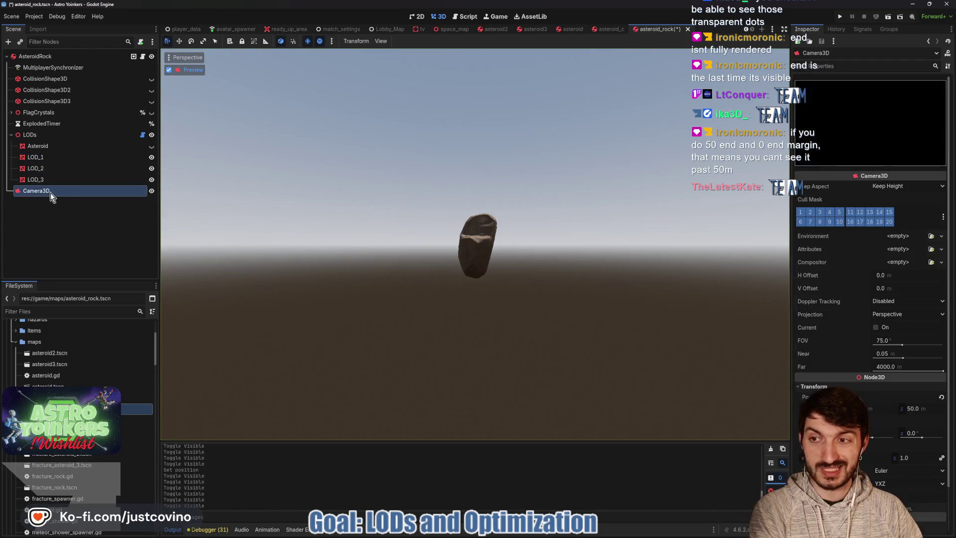
click(916, 408)
text(60)
key(Return)
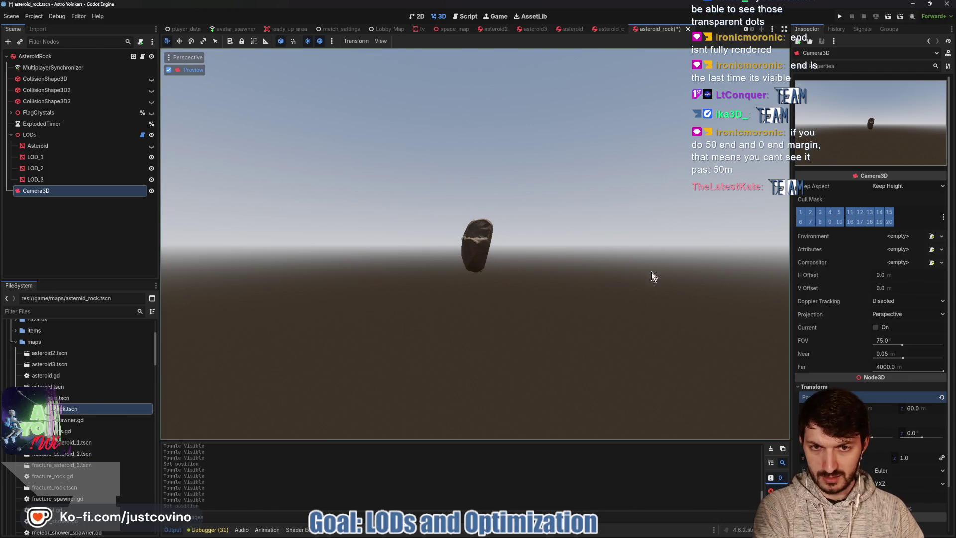
click(152, 157)
click(151, 157)
click(152, 157)
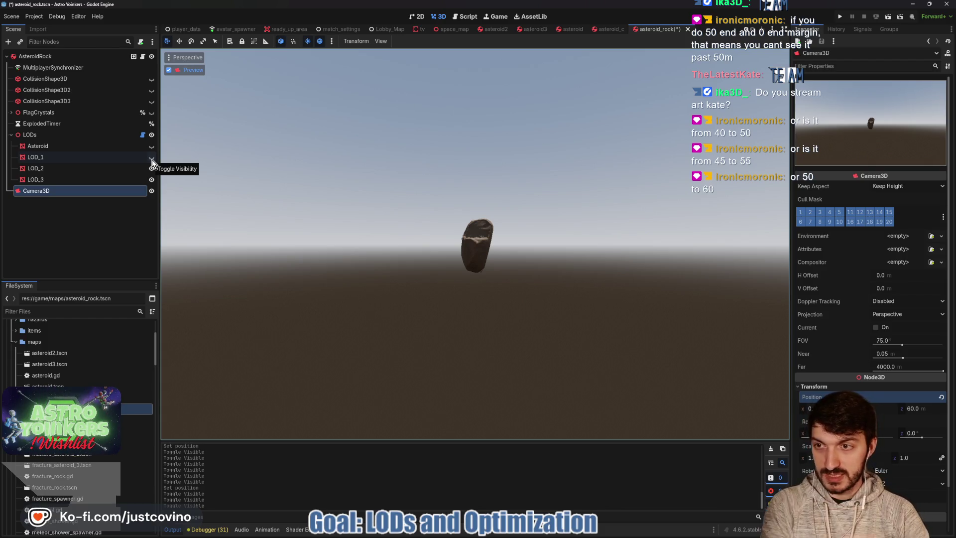
click(62, 158)
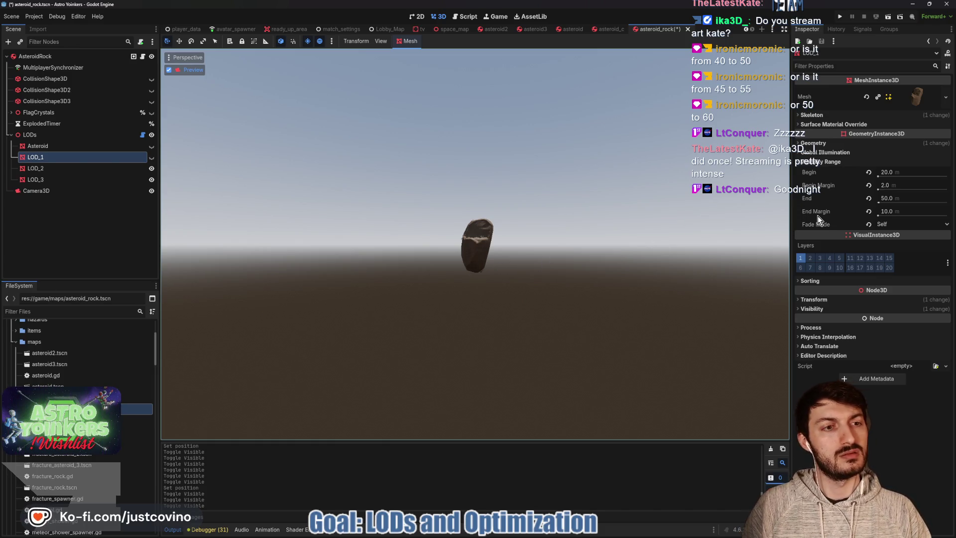
mouse_move(815, 214)
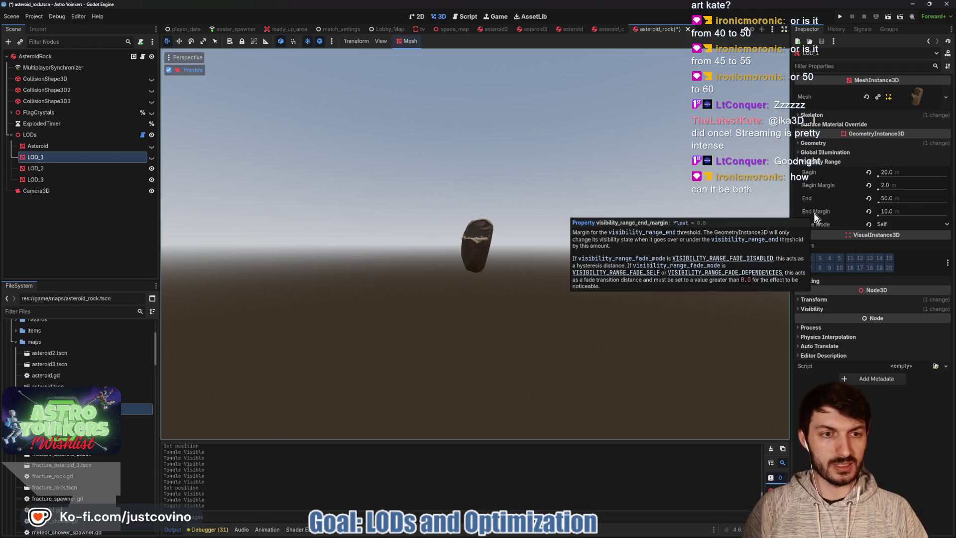
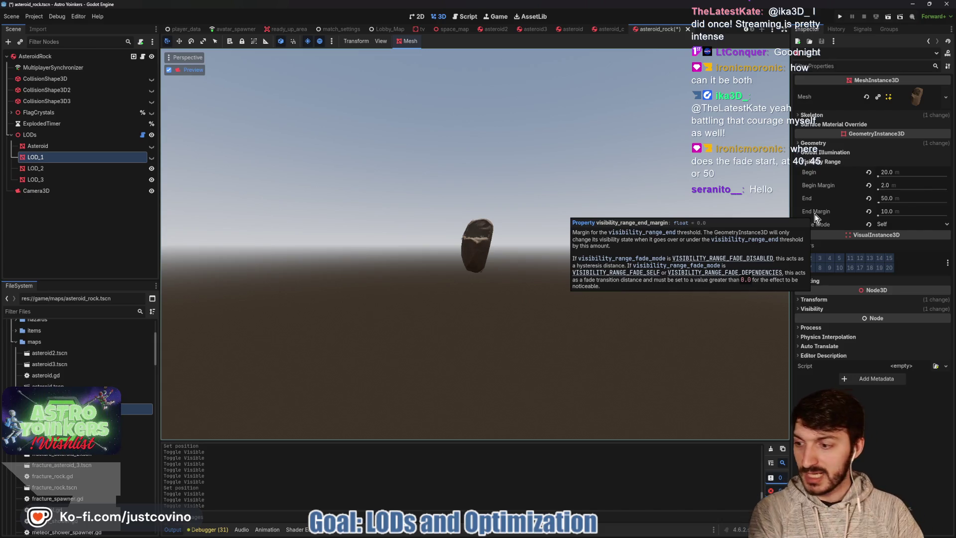
Step: Hide LOD_2, keep LOD_3 visible, and review its 65 m begin, 10 m margin range
click(150, 169)
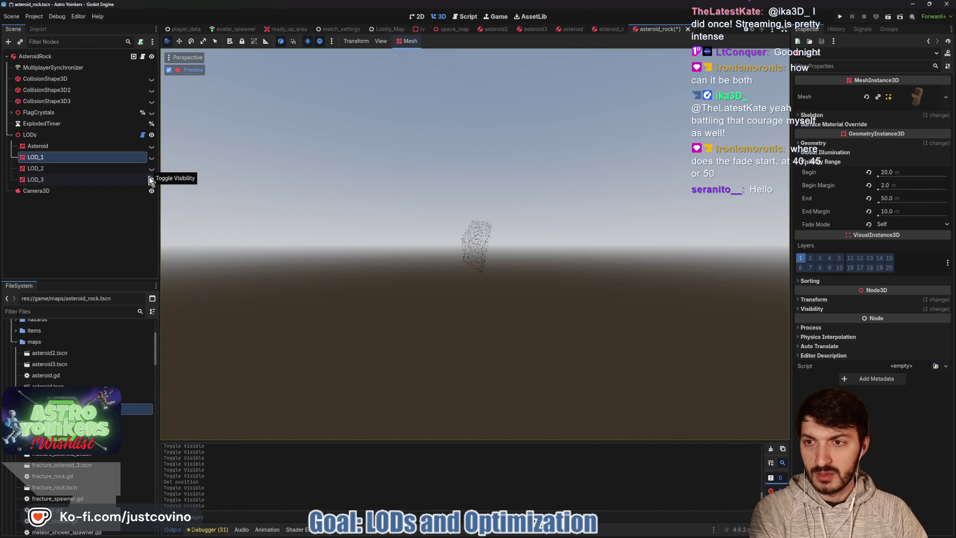
click(151, 180)
click(150, 180)
click(80, 179)
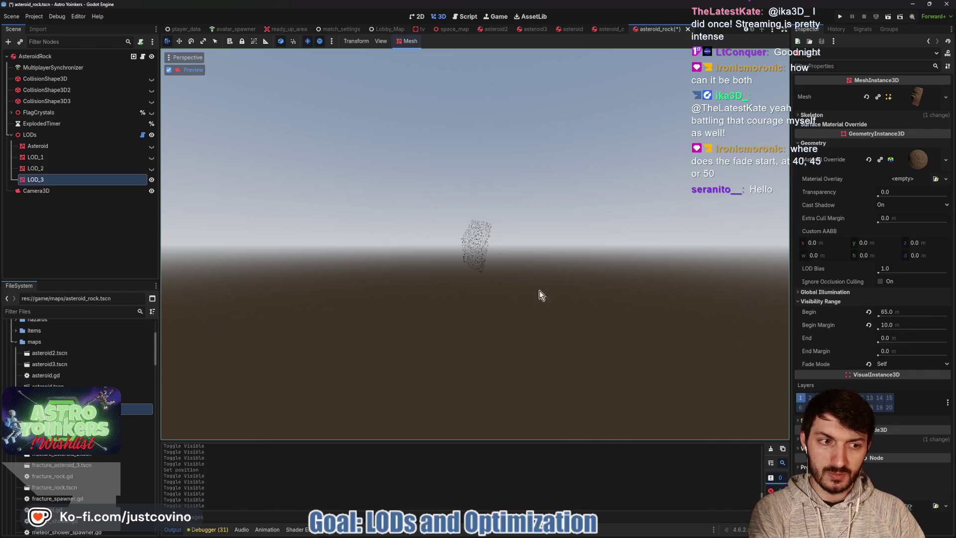
click(40, 193)
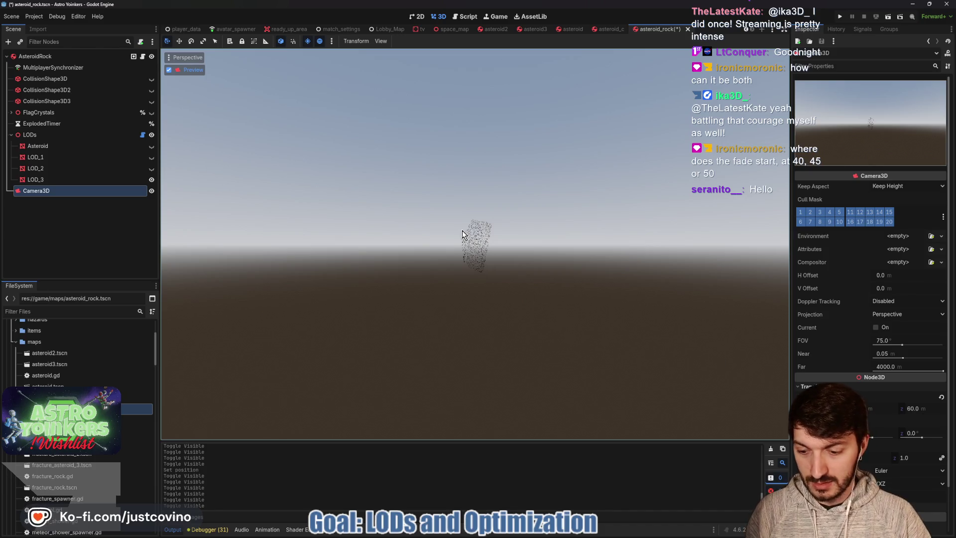
Step: Set the camera's Z position to 55, then nudge it to 56
click(922, 408)
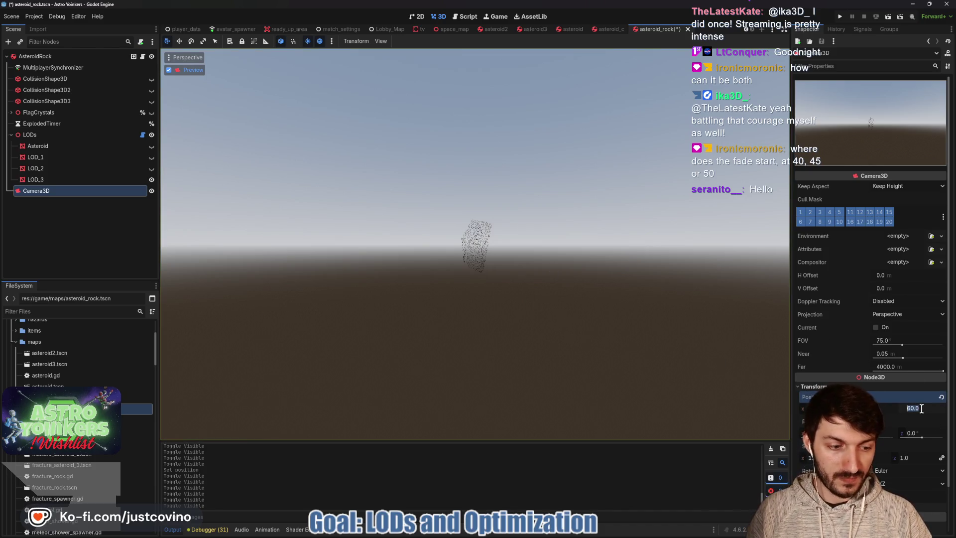
text(55)
key(Return)
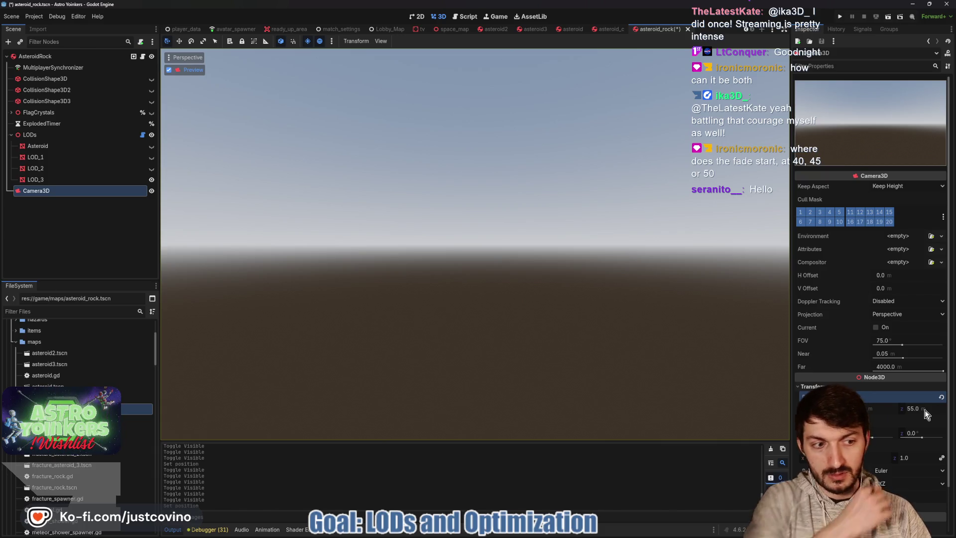
drag(921, 411, 924, 410)
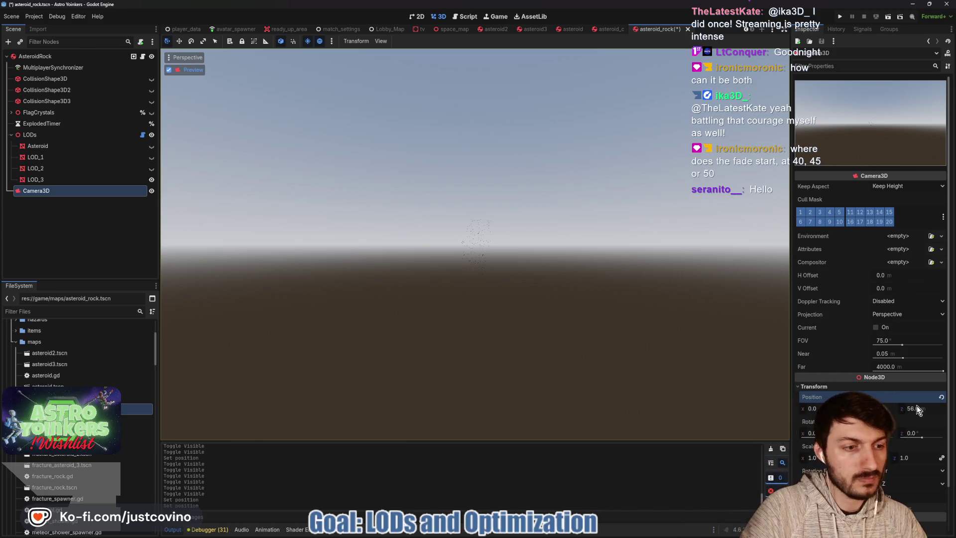
Step: Recheck LOD_3's range, move the camera to Z 75, and annotate above the asteroid
click(70, 181)
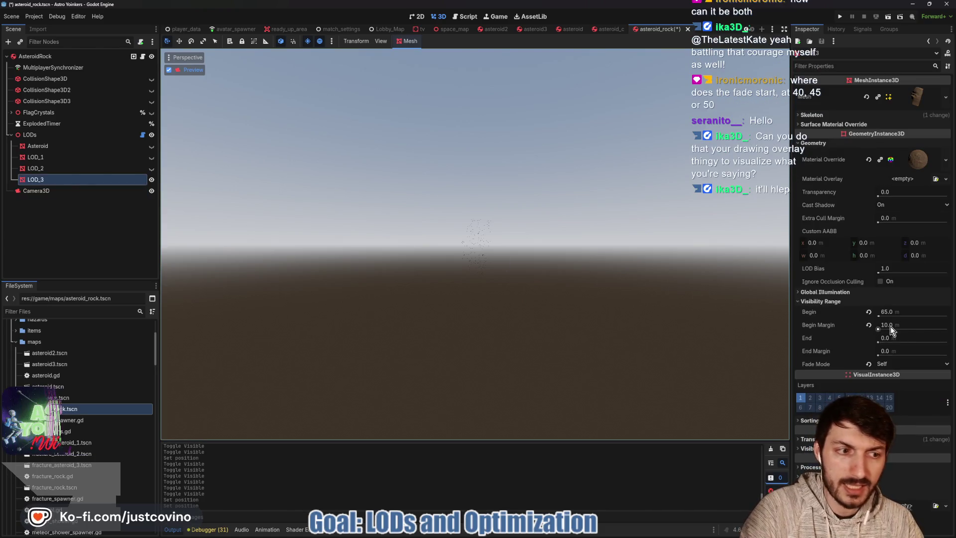
click(57, 192)
click(914, 408)
text(75)
key(Return)
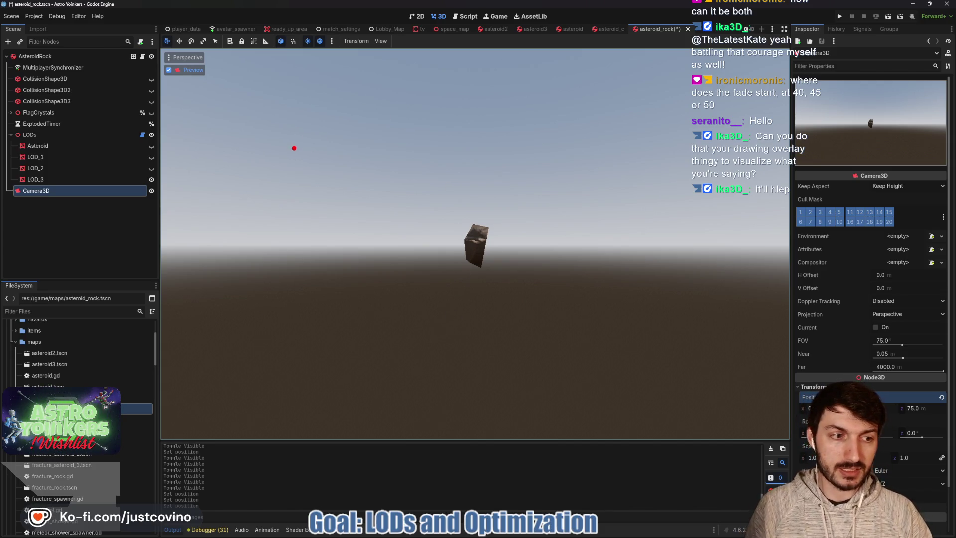
drag(277, 106, 276, 141)
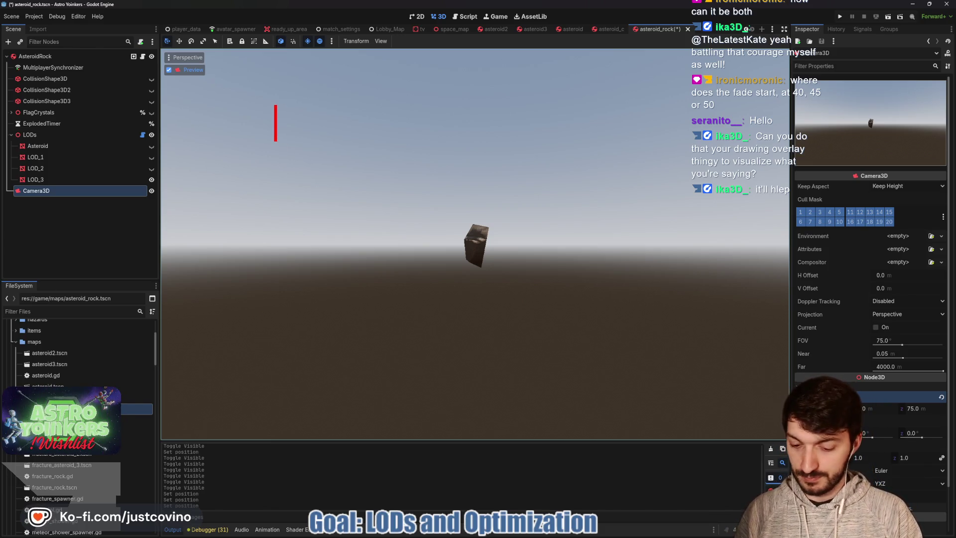
text(Begin =)
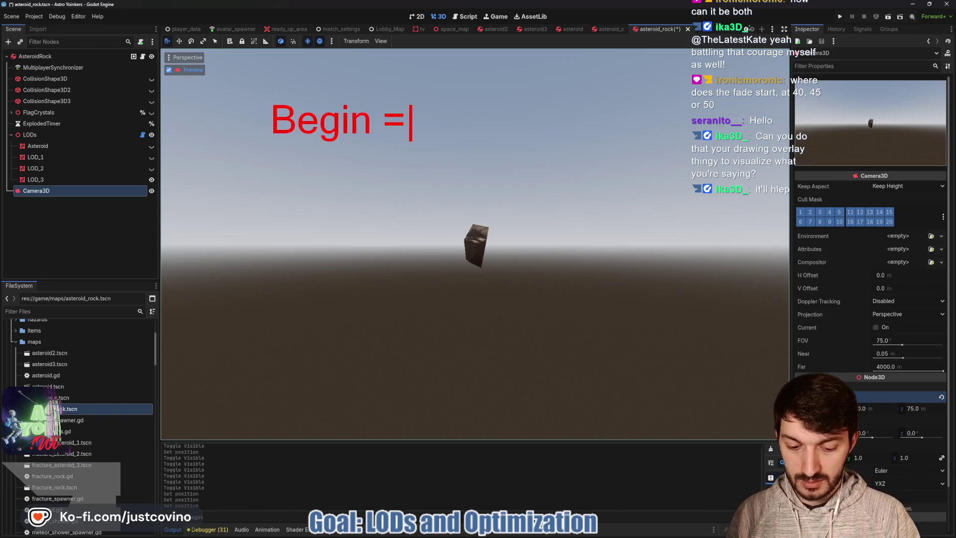
text( 50)
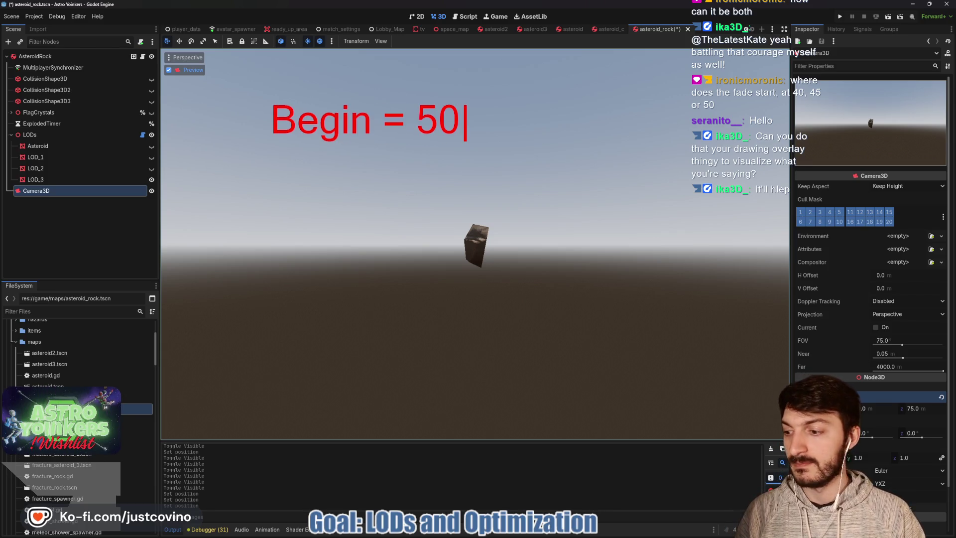
text(m)
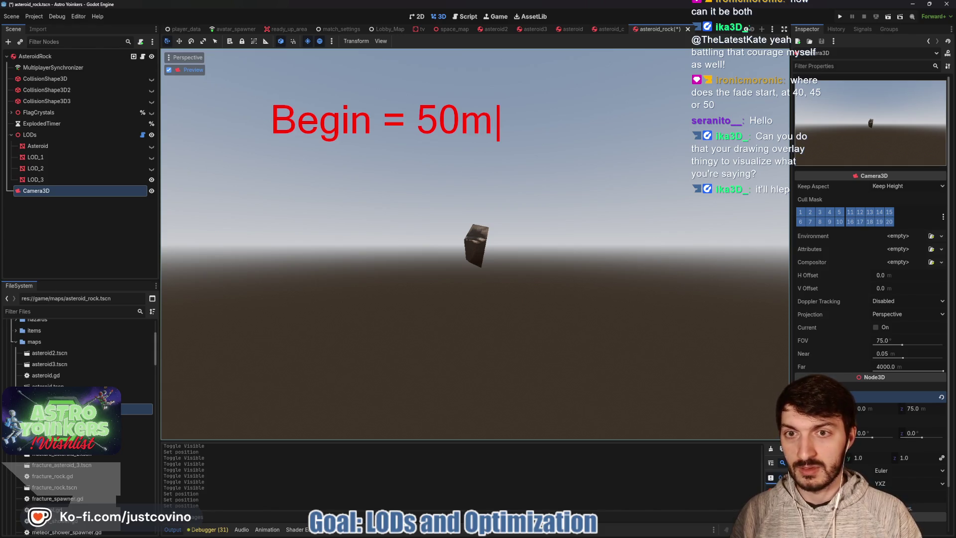
key(Return)
text(Bein)
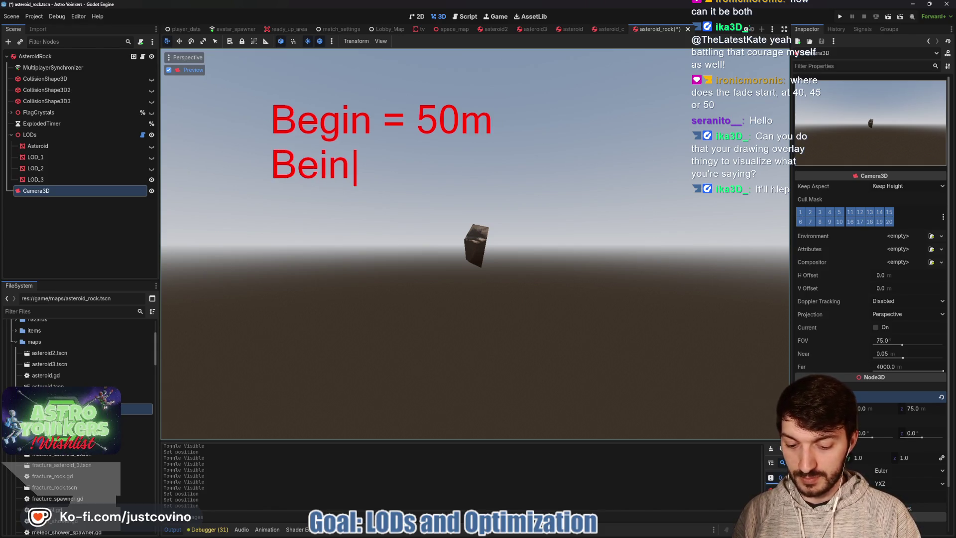
text(g)
key(BackSpace)
key(BackSpace)
key(BackSpace)
text(gin_margin =)
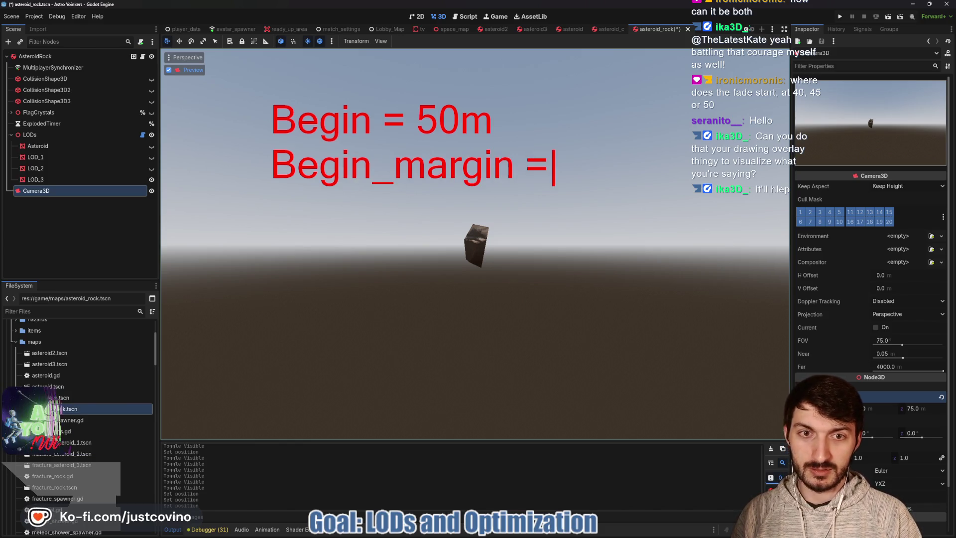
text( 10)
text(m)
key(Return)
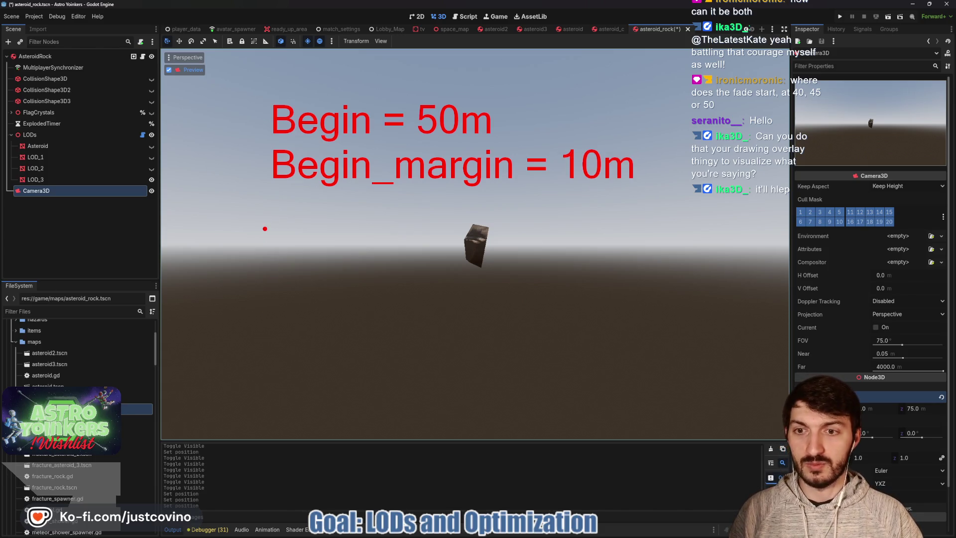
drag(255, 232, 254, 268)
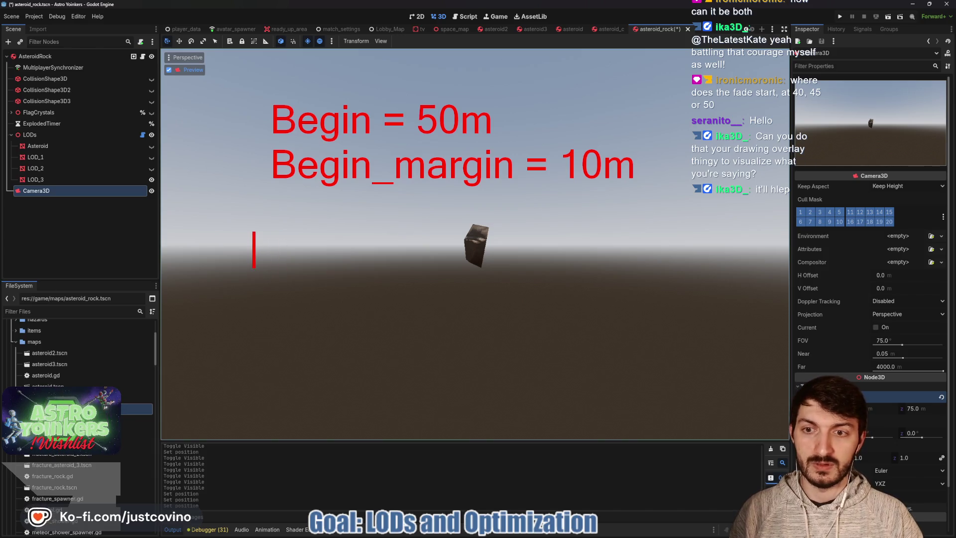
text(Start fading I)
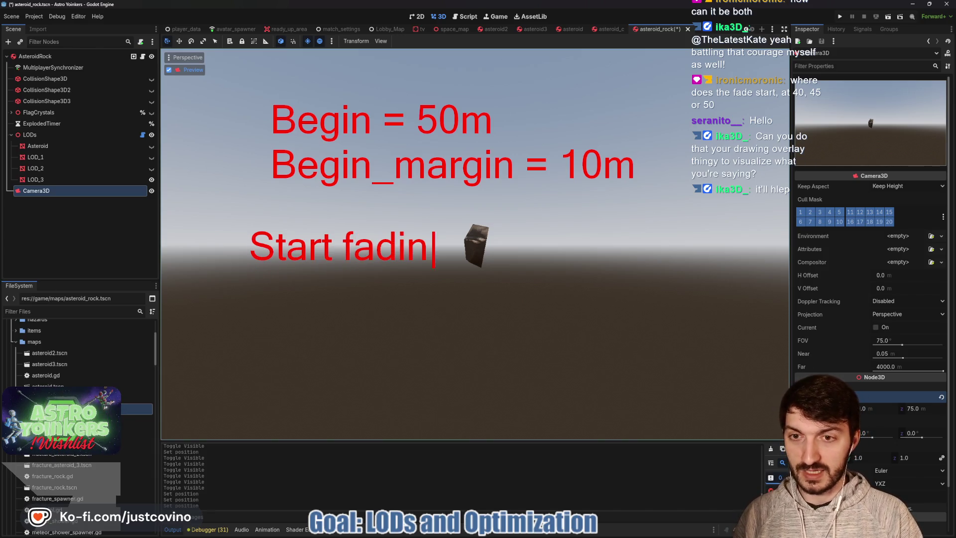
text(N )
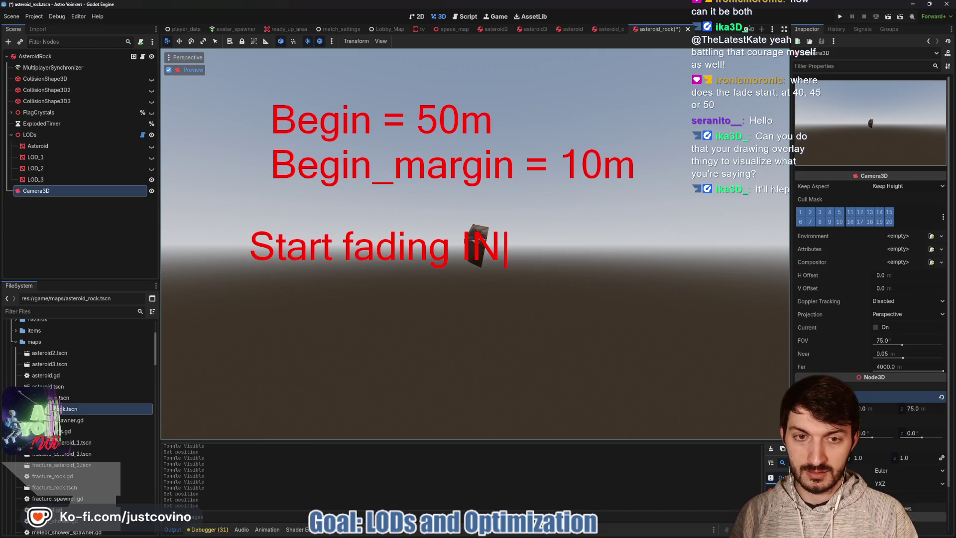
text(@ )
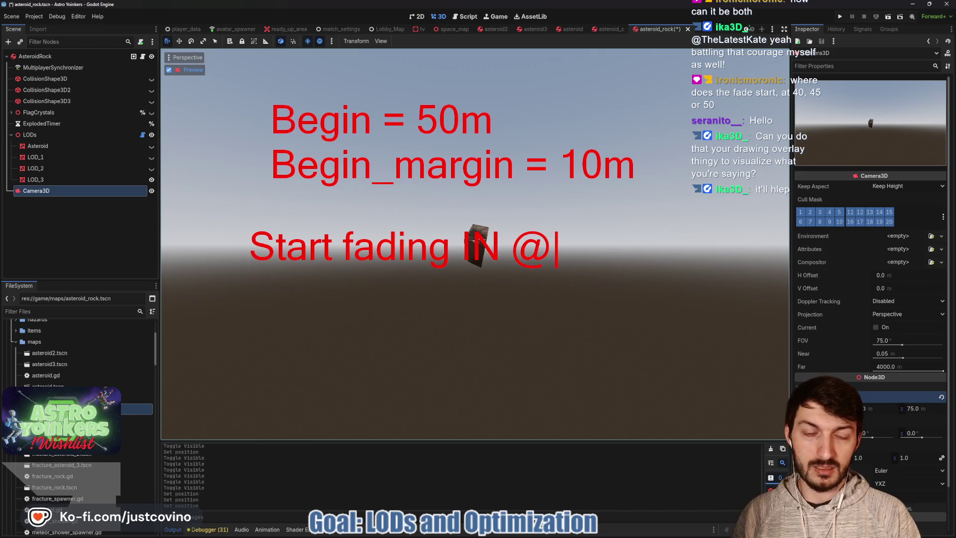
text(40m)
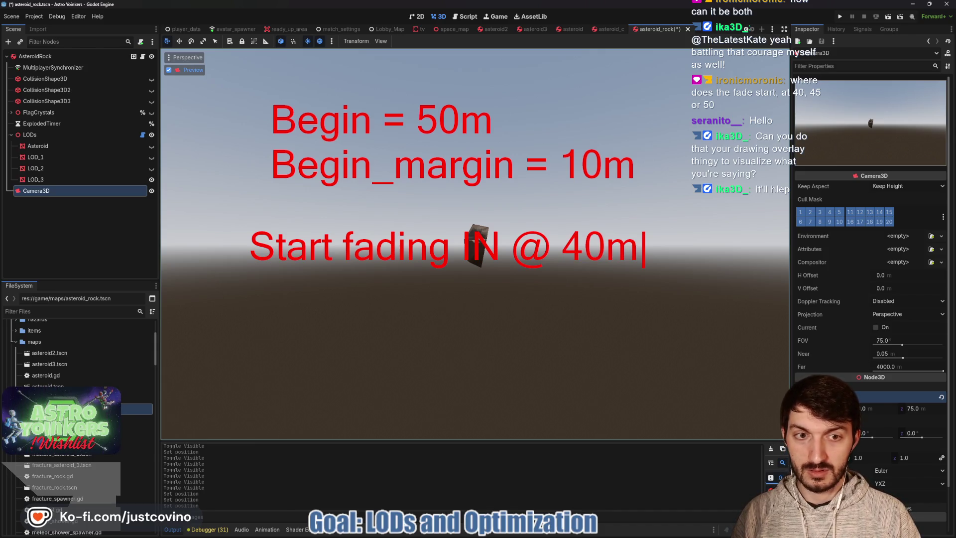
key(Return)
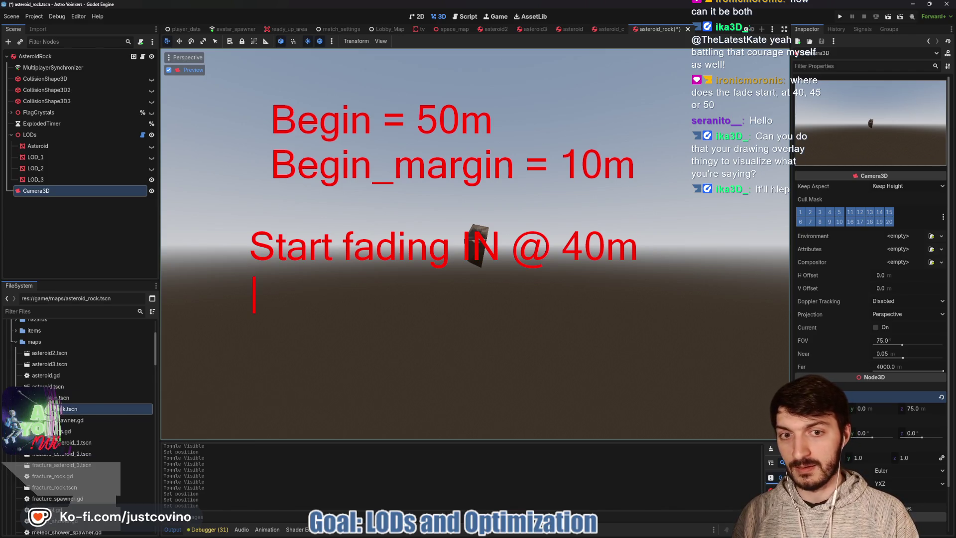
text(Stop Fading IN )
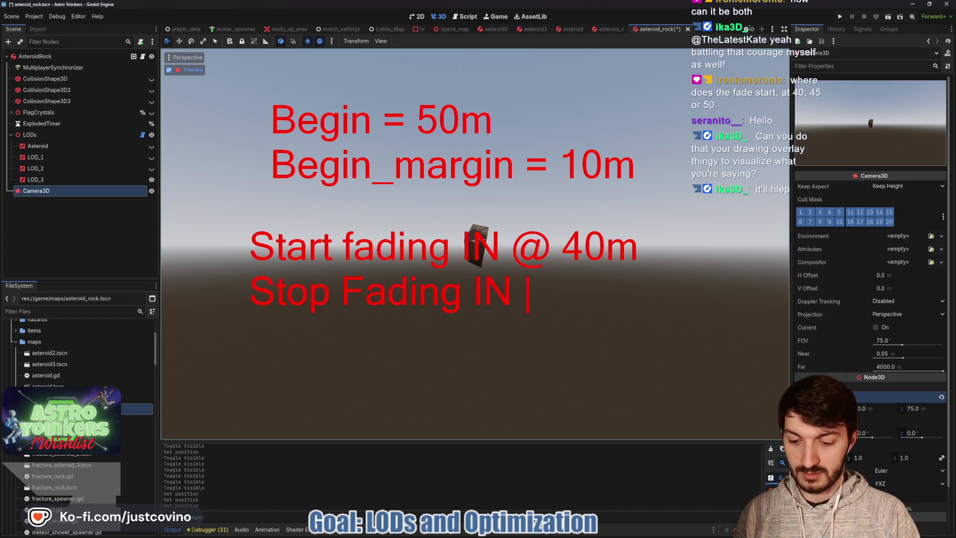
text(@ 60m)
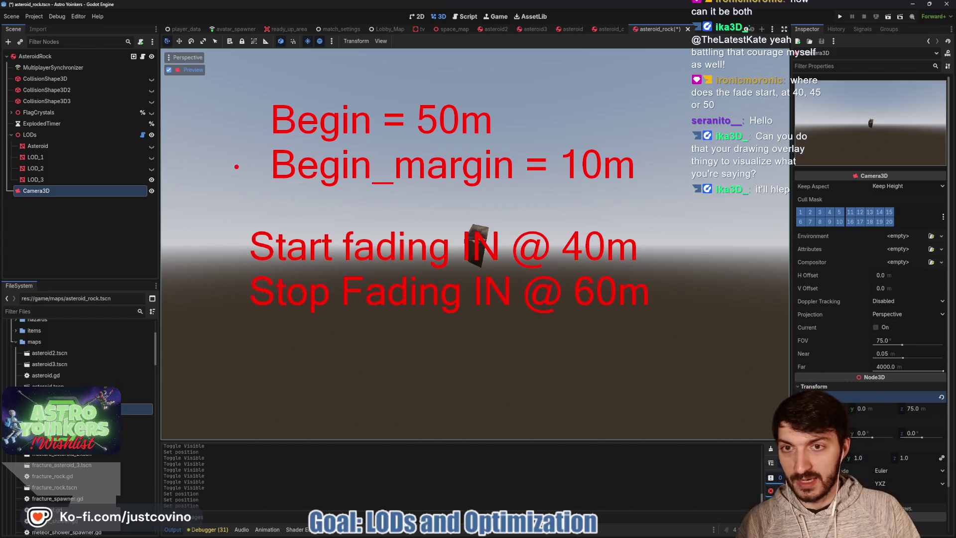
mouse_move(209, 80)
mouse_down()
mouse_move(224, 98)
mouse_move(713, 369)
mouse_move(719, 359)
mouse_up()
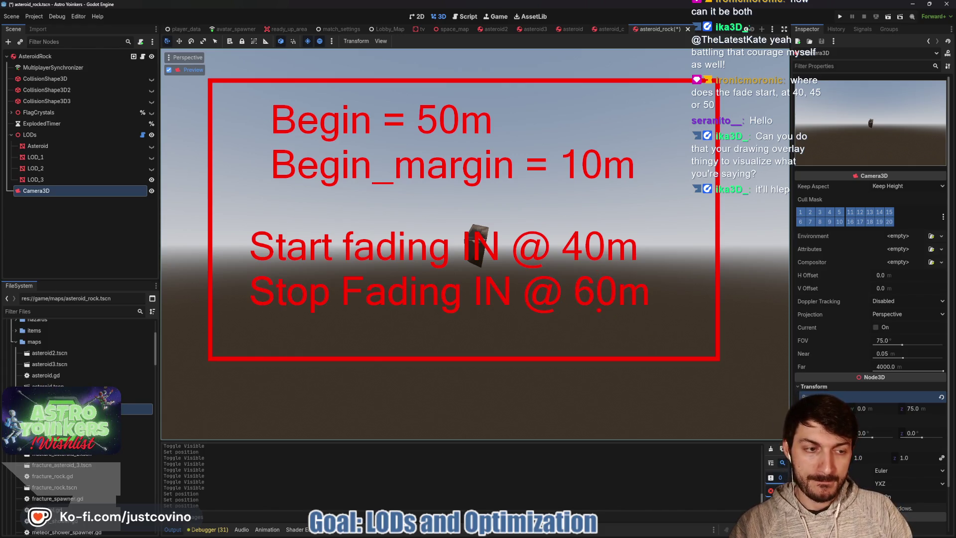
key(Escape)
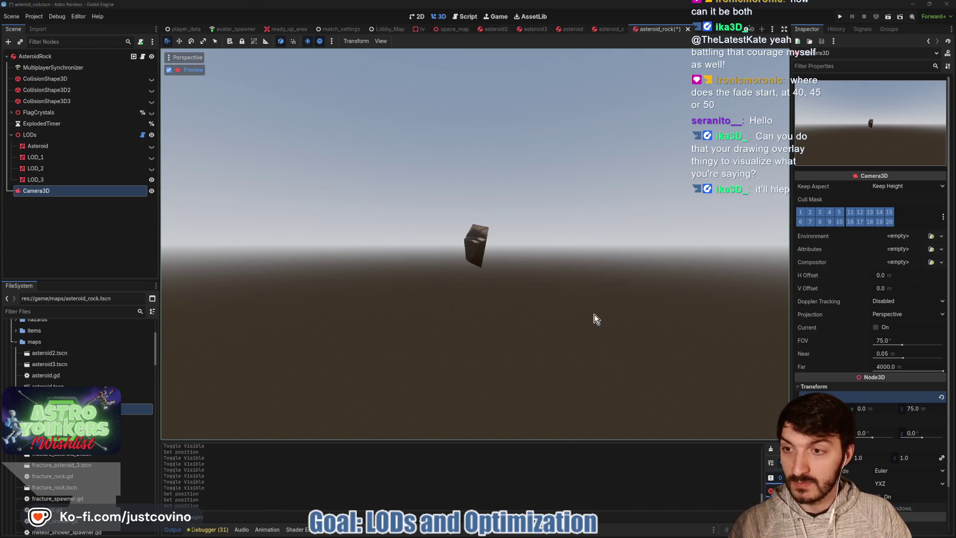
click(67, 179)
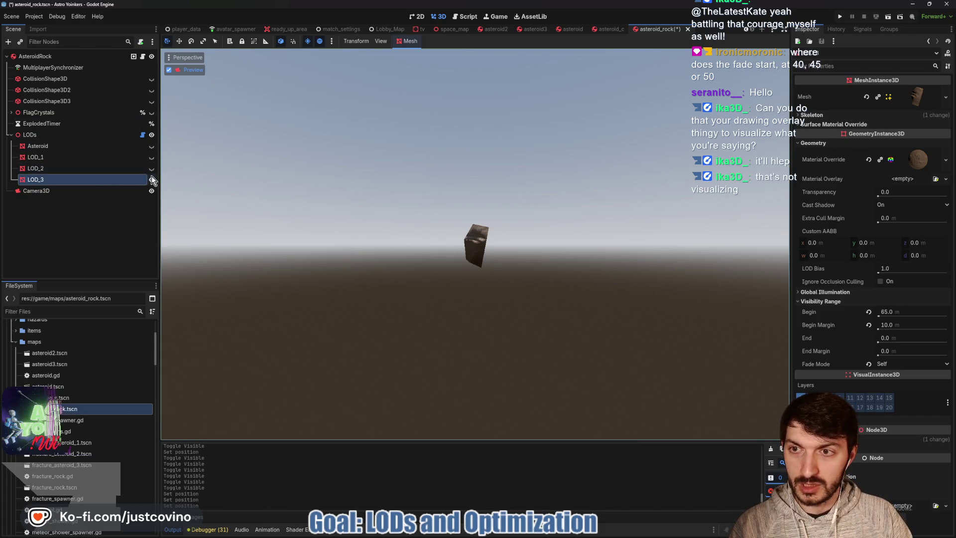
click(152, 180)
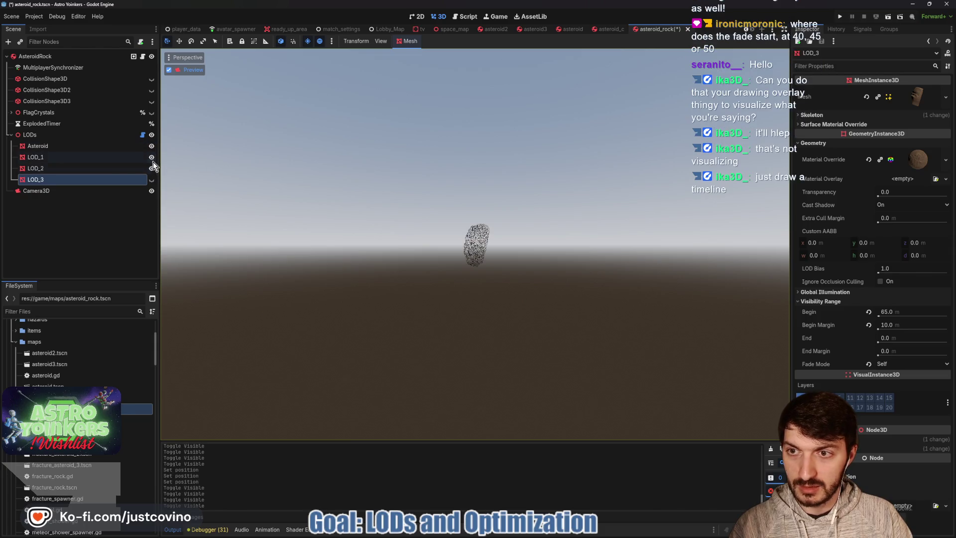
click(152, 167)
click(151, 157)
click(122, 147)
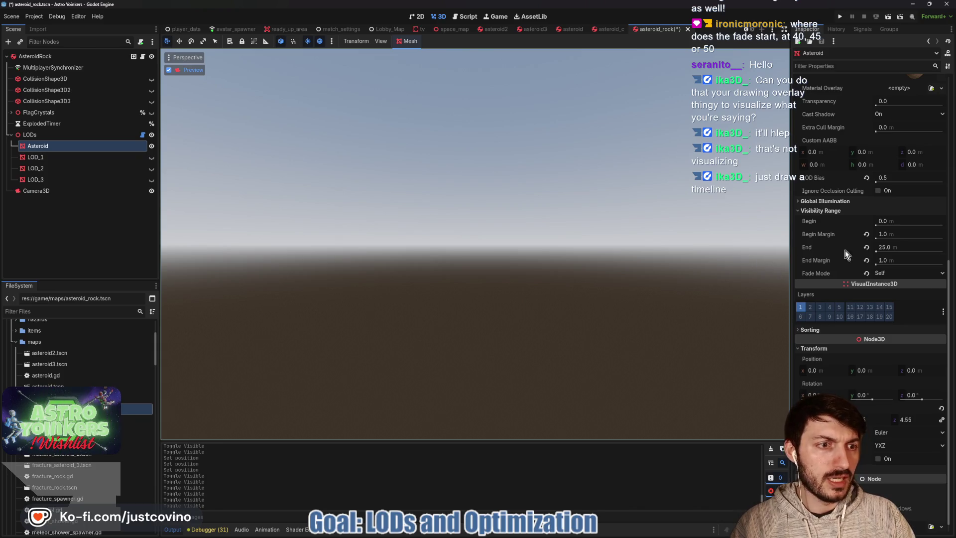
click(112, 191)
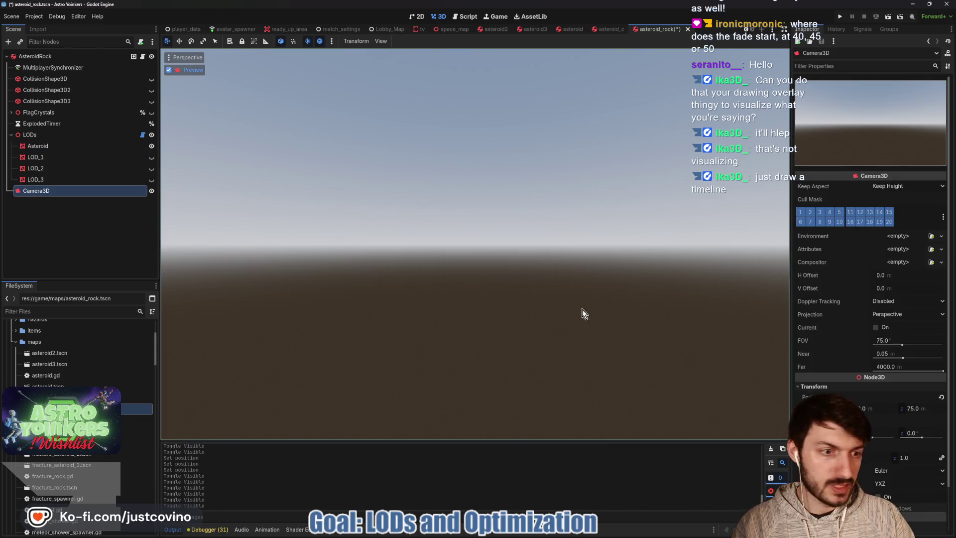
click(922, 410)
text(25)
key(Return)
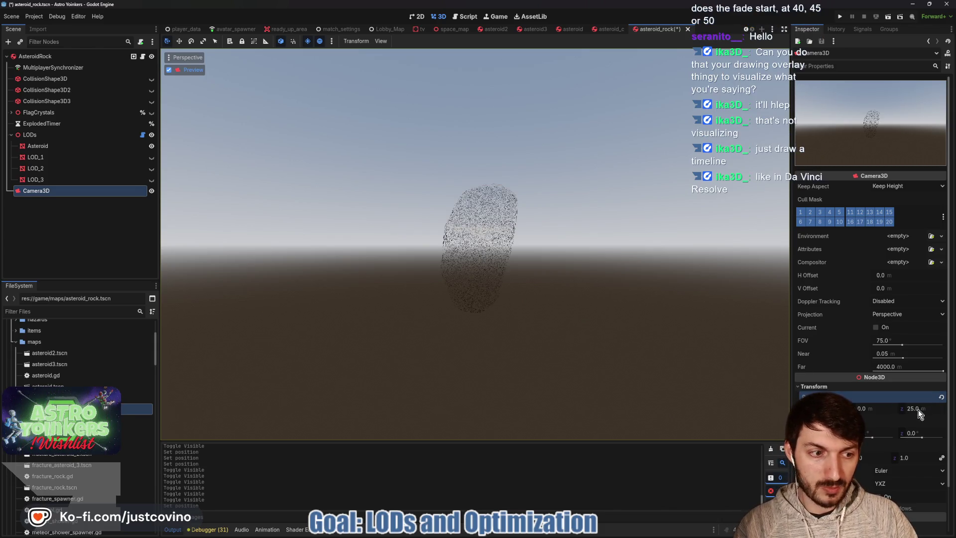
text(26)
key(Return)
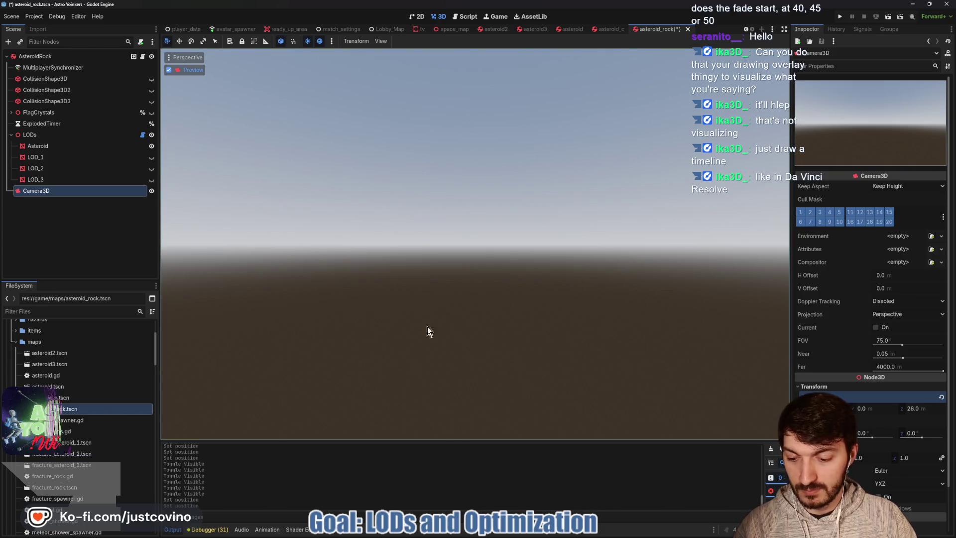
Step: Draw a timeline box with a 25m marker and a yellow 'Full' line
mouse_move(171, 192)
mouse_down()
mouse_move(544, 291)
mouse_move(786, 309)
mouse_up()
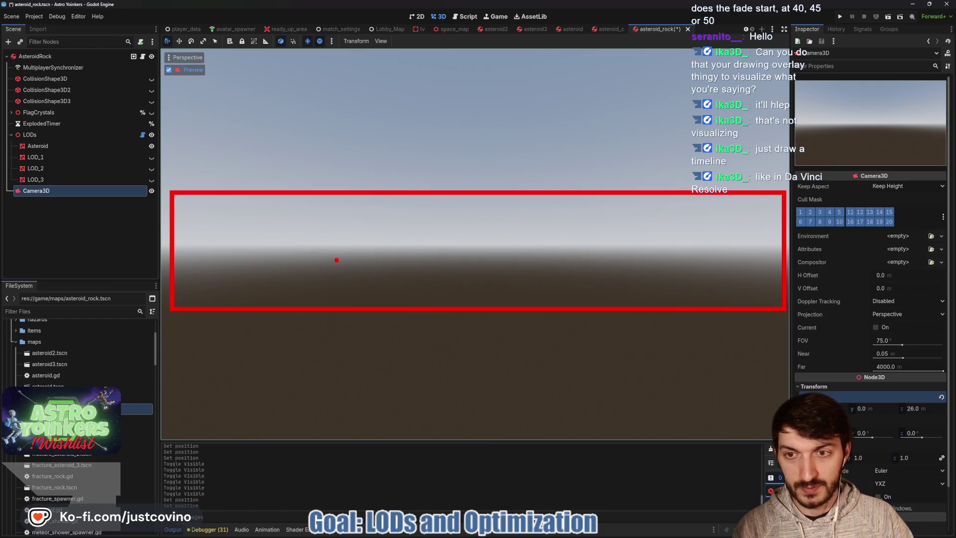
mouse_move(394, 181)
mouse_down()
mouse_move(394, 216)
mouse_move(383, 177)
mouse_move(358, 170)
mouse_up()
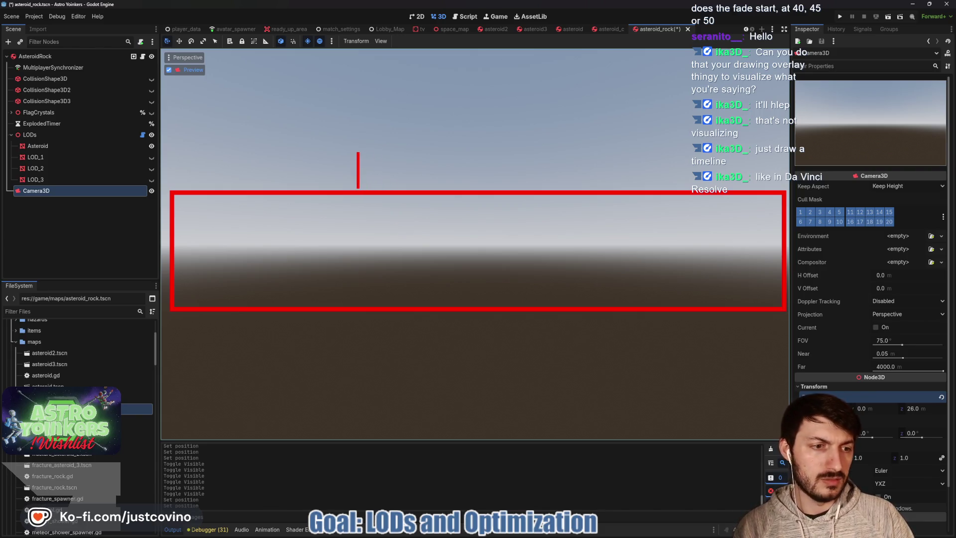
drag(359, 169, 363, 174)
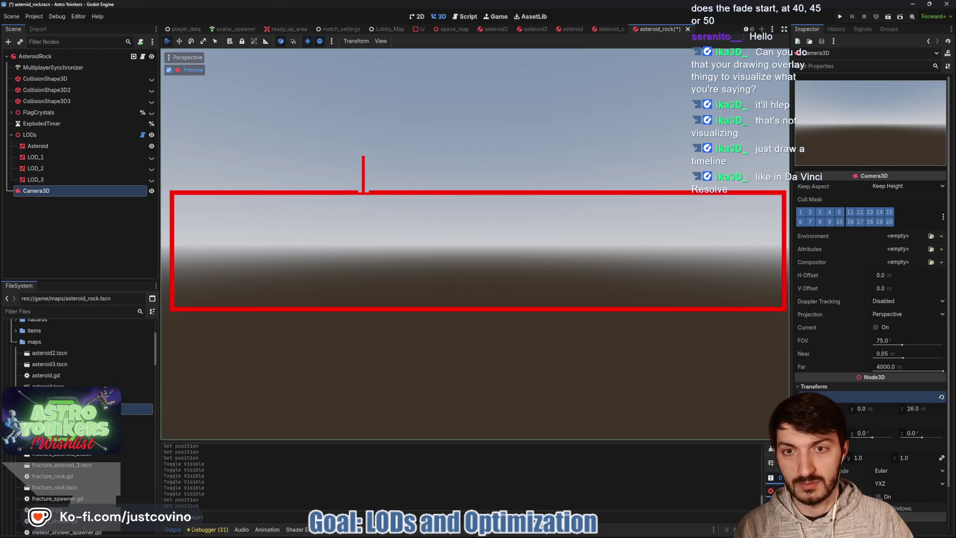
drag(362, 193, 363, 194)
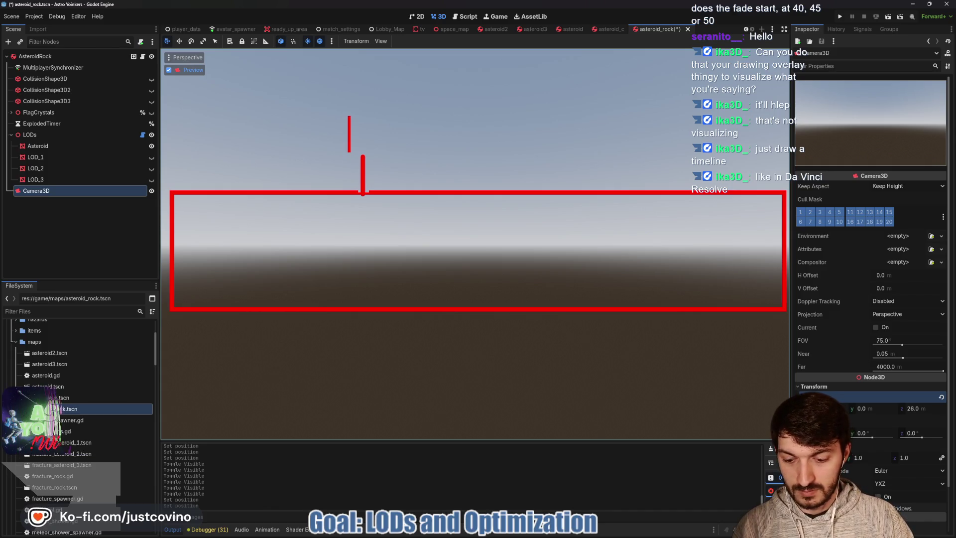
text(25m)
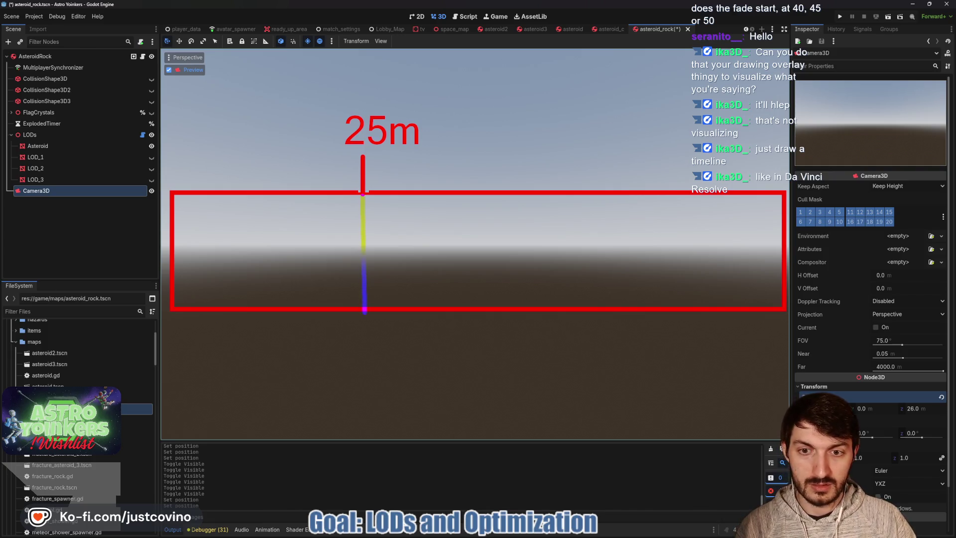
drag(362, 194, 355, 380)
text(Full)
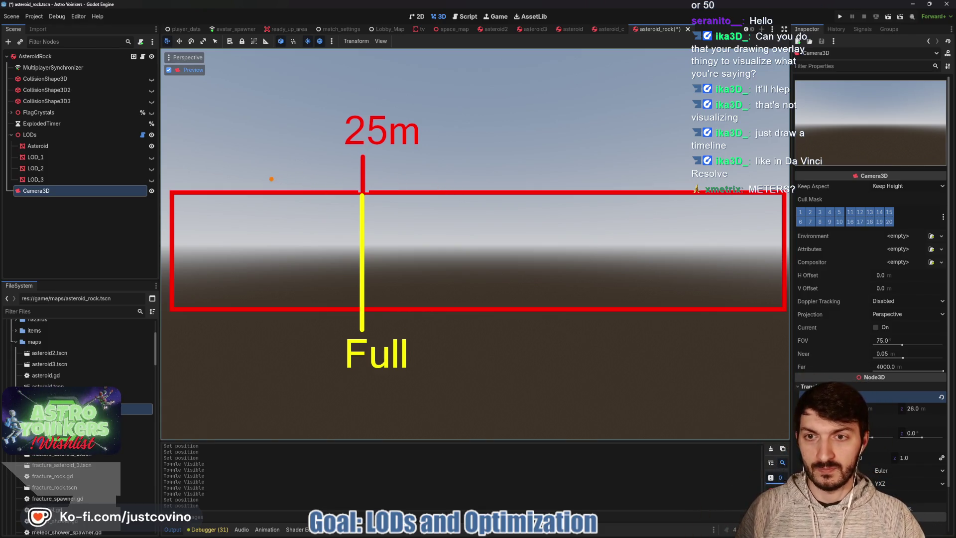
Step: Add orange arrows and fade-boundary lines labelled 10m
drag(272, 179, 343, 180)
key(o)
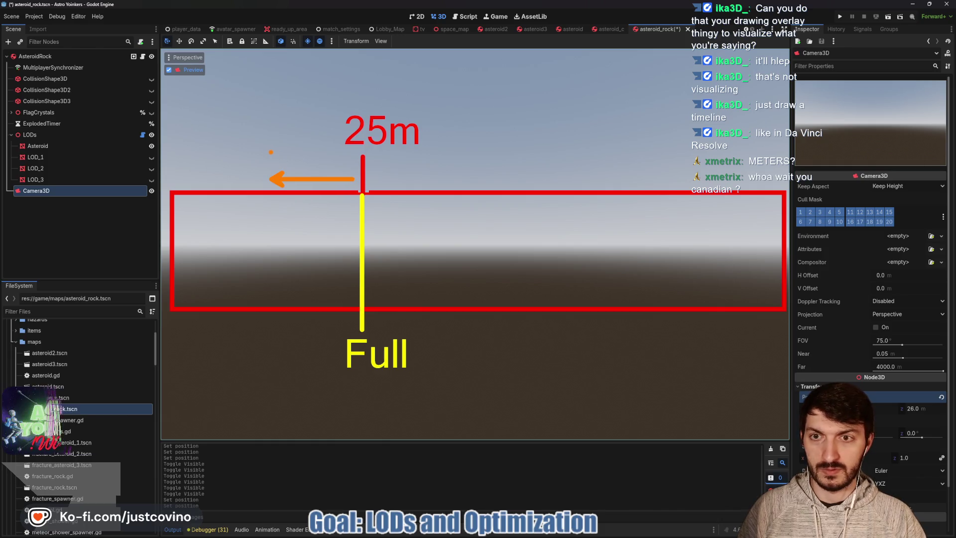
drag(388, 174, 447, 176)
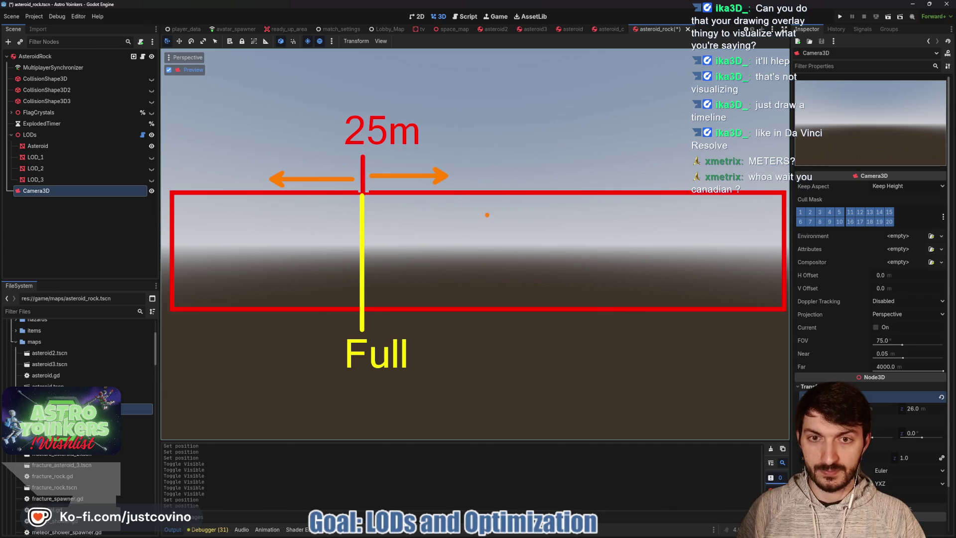
drag(479, 194, 481, 273)
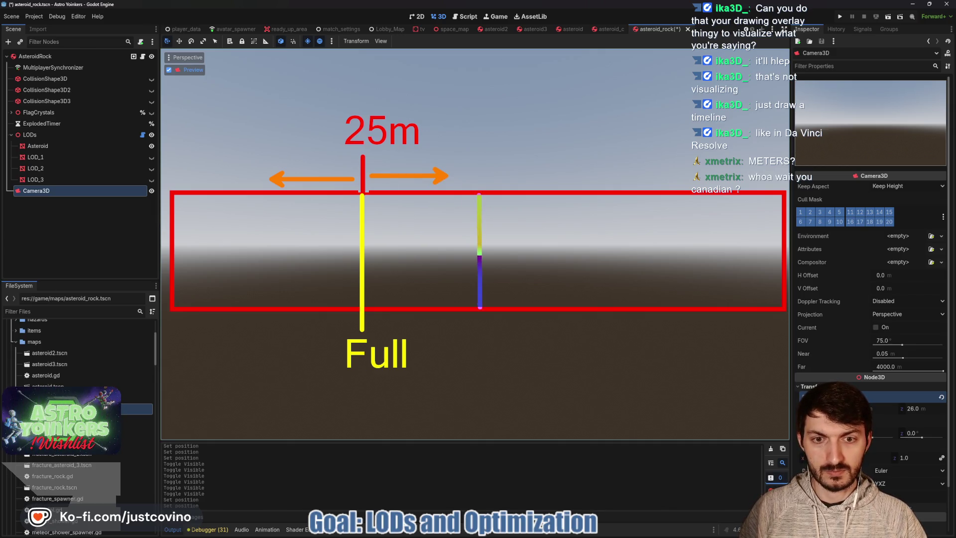
drag(242, 195, 244, 310)
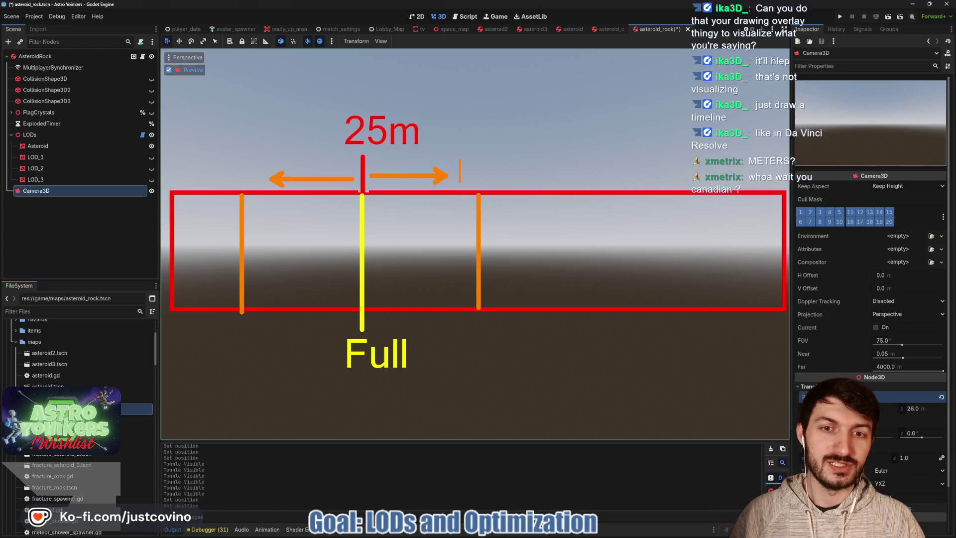
text(10m)
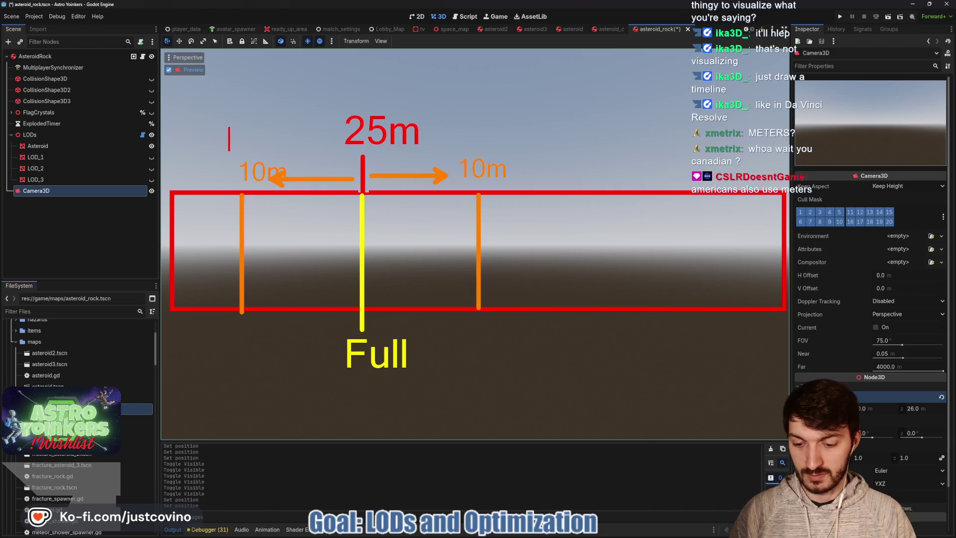
Step: Label the right boundary '35' and start a 'Fade' label beside the yellow line
click(492, 138)
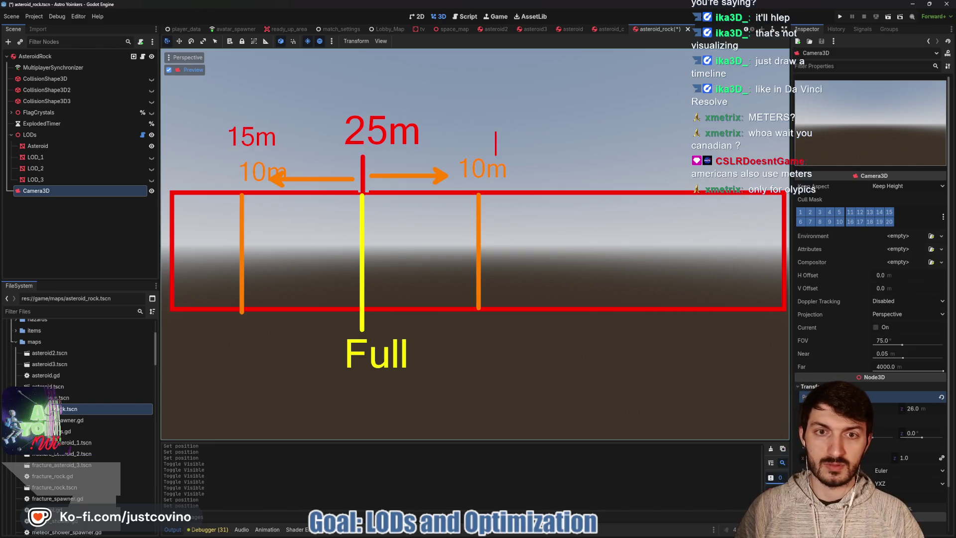
text(35m)
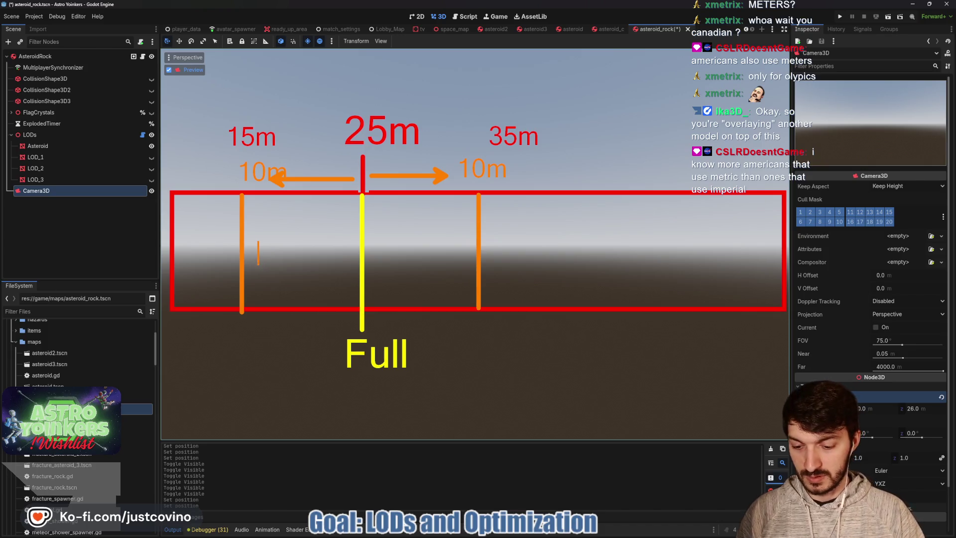
text(Fade)
click(383, 249)
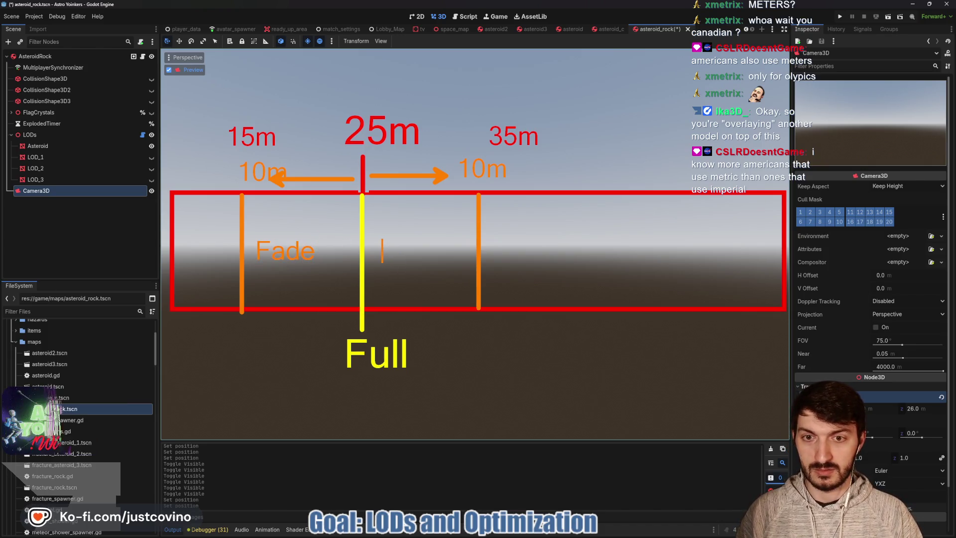
text(Fl)
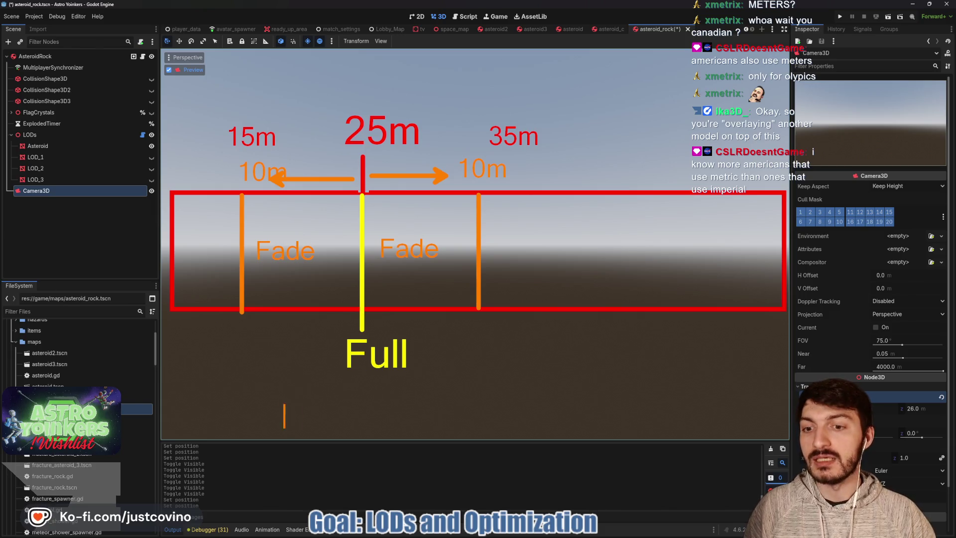
key(BackSpace)
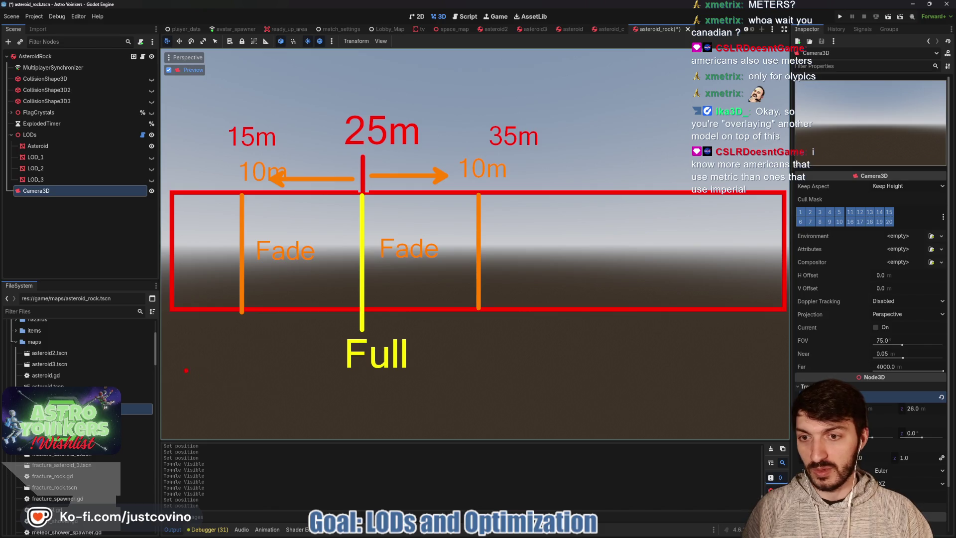
Step: Draw a second range box with yellow centre line and shaded fades, then clear all annotations
mouse_move(286, 366)
mouse_down()
mouse_move(316, 395)
mouse_move(593, 445)
mouse_move(724, 437)
mouse_up()
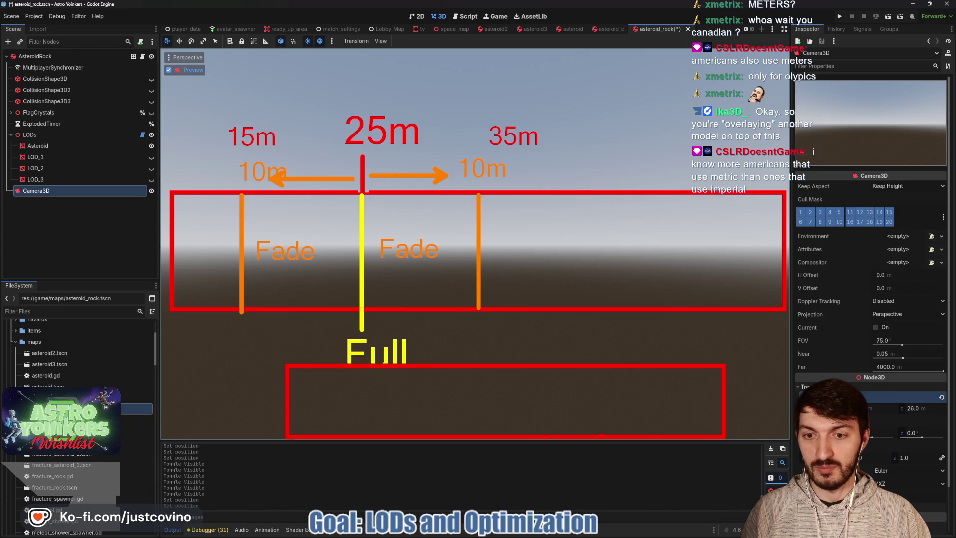
key(y)
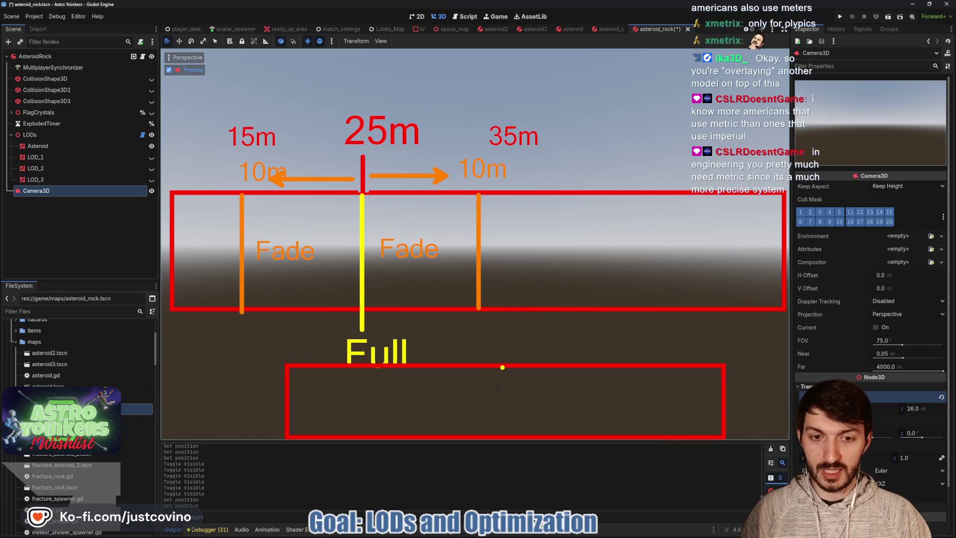
drag(504, 440, 504, 441)
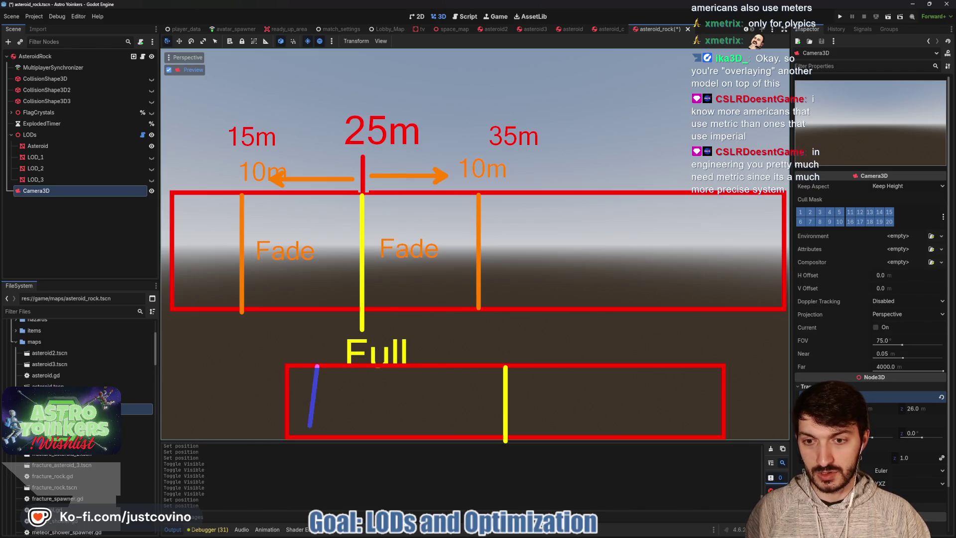
drag(611, 370, 617, 442)
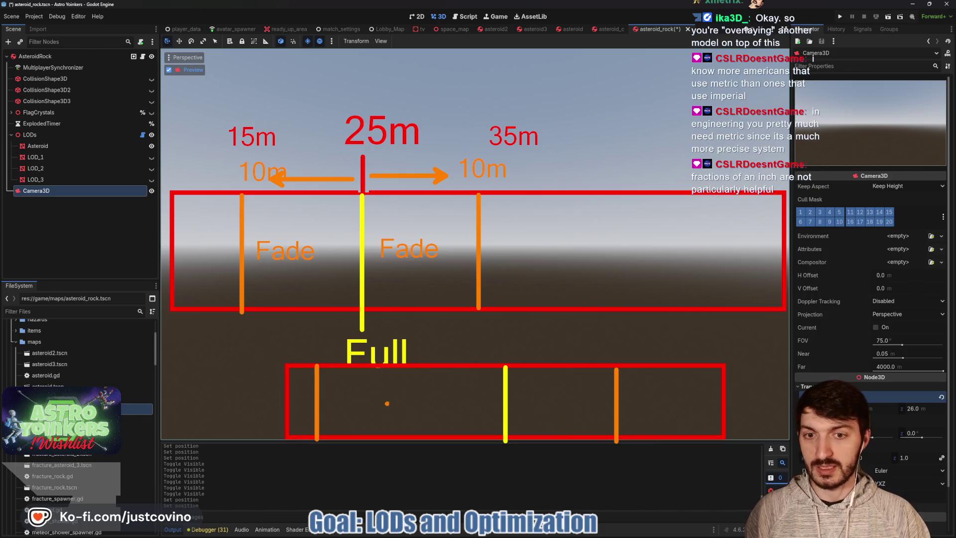
drag(385, 406, 473, 401)
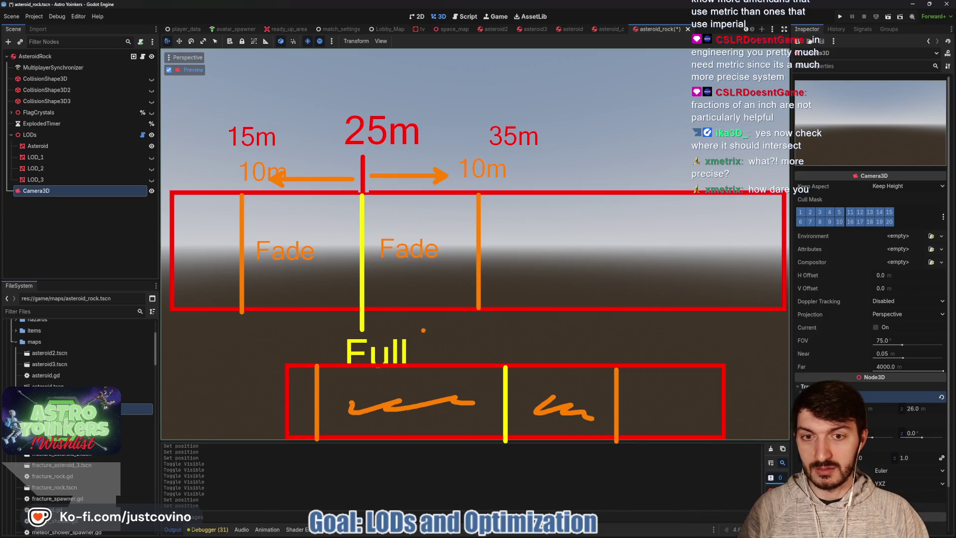
key(Escape)
click(104, 156)
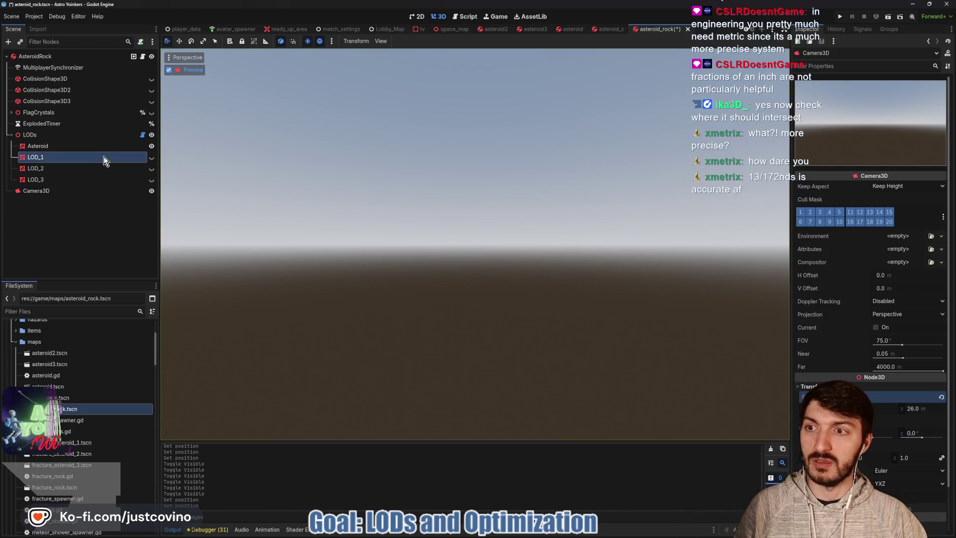
Step: Check the Asteroid's visibility range and move the camera to Z 25
click(94, 147)
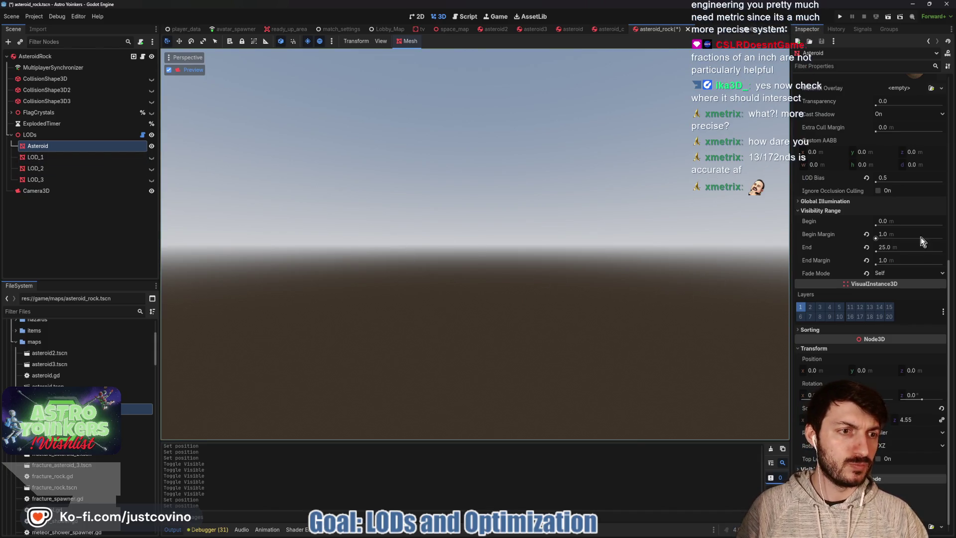
click(85, 194)
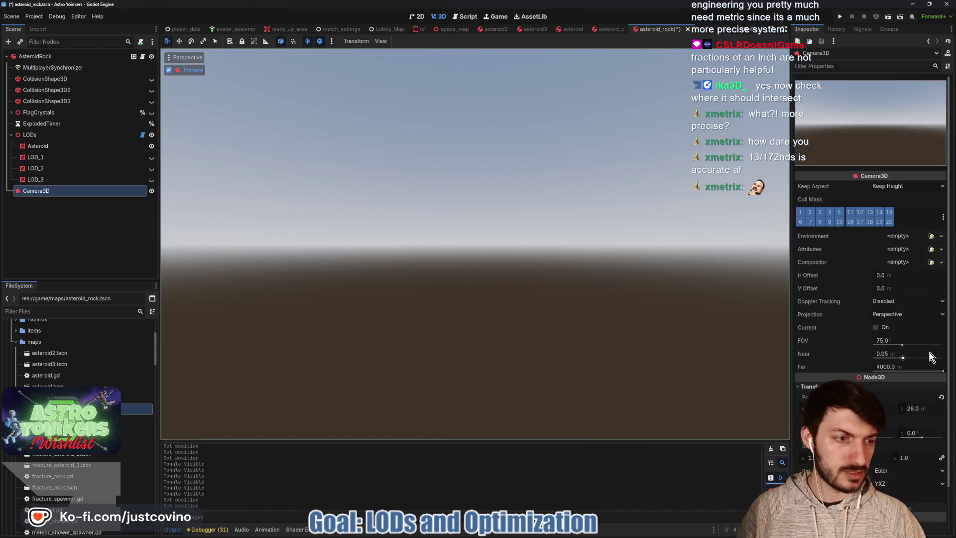
click(919, 408)
text(25)
key(Return)
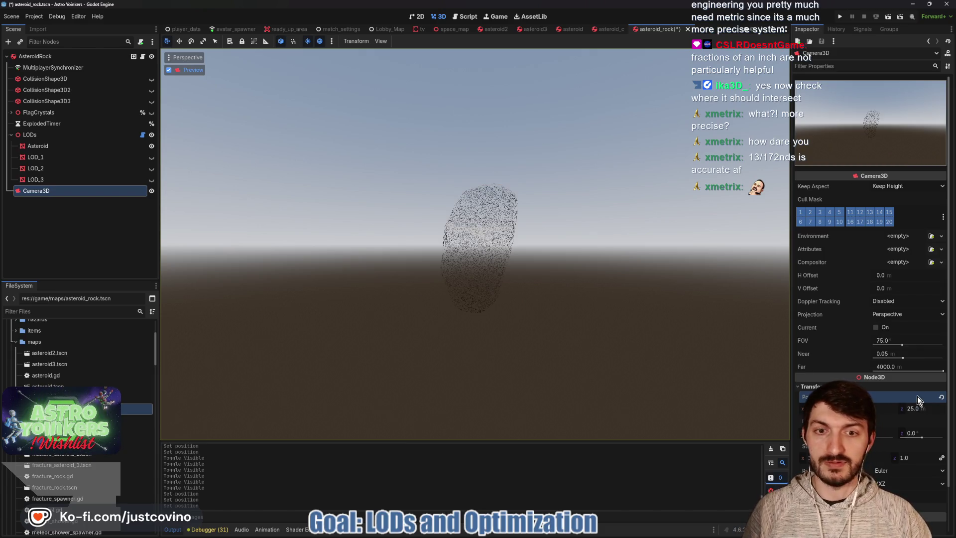
Step: Set the Asteroid's End Margin to 10 and move the camera to Z 35
click(70, 145)
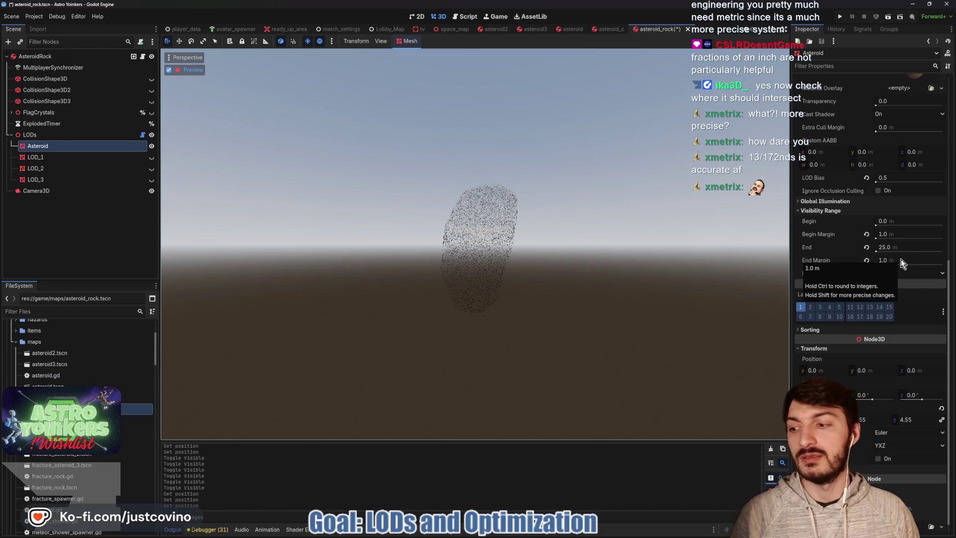
click(901, 259)
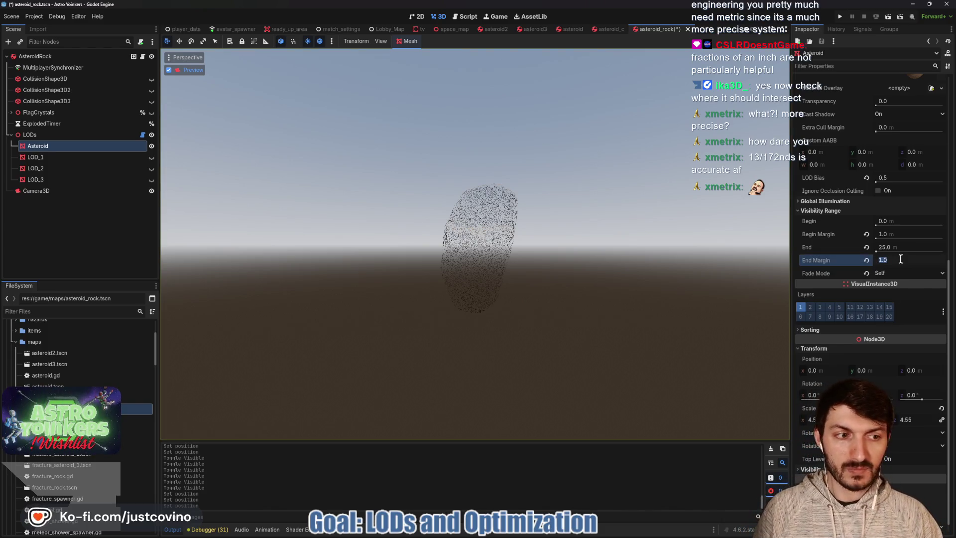
text(10)
key(Return)
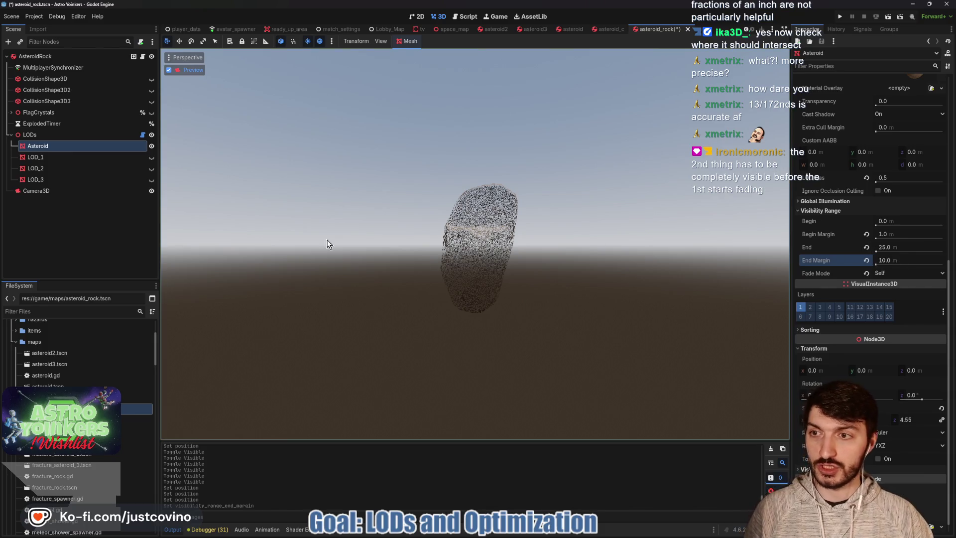
click(50, 192)
click(922, 407)
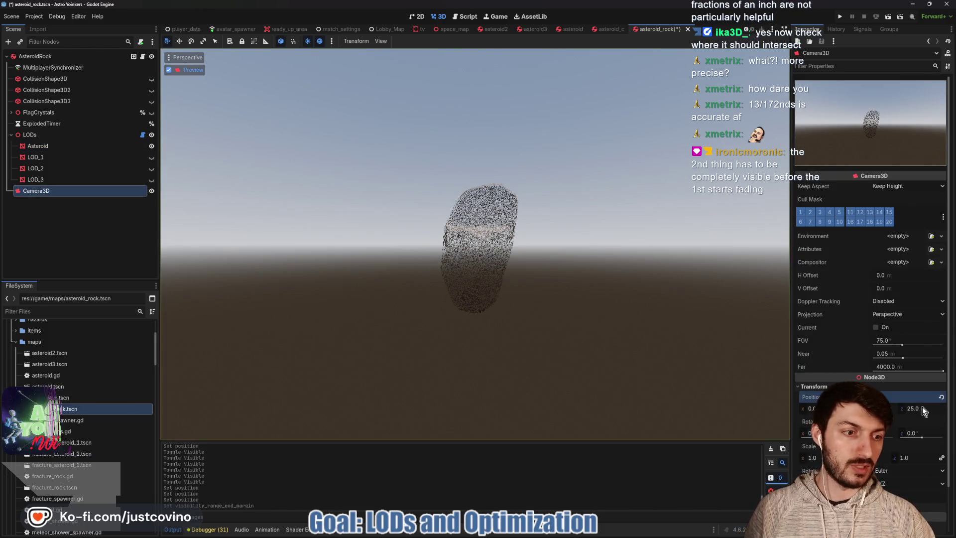
text(34)
key(BackSpace)
text(5)
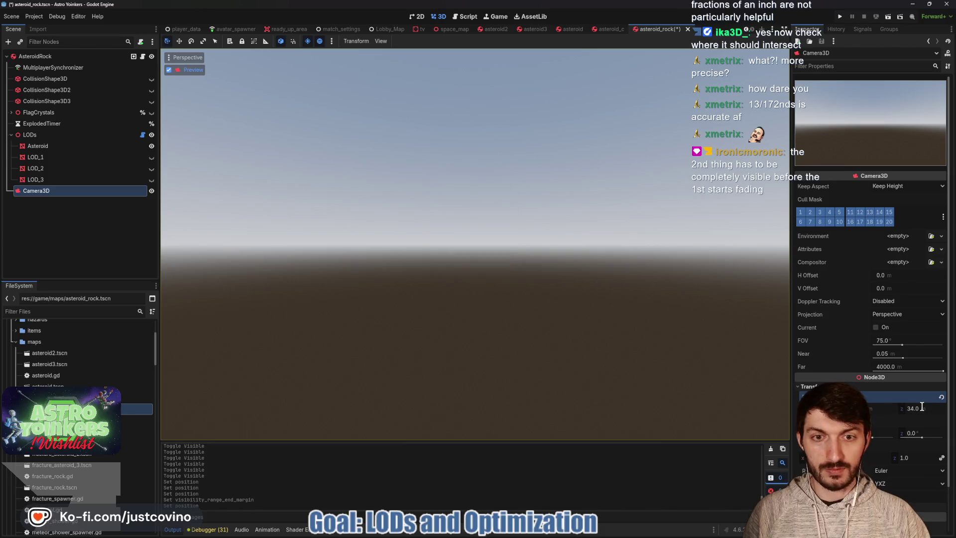
key(Return)
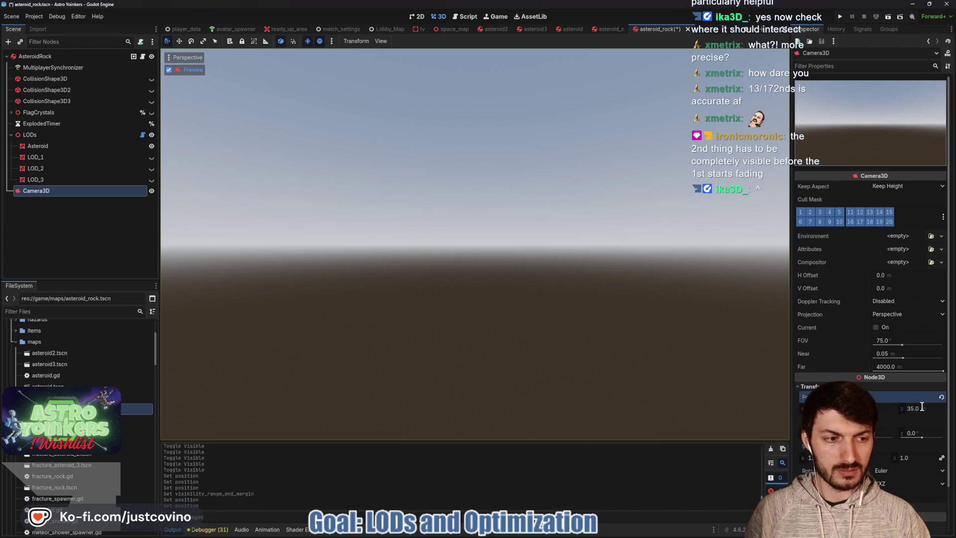
Step: Revert the Asteroid's Begin Margin to 0 and set the camera's Z back to 25
click(71, 146)
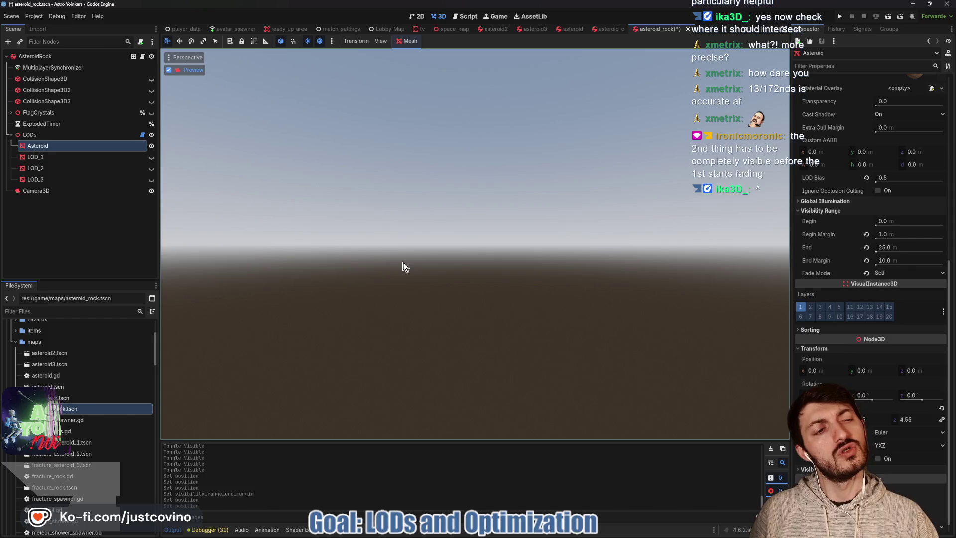
click(867, 234)
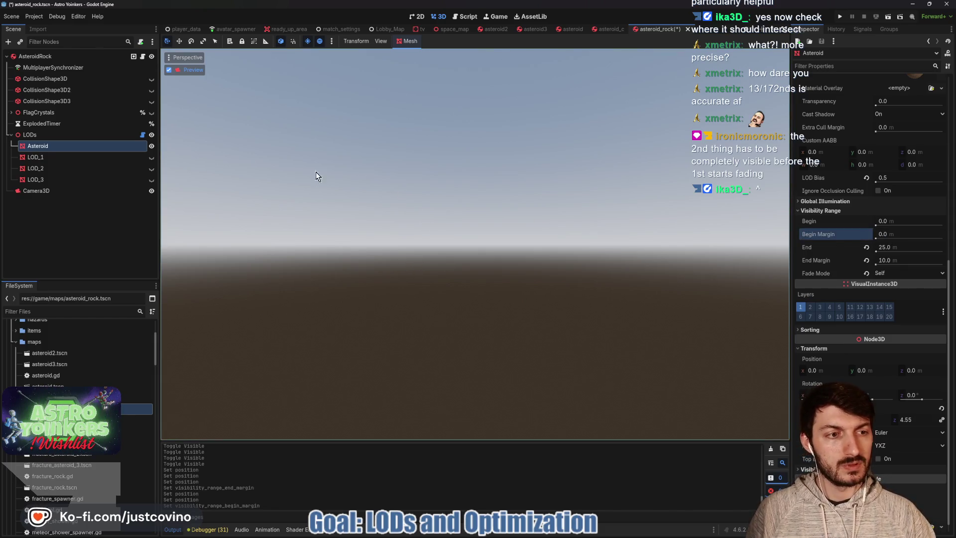
click(61, 190)
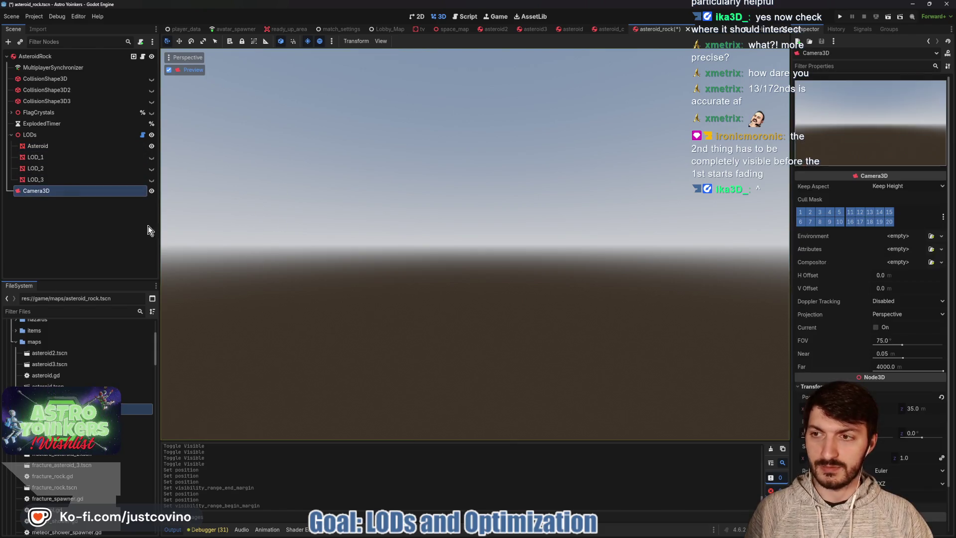
click(914, 408)
text(25)
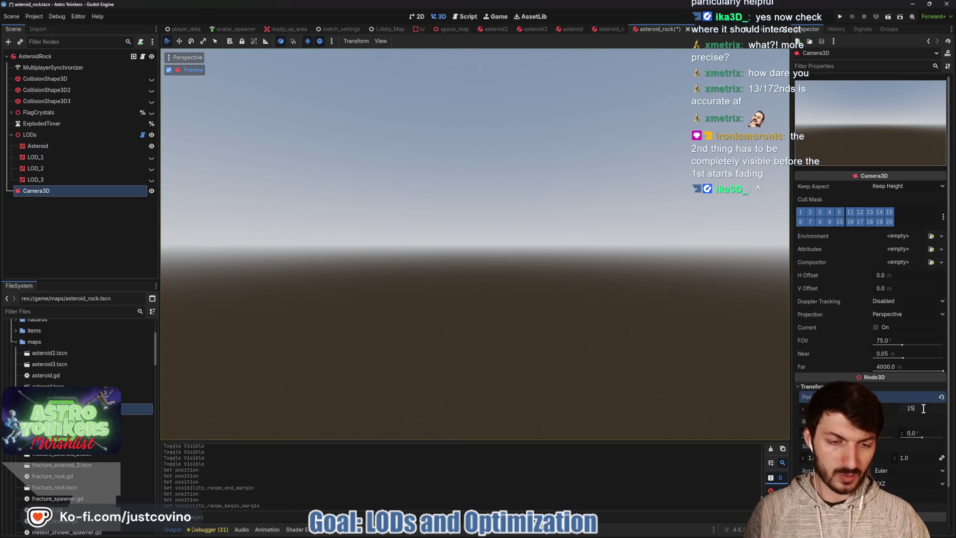
key(Return)
Step: Slide the camera's Z farther and closer to watch the fade, settling near 15 m
drag(927, 410, 952, 409)
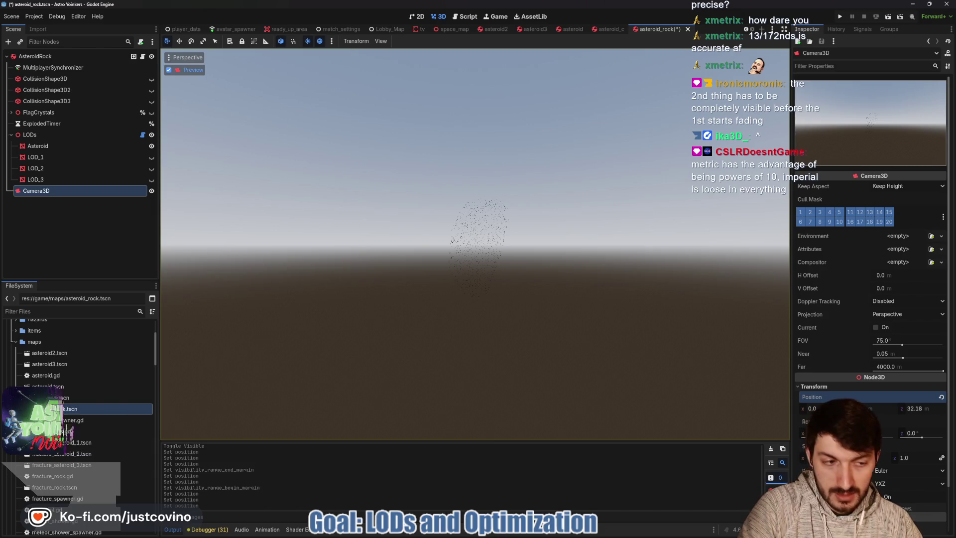
drag(952, 410, 950, 409)
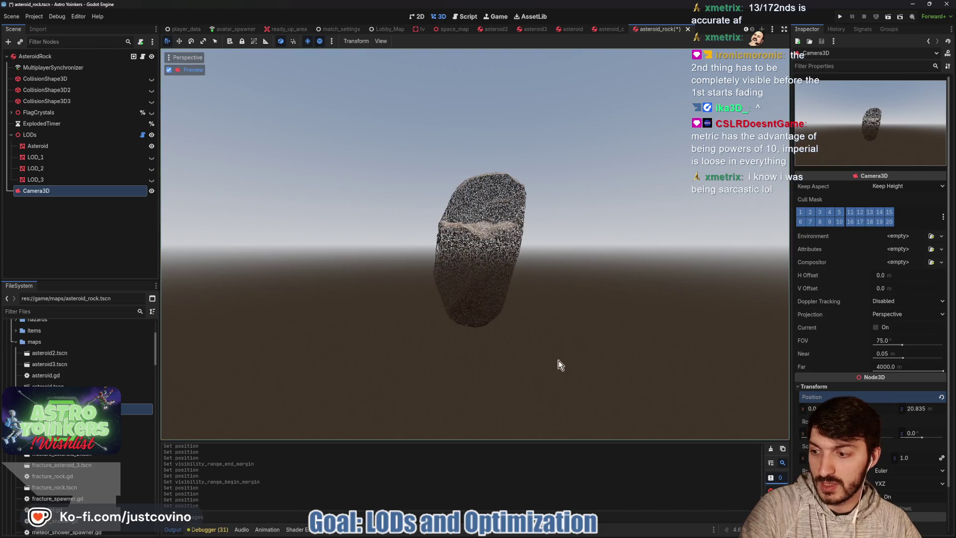
click(57, 148)
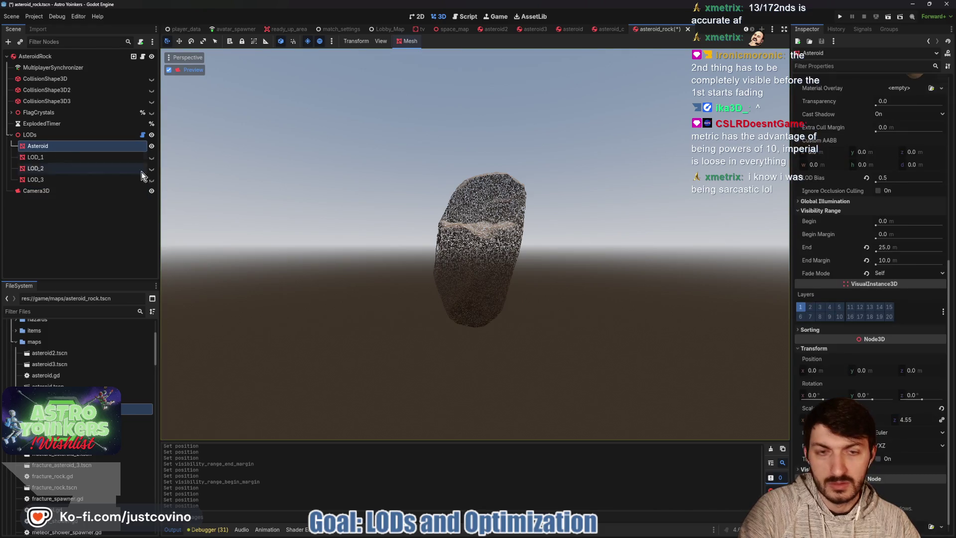
mouse_move(893, 258)
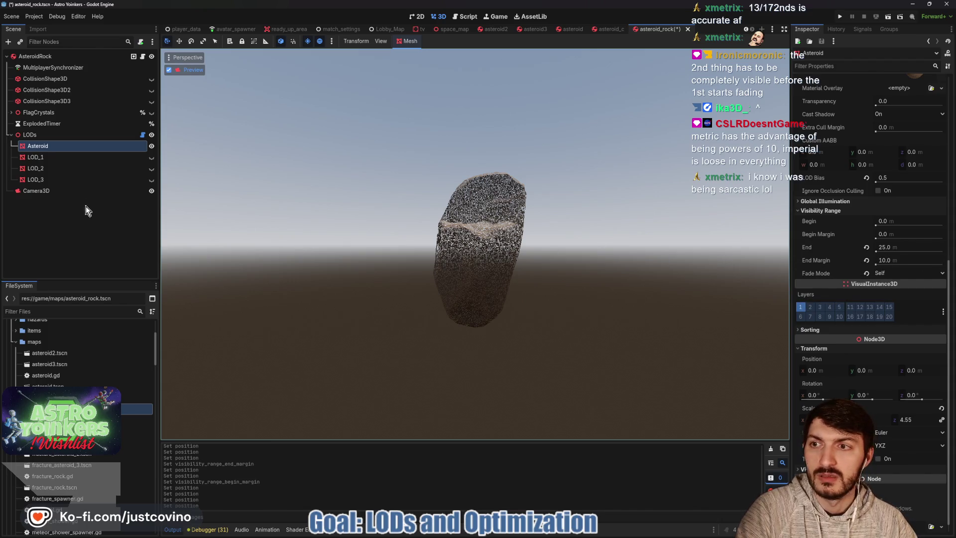
click(84, 191)
mouse_move(916, 408)
mouse_down()
mouse_move(896, 409)
mouse_move(908, 409)
mouse_up()
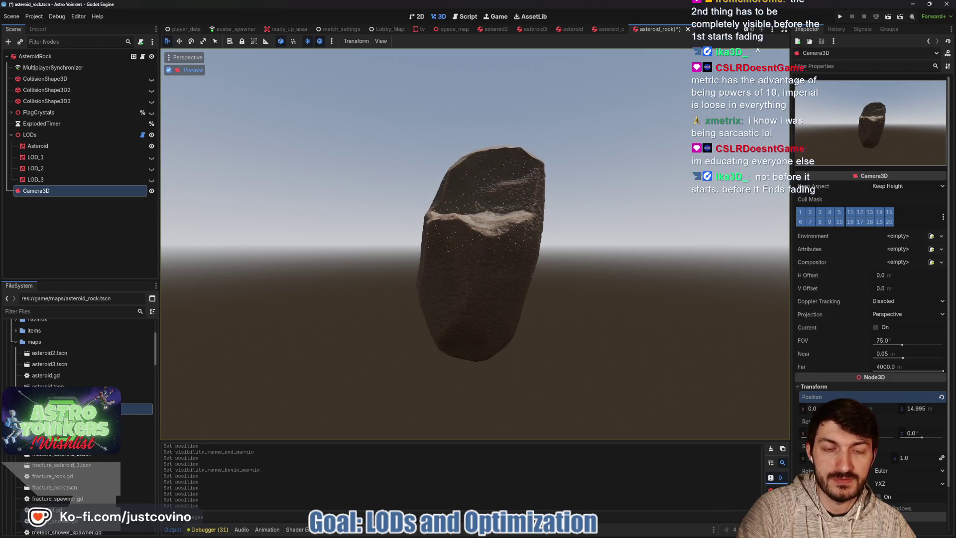
click(49, 150)
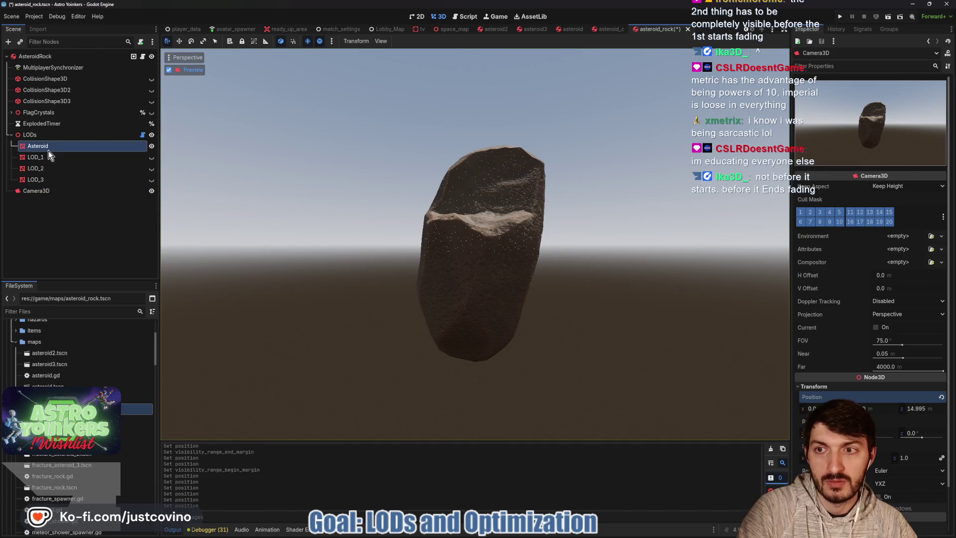
Step: Set the Asteroid's End Margin to 5 and make LOD_1 visible again
click(891, 259)
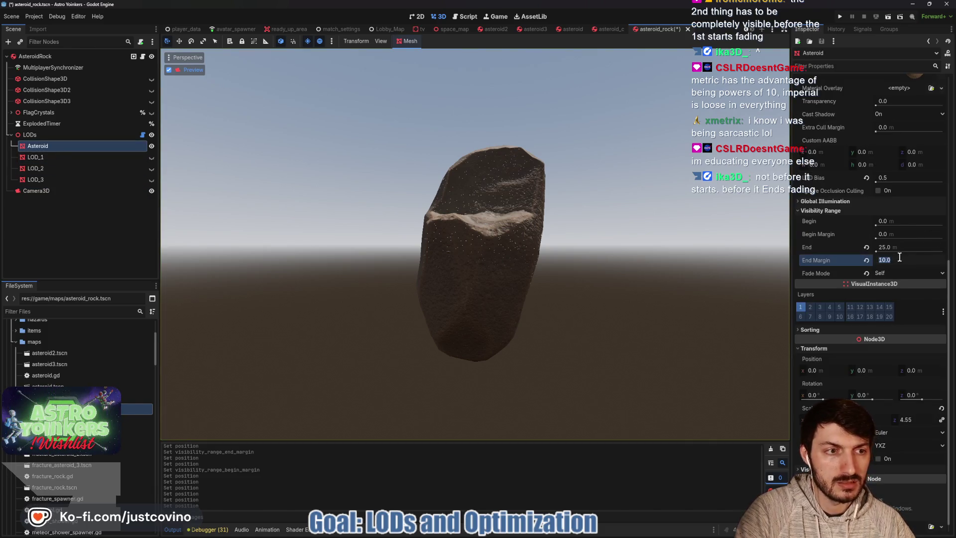
text(5)
key(Return)
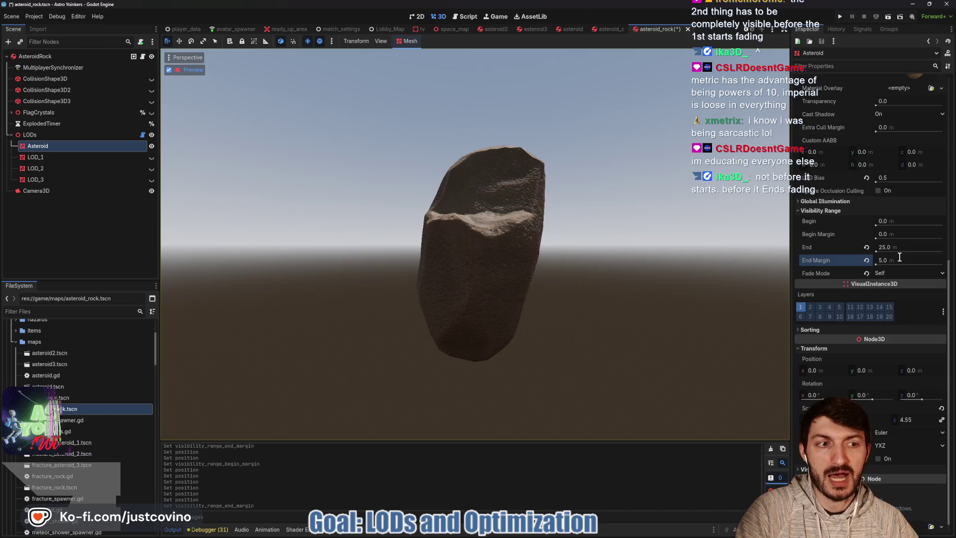
click(64, 157)
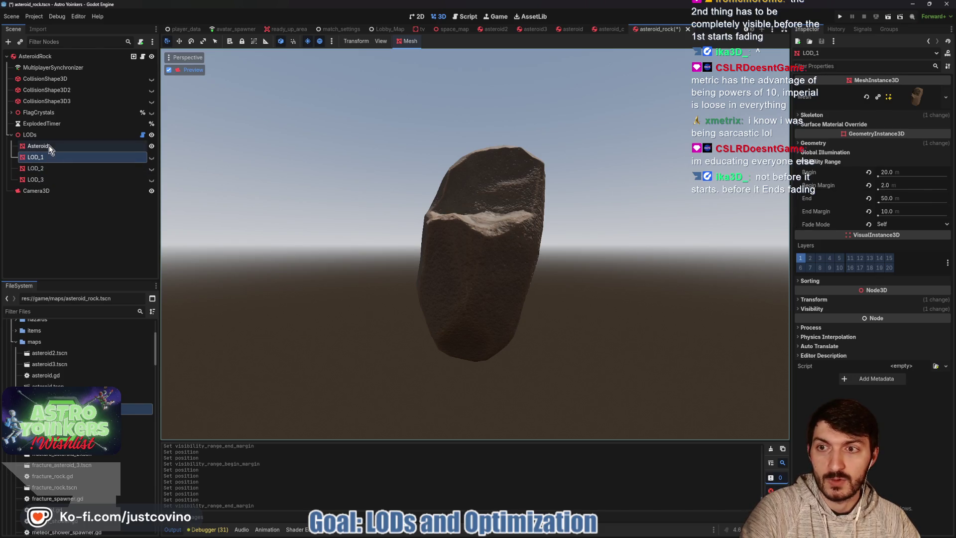
click(151, 157)
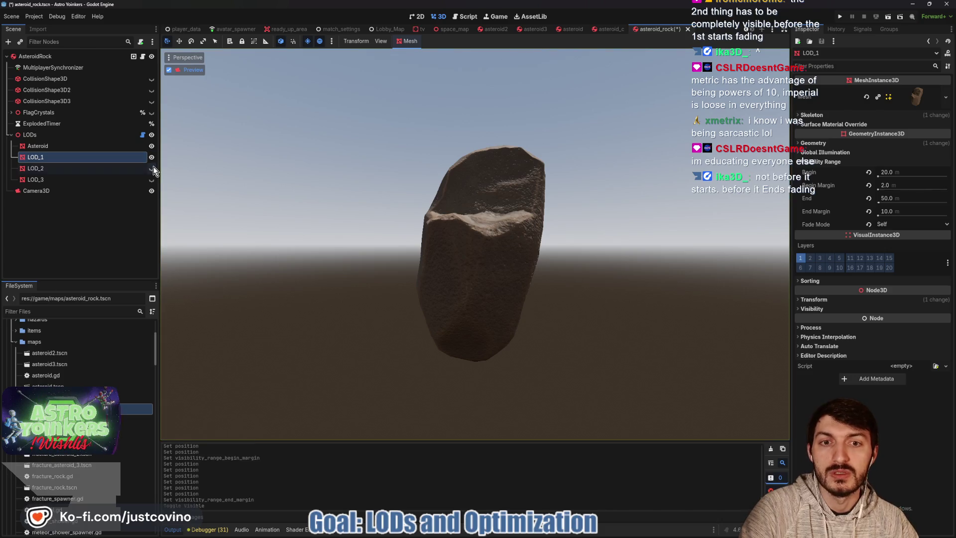
click(84, 147)
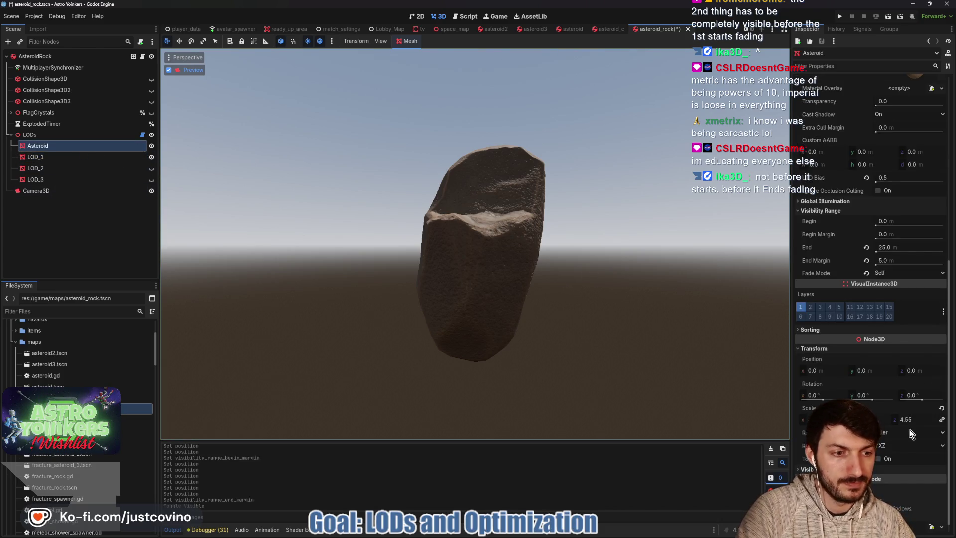
Step: Enlarge the Asteroid, pull the camera back until it fades, and check LOD_1's range
mouse_move(909, 420)
mouse_down()
mouse_move(841, 419)
mouse_move(936, 419)
mouse_move(907, 420)
mouse_up()
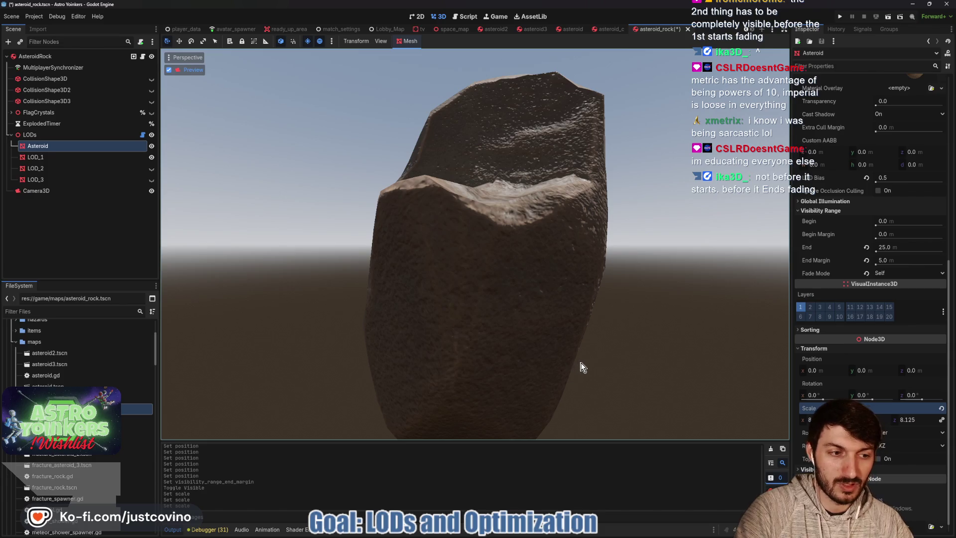
click(49, 192)
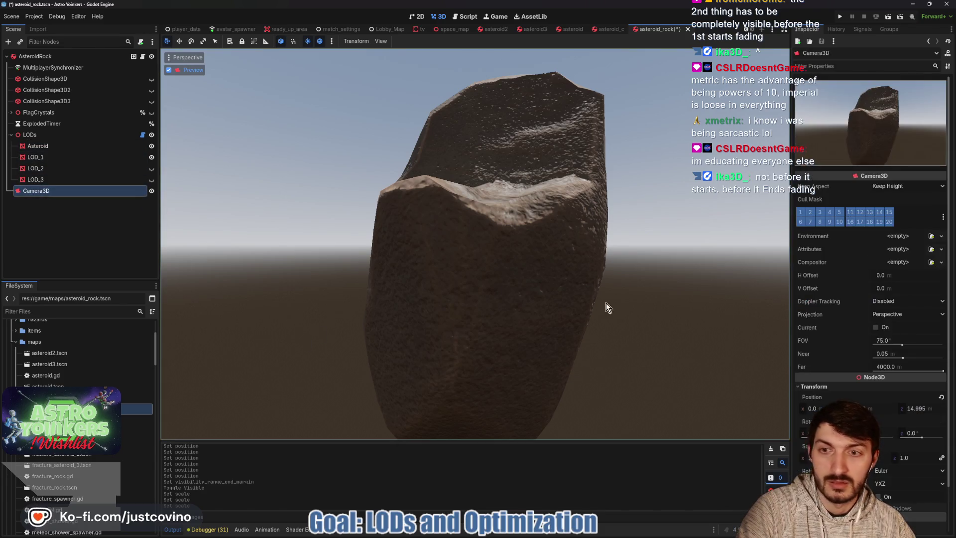
mouse_move(916, 408)
mouse_down()
mouse_move(936, 408)
mouse_move(925, 409)
mouse_up()
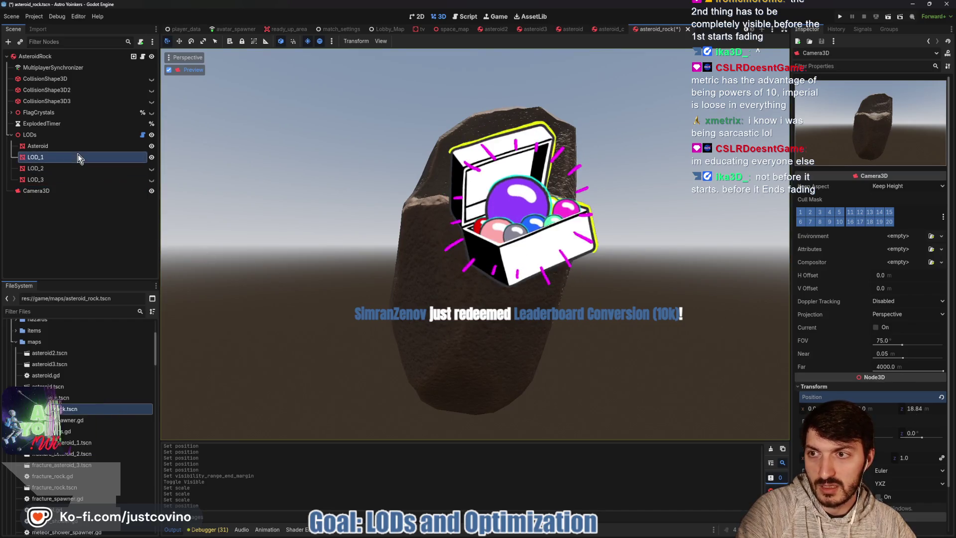
click(44, 156)
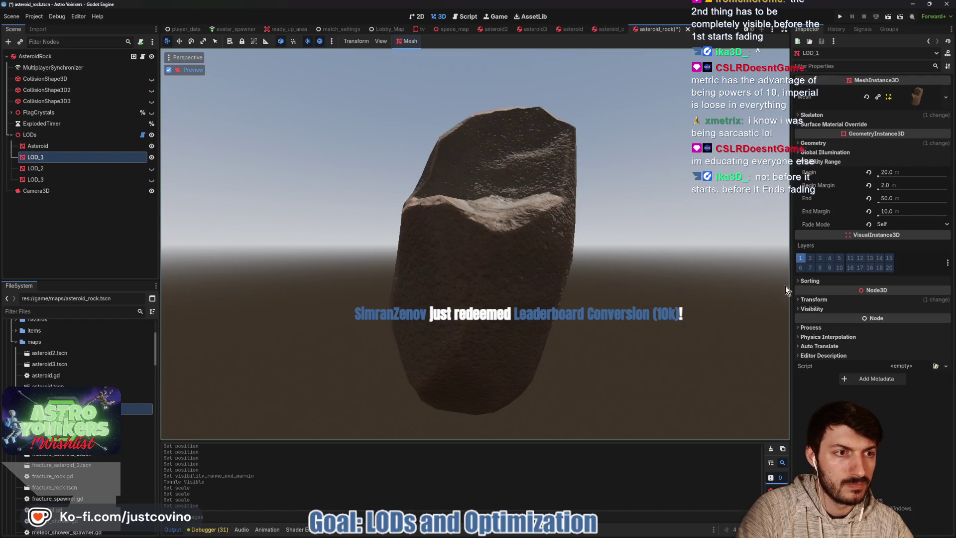
click(37, 146)
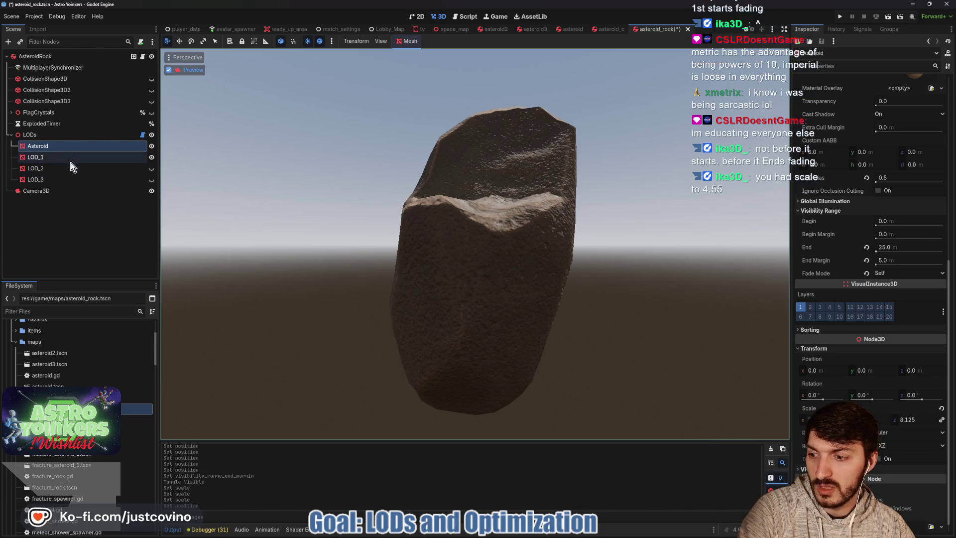
Step: Restore the Asteroid's scale to 4.55
click(911, 419)
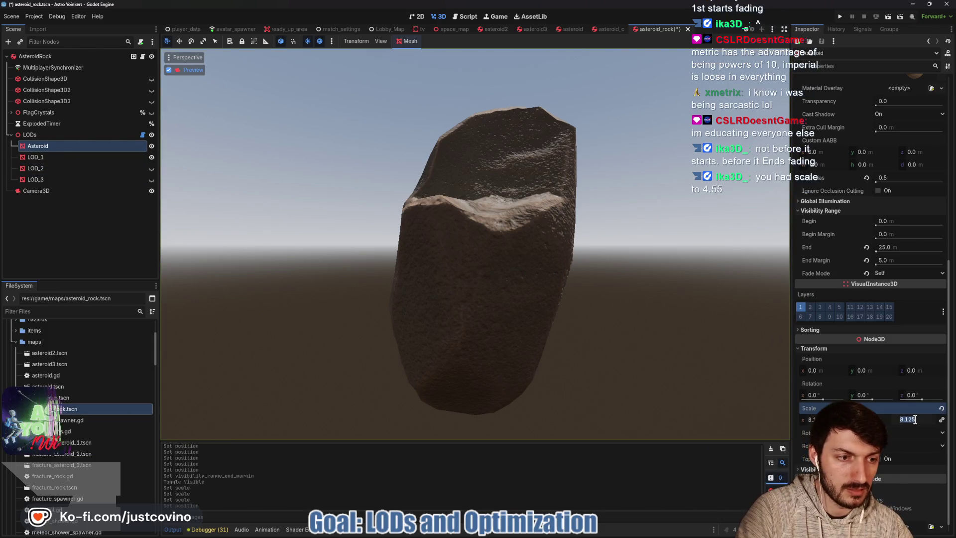
text(4.55)
key(Return)
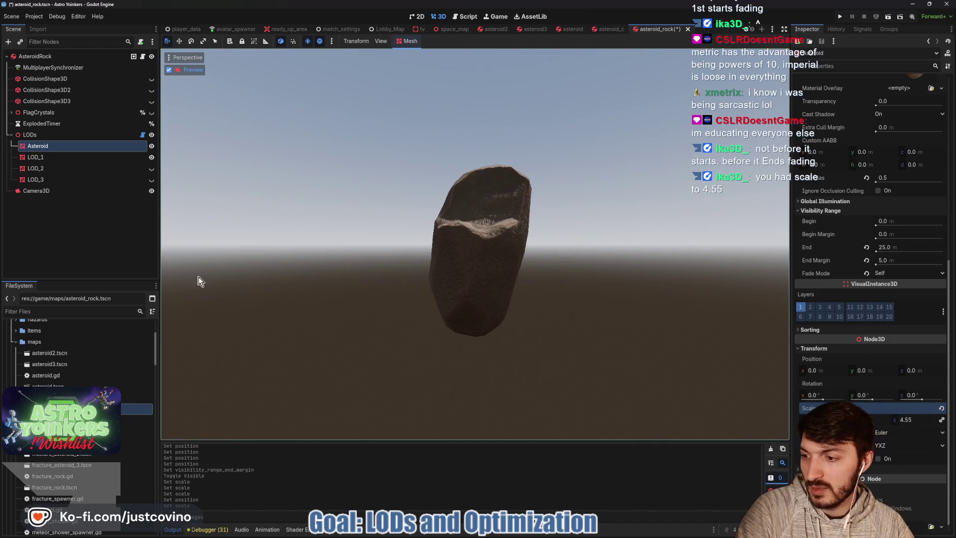
Step: Drag the camera's Z out to about 21.2 m, then reselect the Asteroid
click(68, 190)
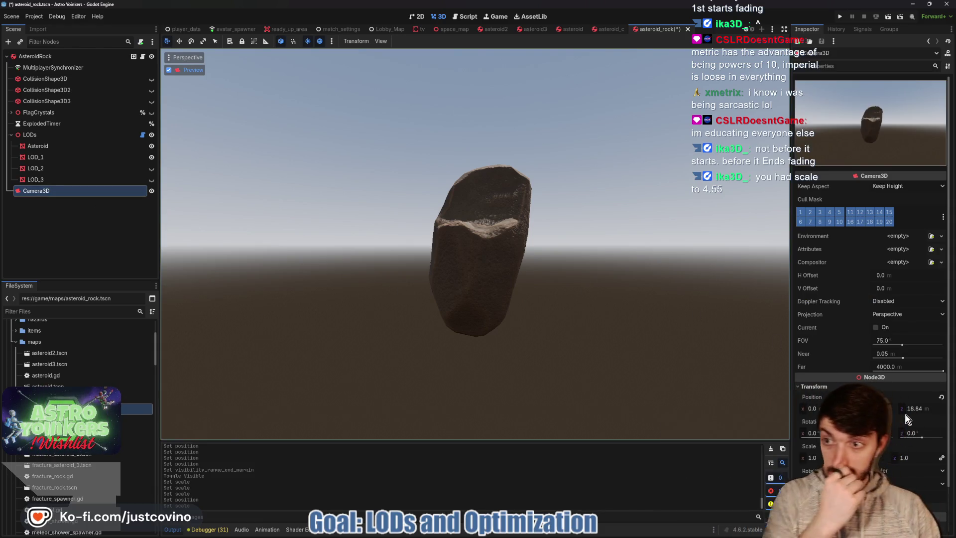
mouse_move(912, 408)
mouse_down()
mouse_move(942, 408)
mouse_move(911, 409)
mouse_move(933, 408)
mouse_up()
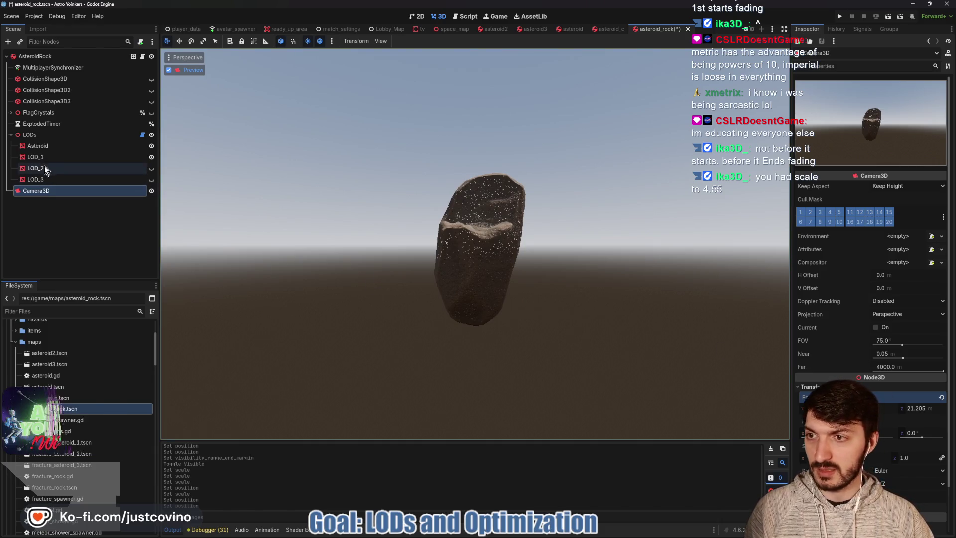
click(46, 145)
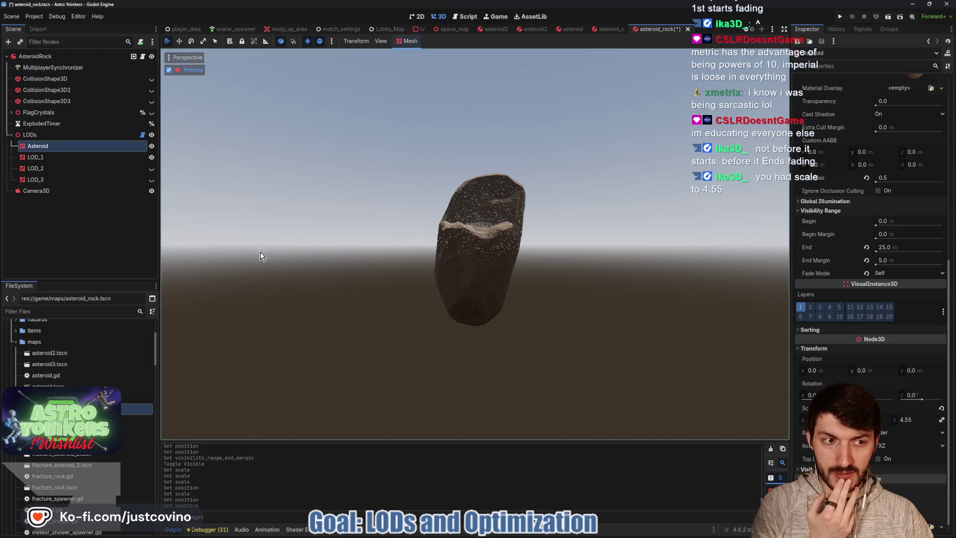
Step: Reset LOD_1's visibility end, end margin and begin margin to zero
click(58, 156)
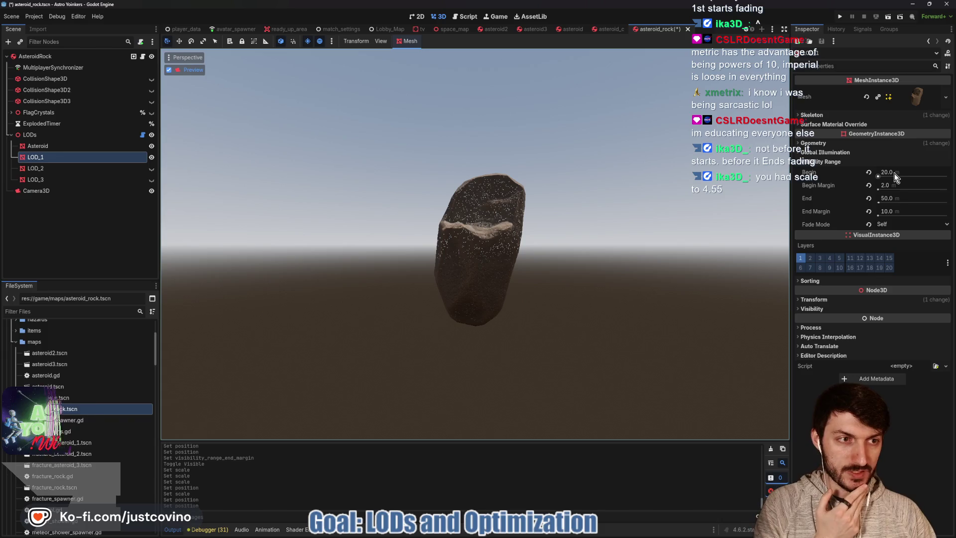
click(868, 198)
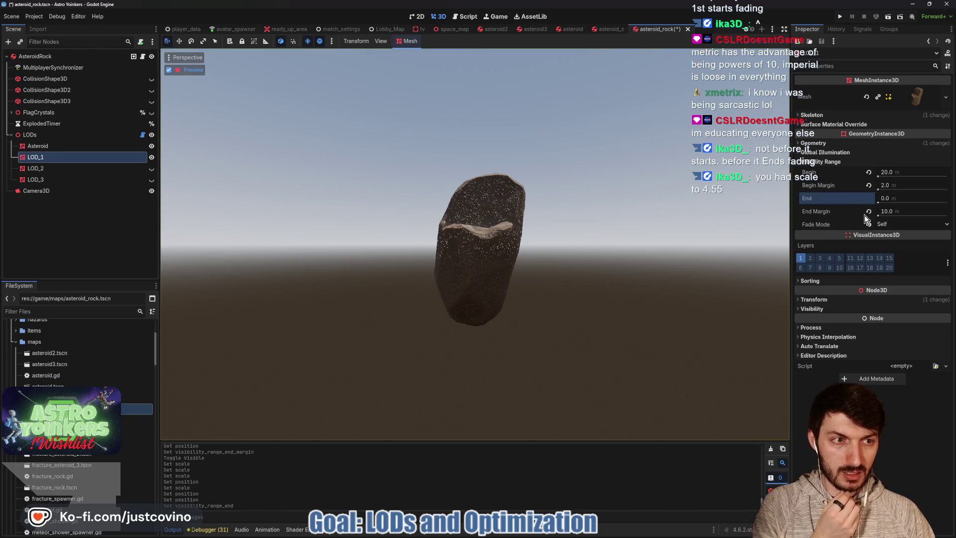
click(869, 211)
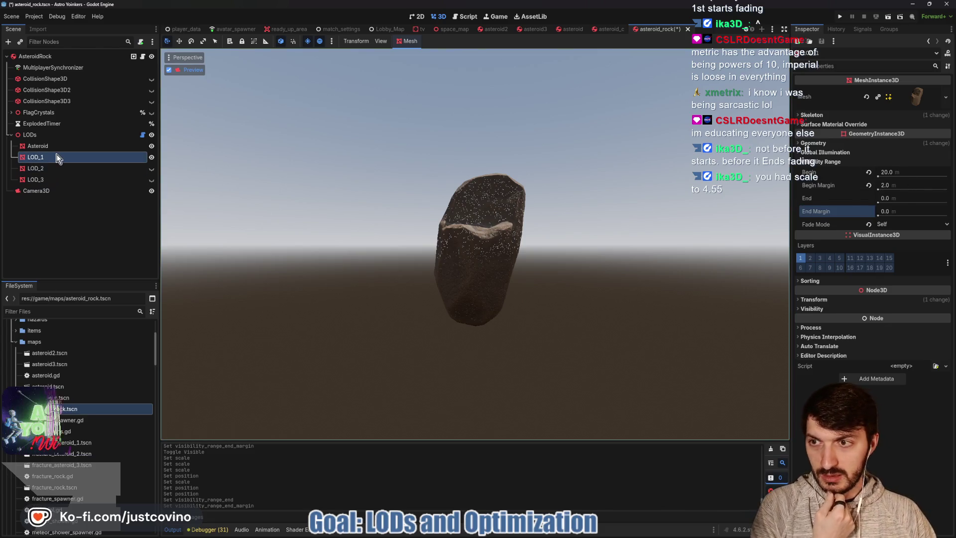
click(868, 185)
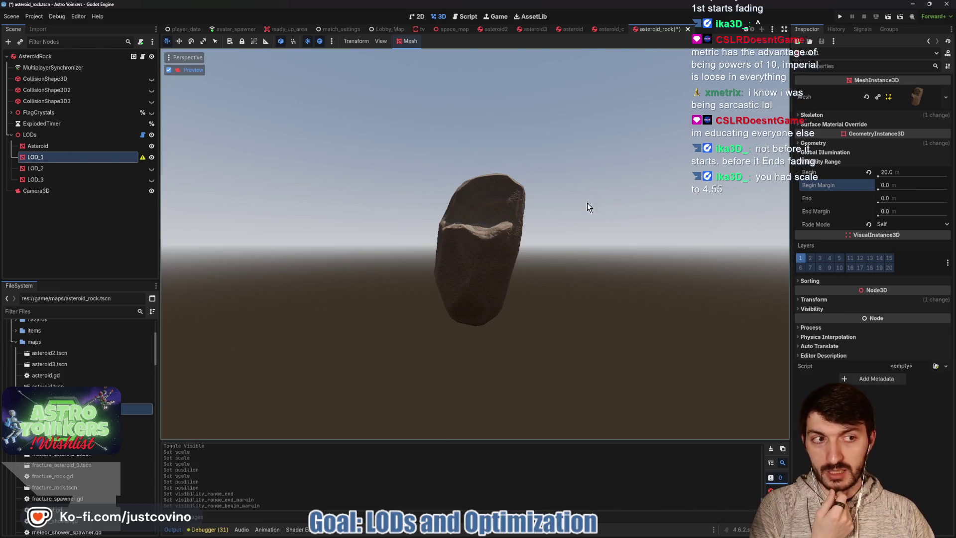
click(56, 148)
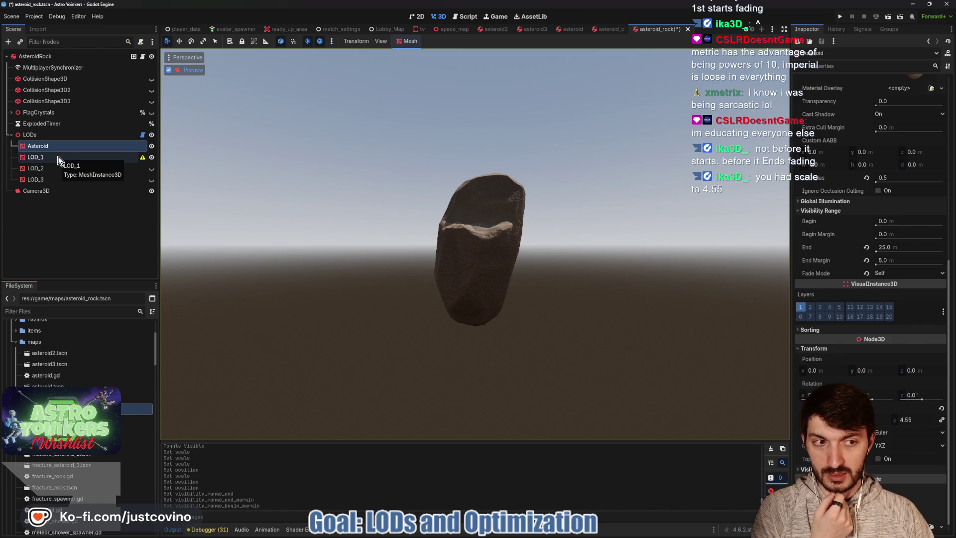
Step: Set LOD_1's Begin Margin to 1 m and nudge the camera to Z 20.33
click(58, 158)
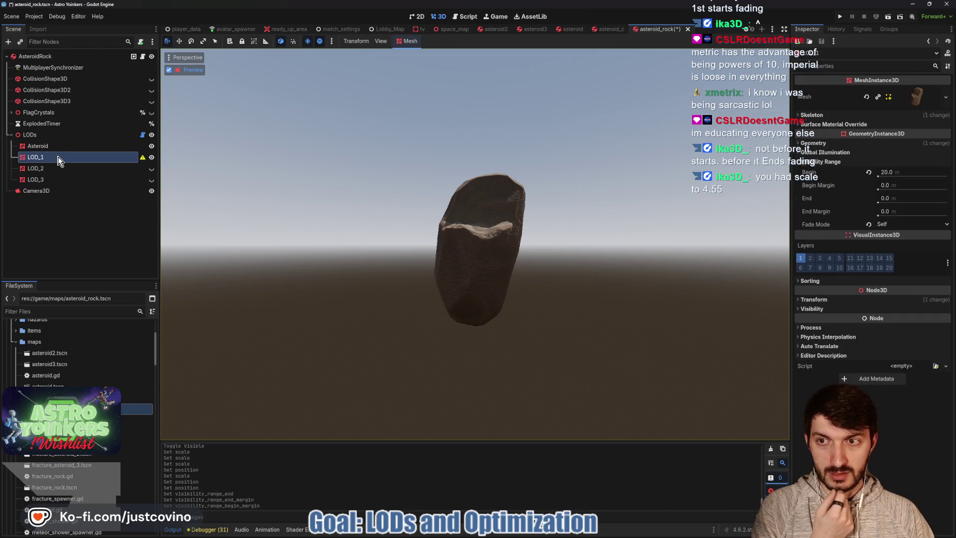
click(891, 184)
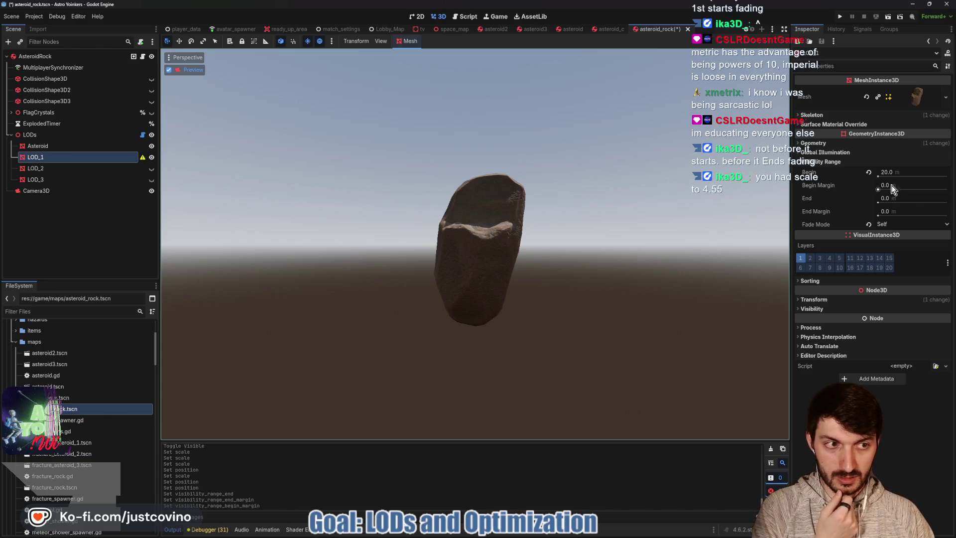
text(5)
key(Return)
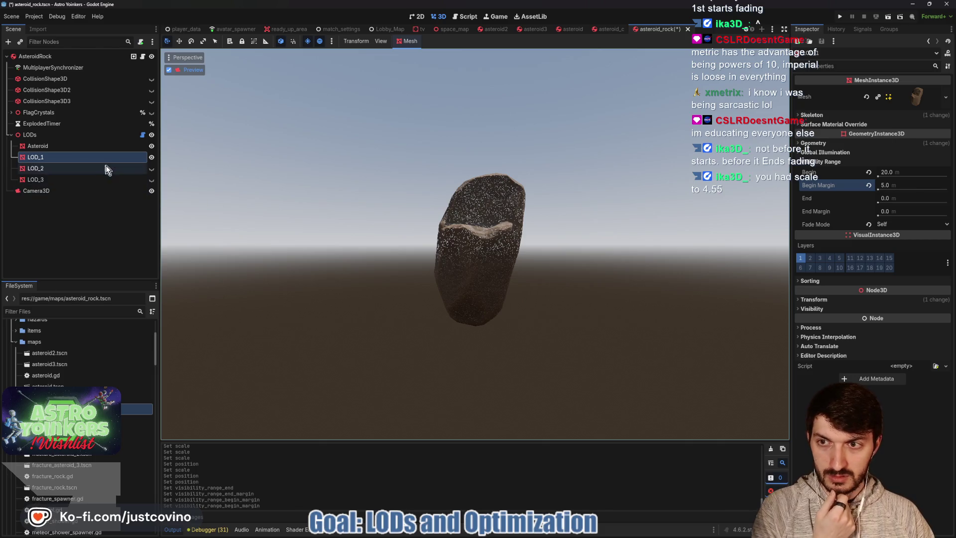
click(892, 185)
text(1)
key(Return)
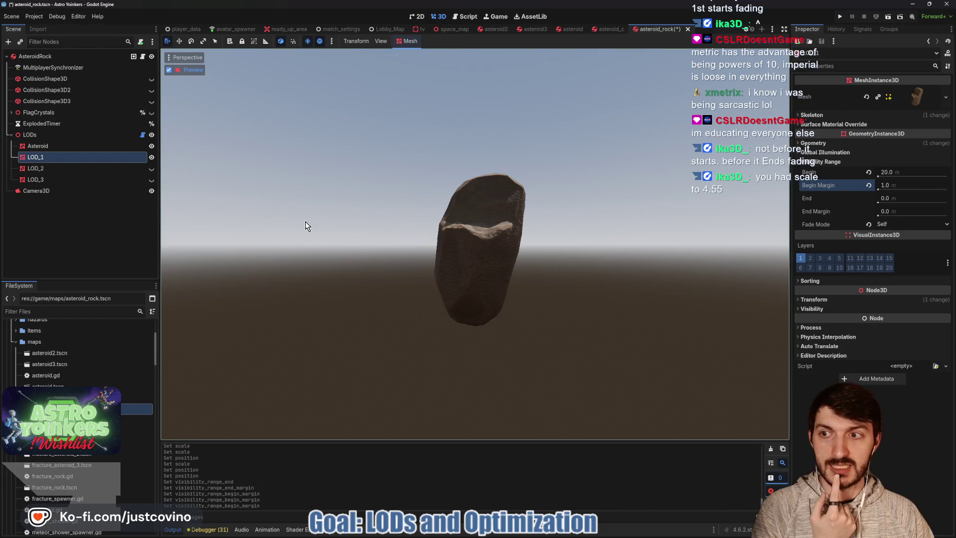
click(38, 192)
mouse_move(916, 408)
mouse_down()
mouse_move(936, 408)
mouse_move(903, 408)
mouse_move(919, 409)
mouse_up()
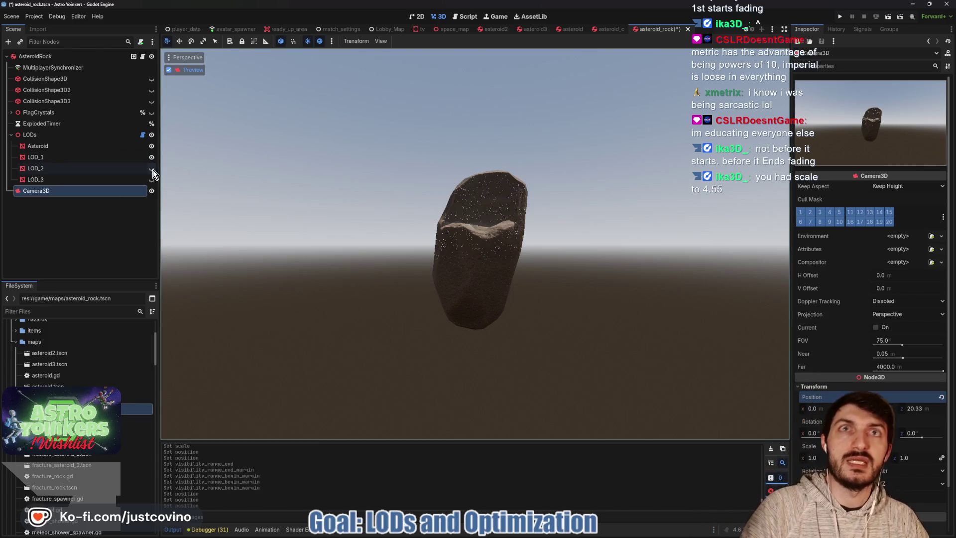
click(55, 145)
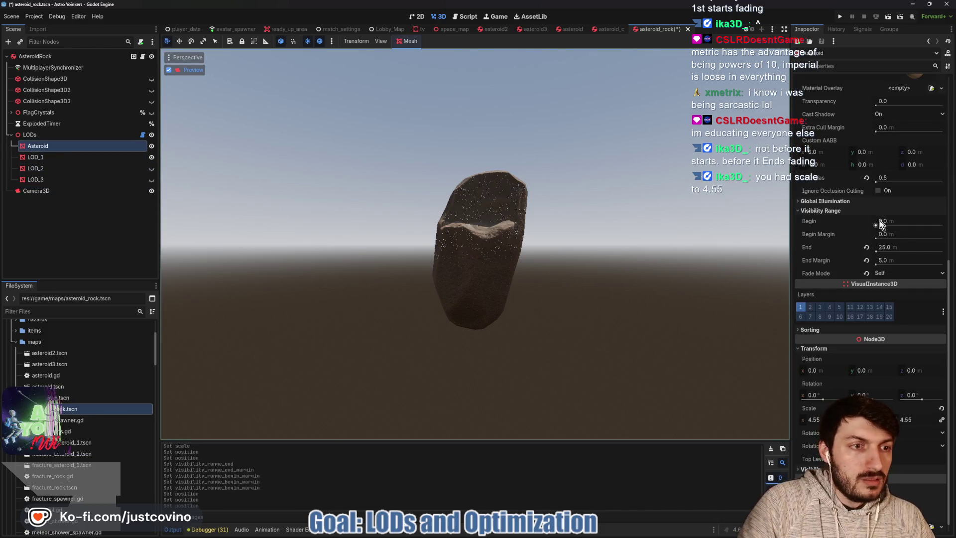
click(891, 258)
text(0)
key(Return)
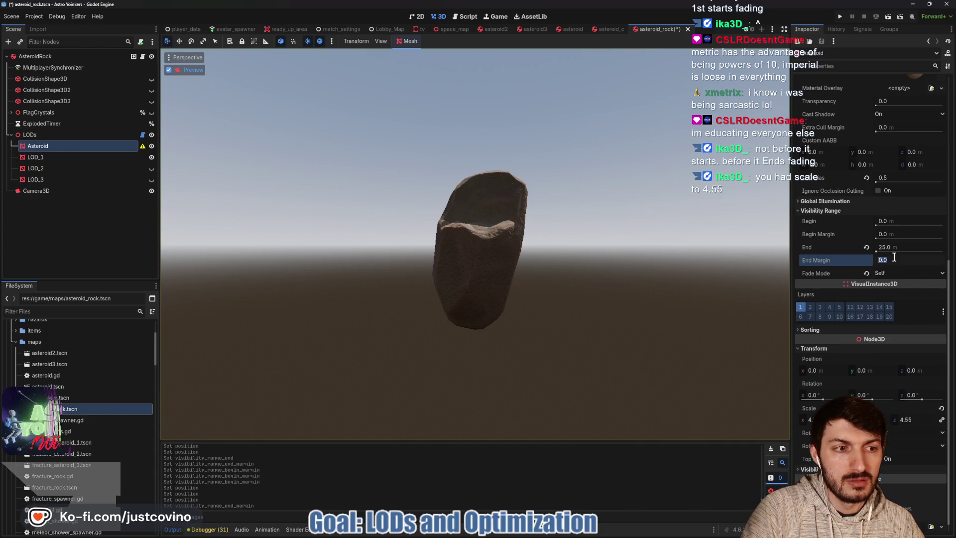
click(894, 258)
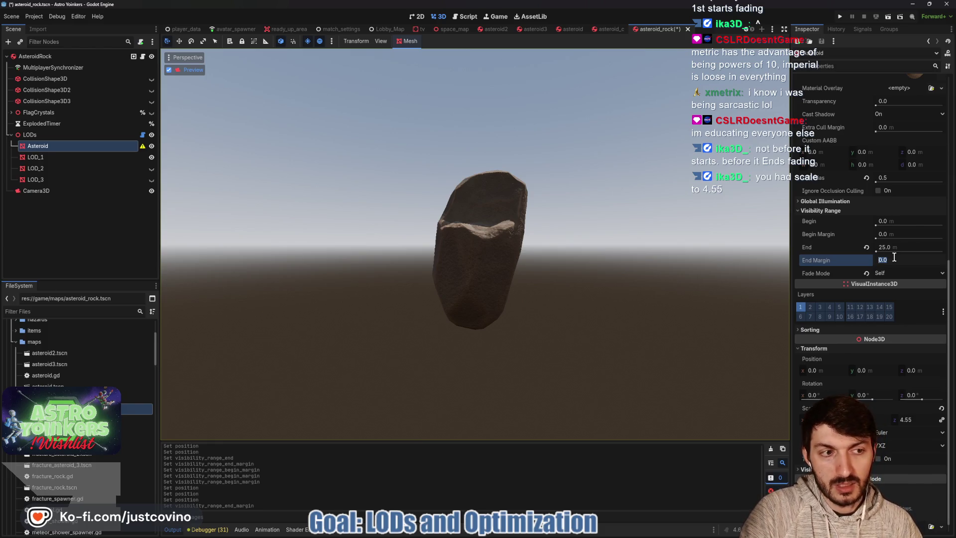
text(5)
key(Return)
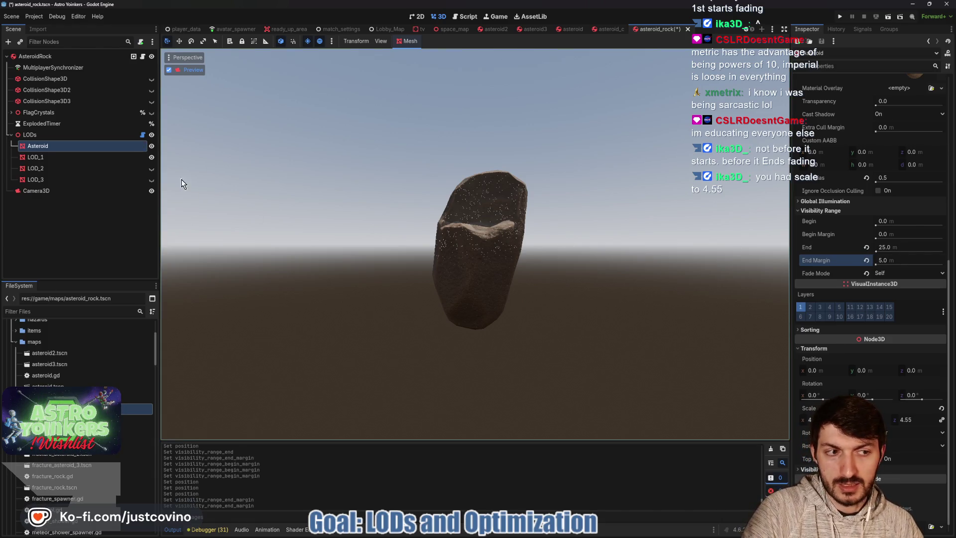
click(80, 157)
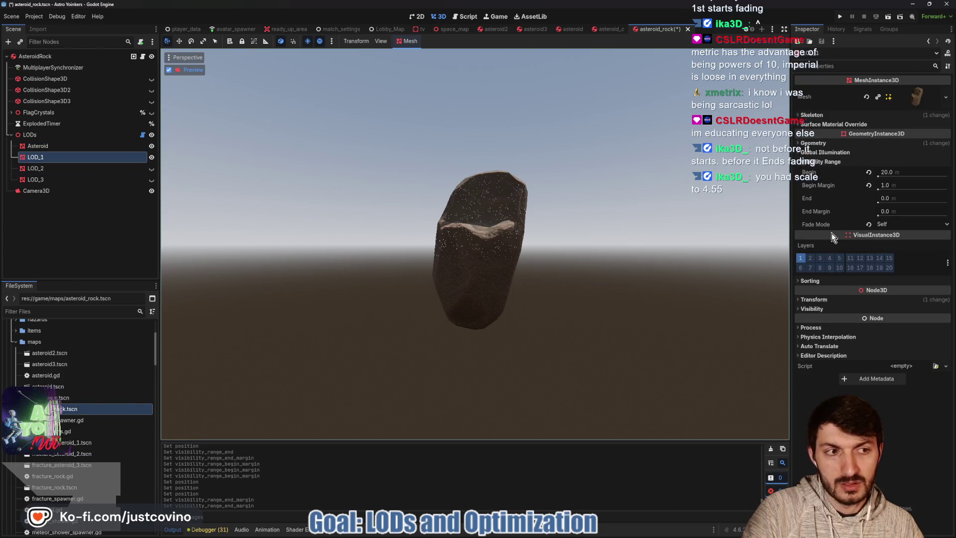
Step: Set LOD_1's begin margin to 5 m and move the camera closer to the rock
click(904, 184)
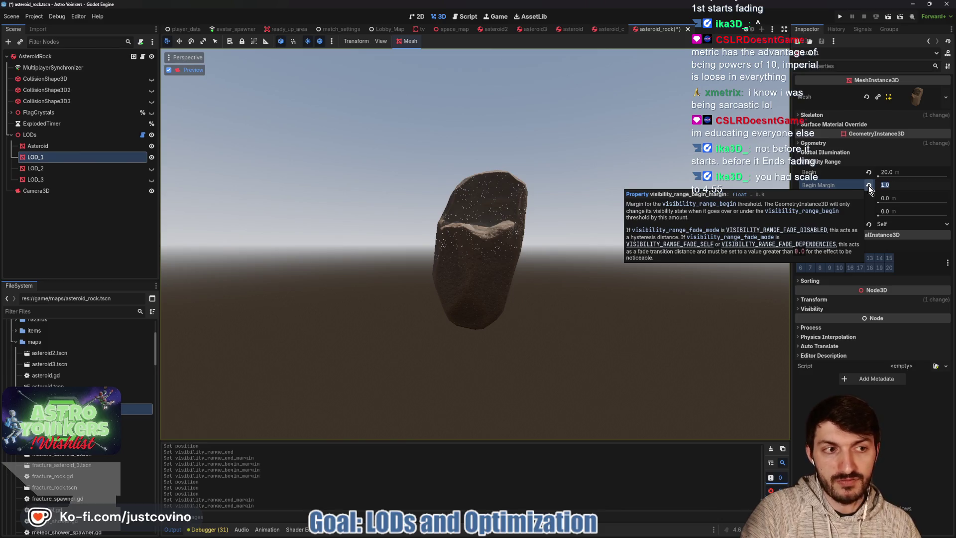
text(5)
key(Return)
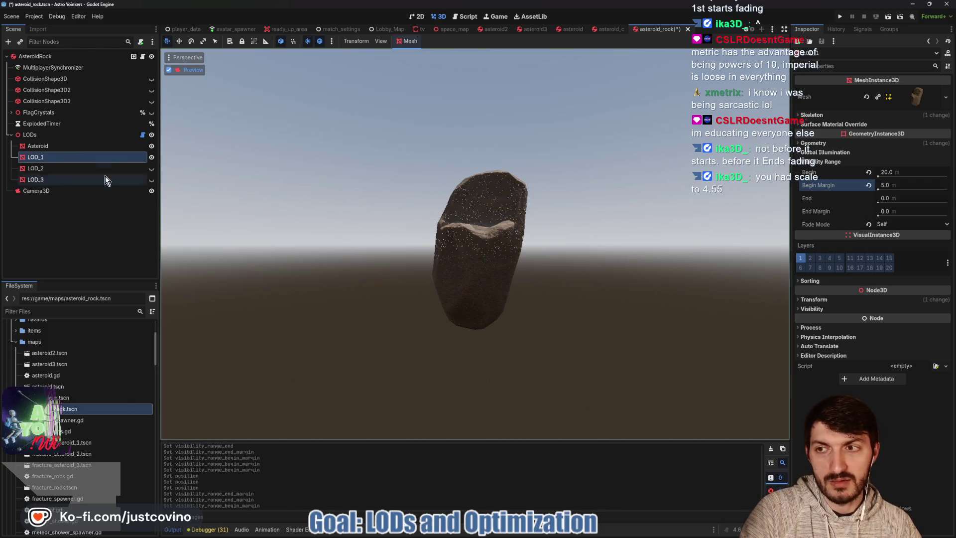
click(55, 191)
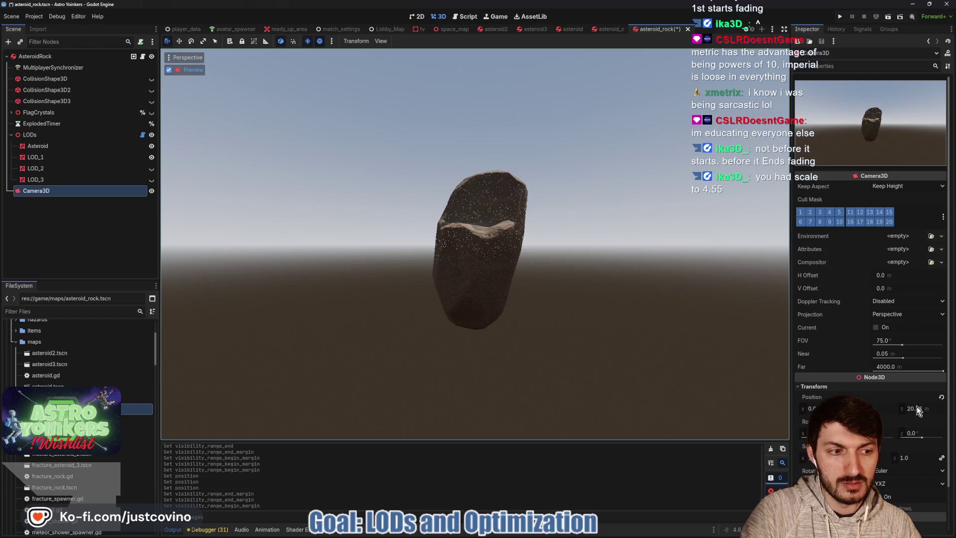
mouse_move(925, 413)
mouse_down()
mouse_move(899, 414)
mouse_move(931, 413)
mouse_up()
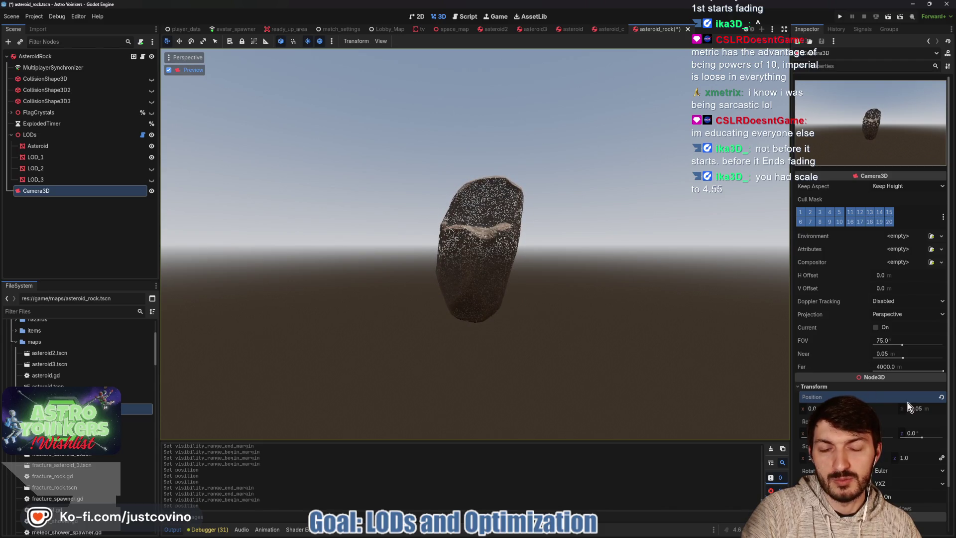
Step: Hide and reshow the LOD_1 and Asteroid meshes to compare them
click(55, 146)
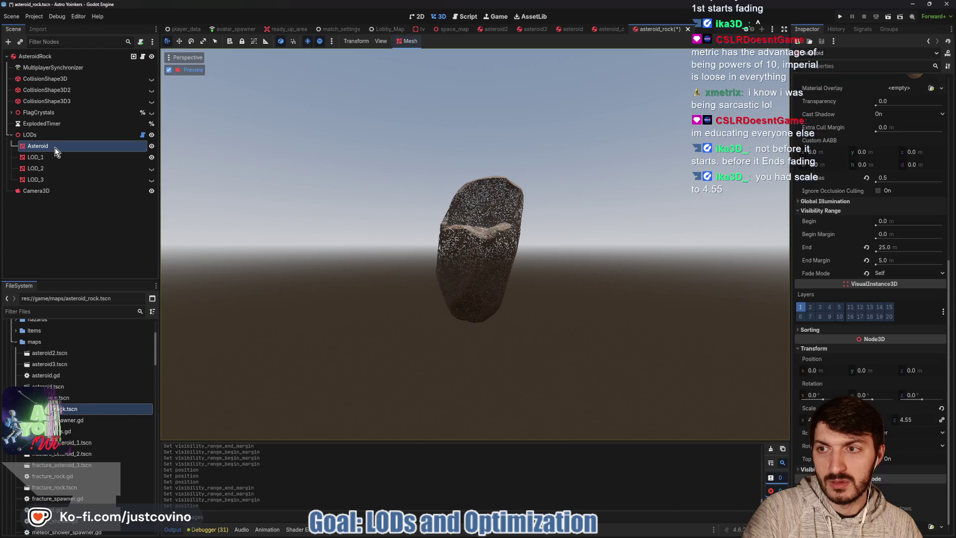
click(152, 157)
click(151, 158)
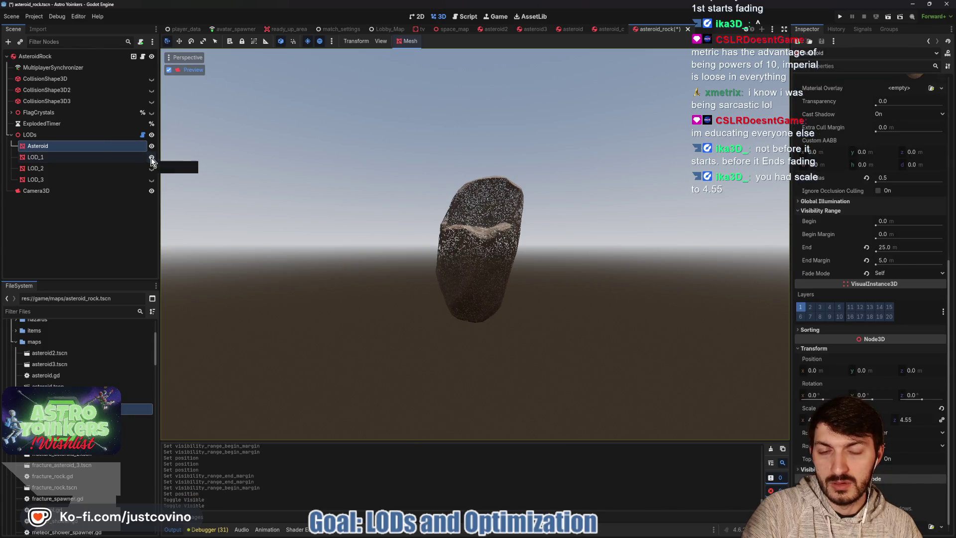
click(151, 146)
click(151, 147)
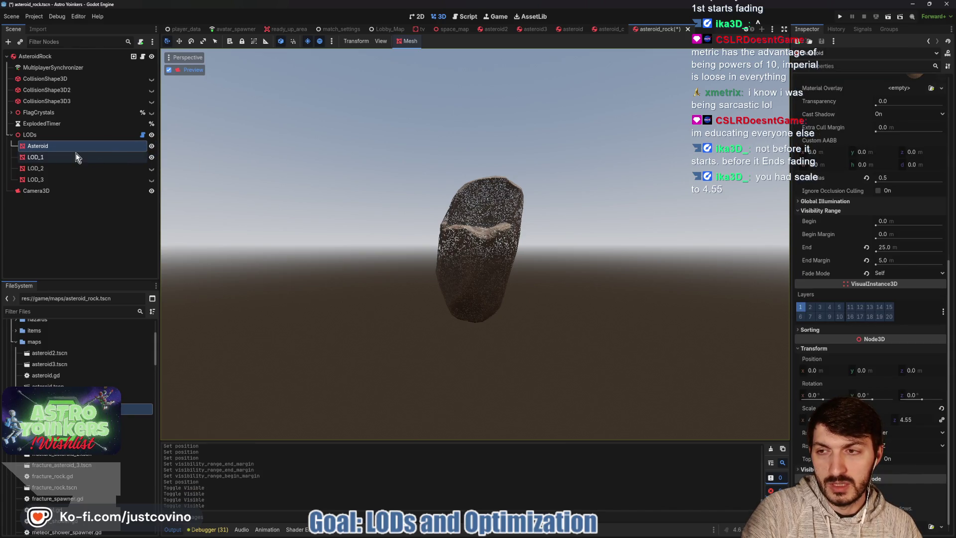
click(76, 157)
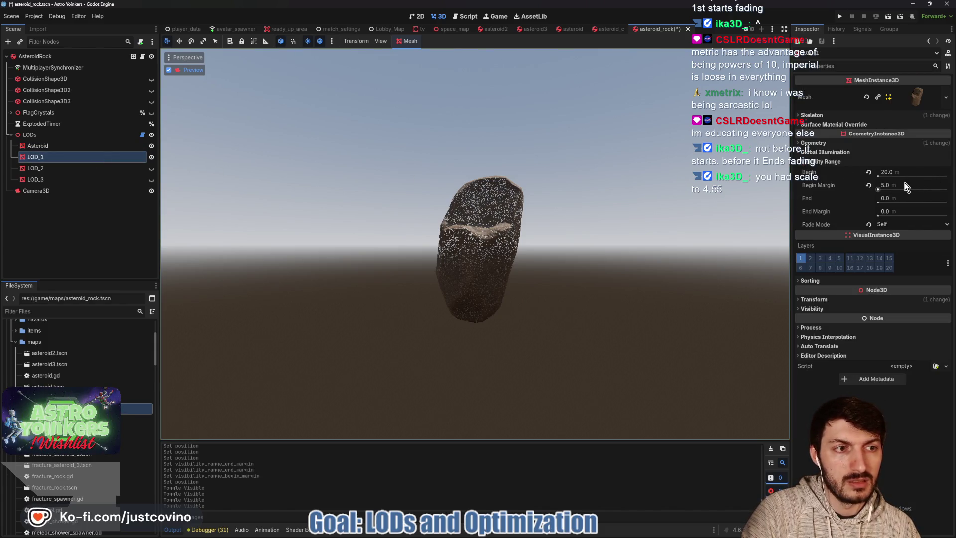
Step: Try a 1 m begin margin on LOD_1, then restore it to 5 m
click(904, 184)
text(1)
key(Return)
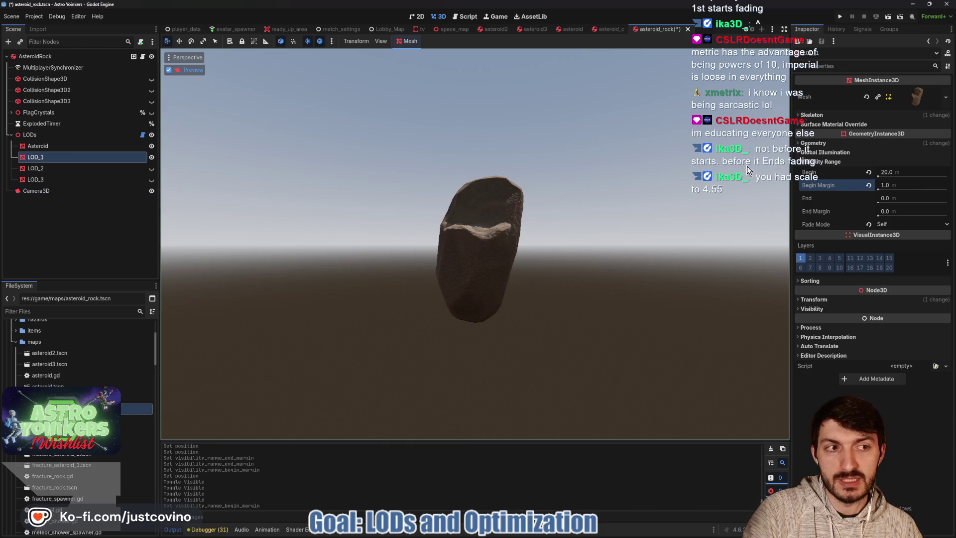
click(891, 185)
text(5)
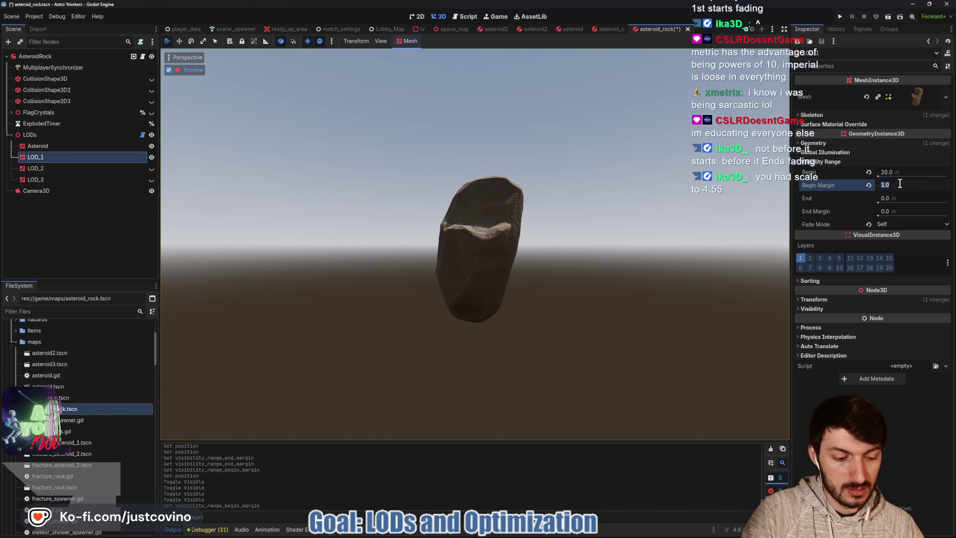
key(Return)
Step: Set LOD_1's visibility range begin to 15 m
click(896, 170)
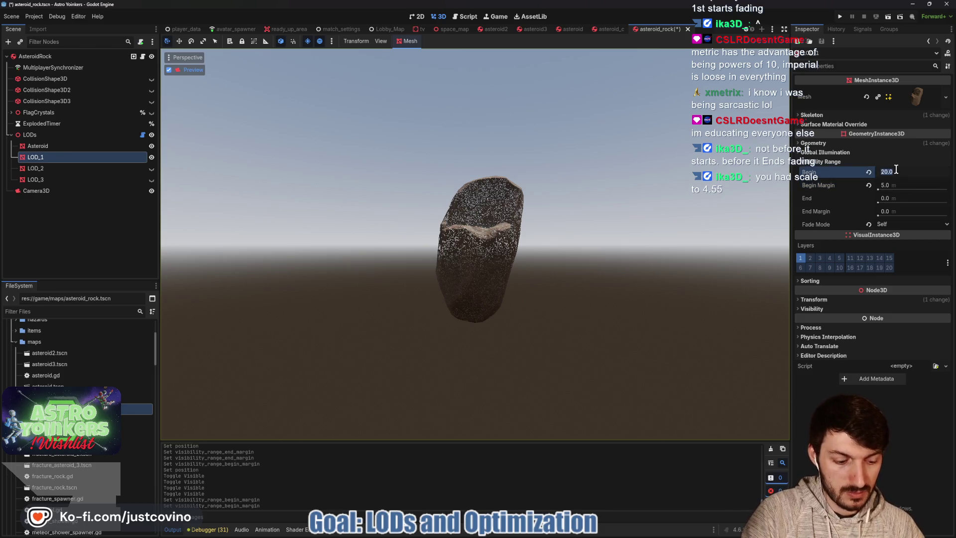
text(15)
key(Return)
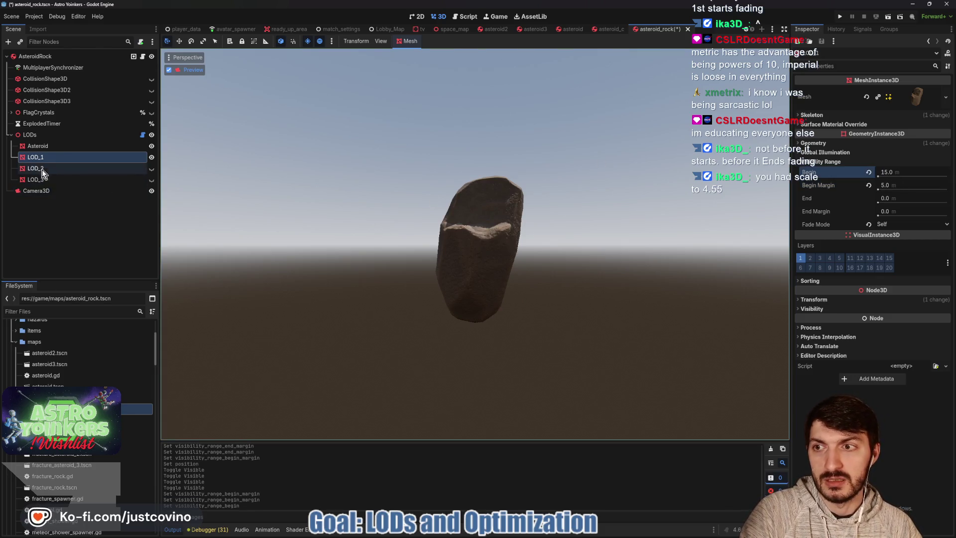
click(36, 191)
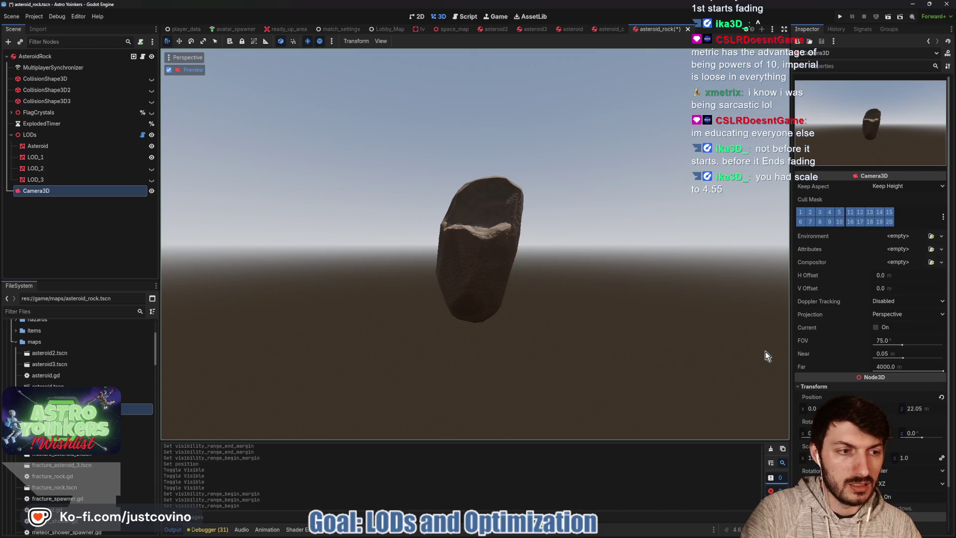
Step: Drag Camera3D's Z position down to 17.055 m, then select LOD_1
mouse_move(927, 413)
mouse_down()
mouse_move(861, 412)
mouse_move(938, 412)
mouse_move(914, 412)
mouse_up()
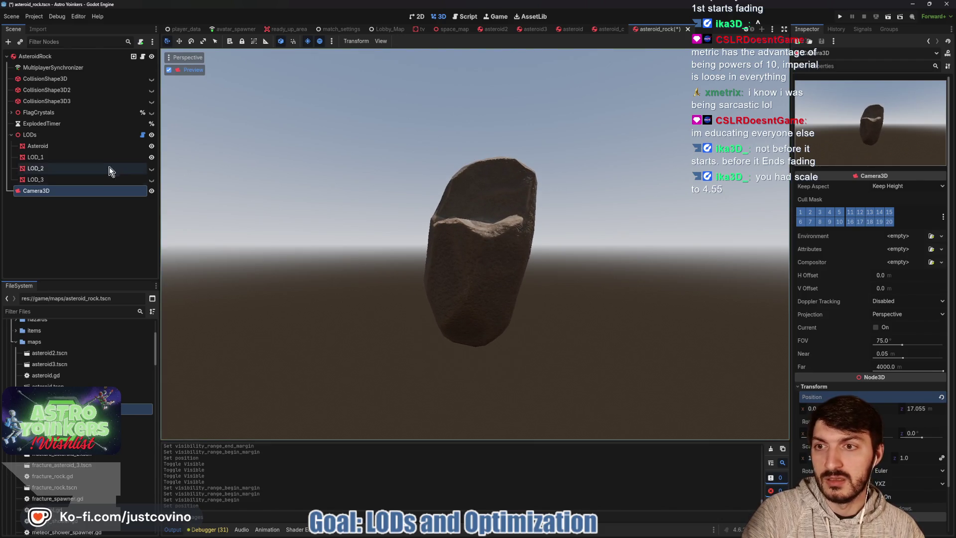
click(56, 157)
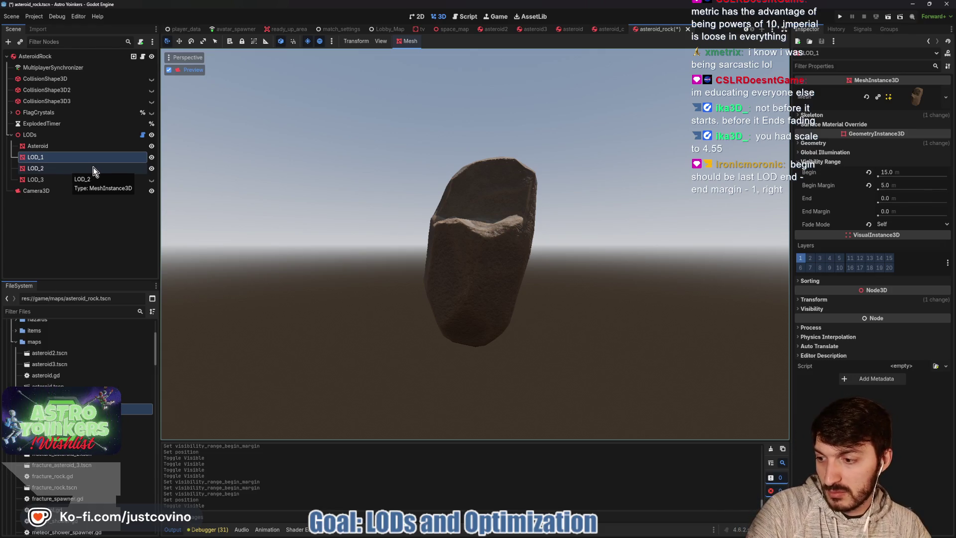
Step: Compare the visibility range settings of Asteroid, LOD_1 and LOD_2
click(70, 145)
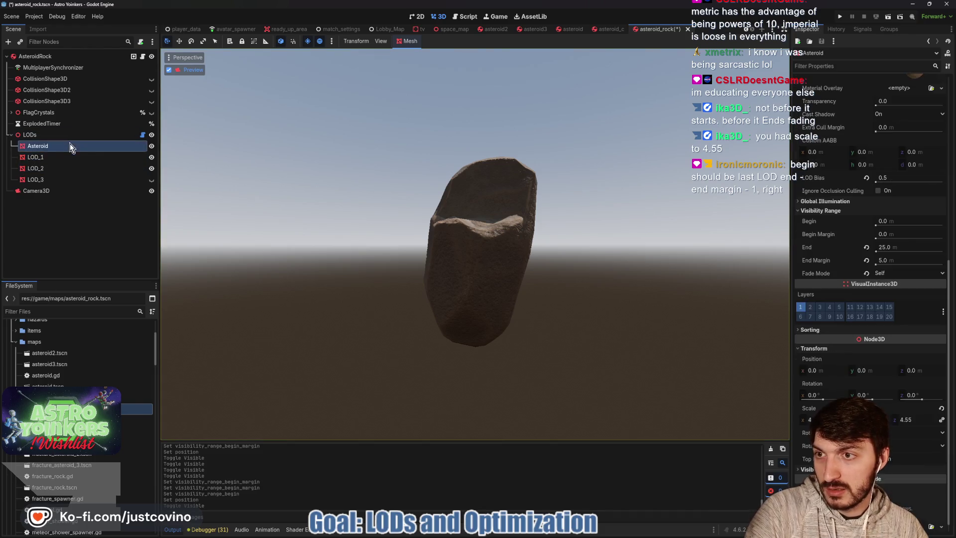
click(50, 158)
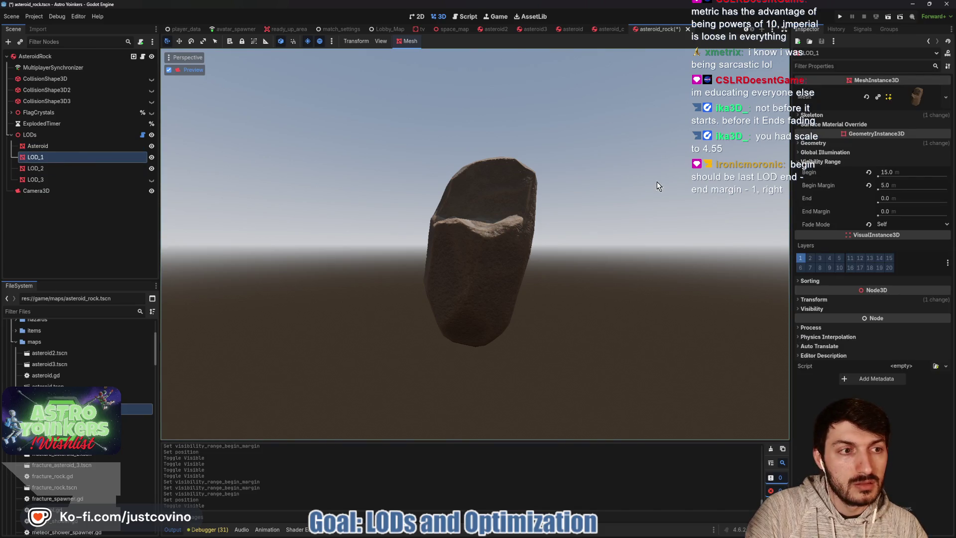
click(77, 146)
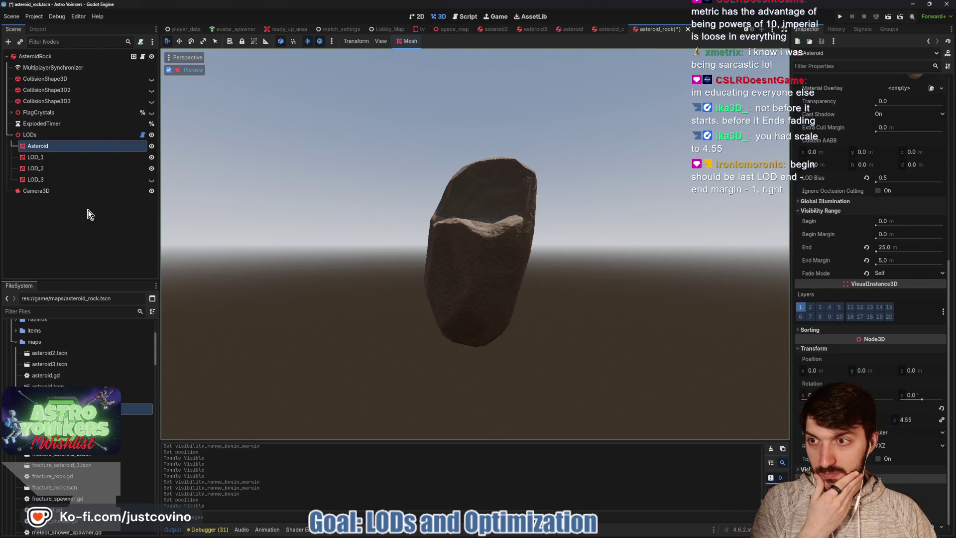
click(71, 157)
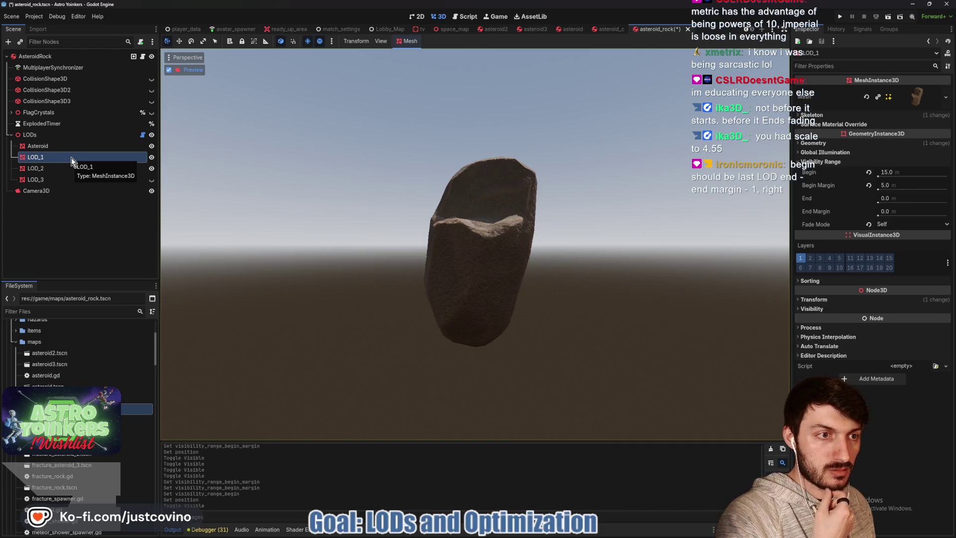
click(62, 168)
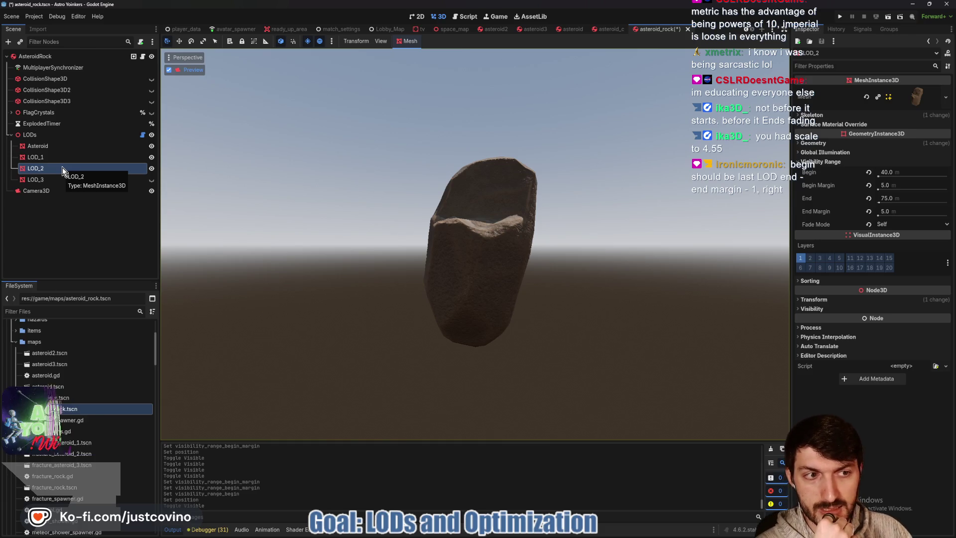
click(52, 154)
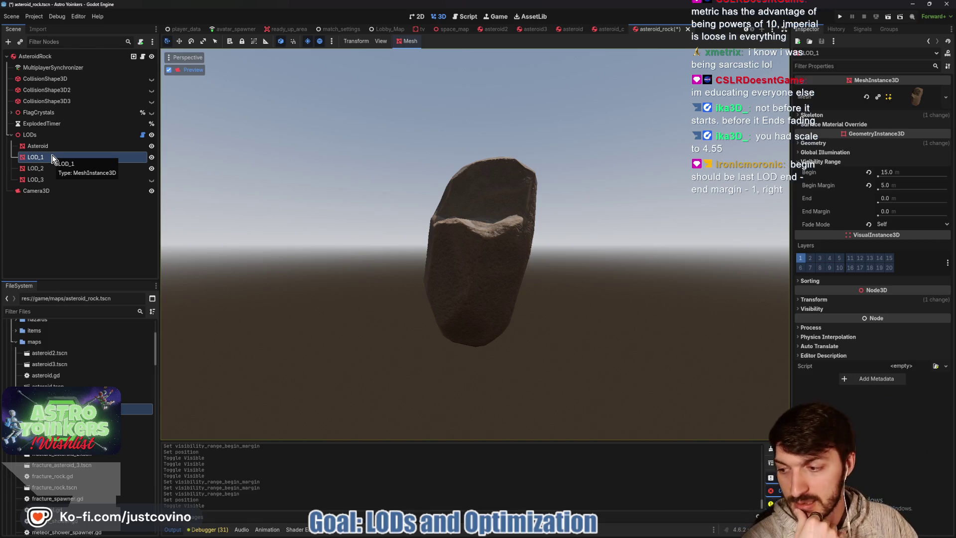
Step: Set LOD_1's visibility range end to 75 m with a 5 m end margin
click(894, 199)
text(75)
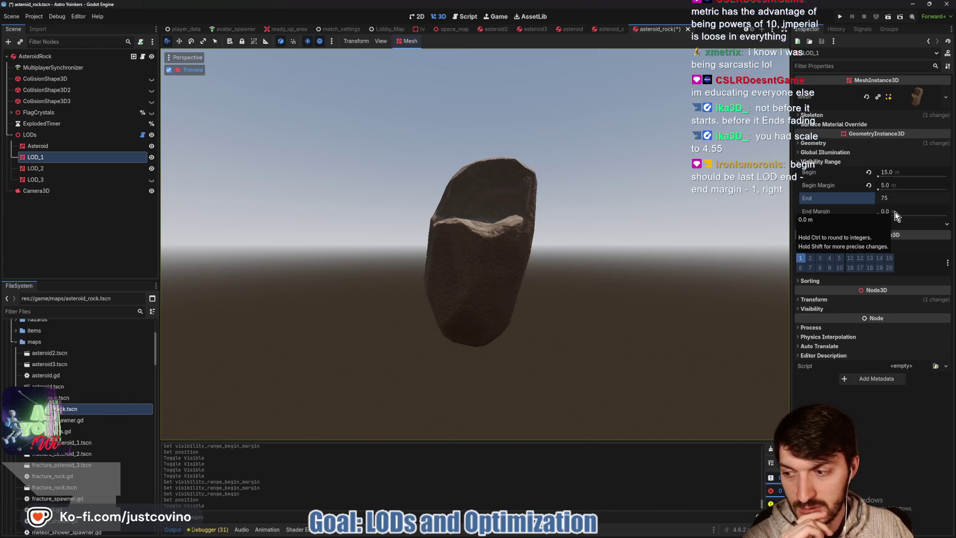
click(895, 211)
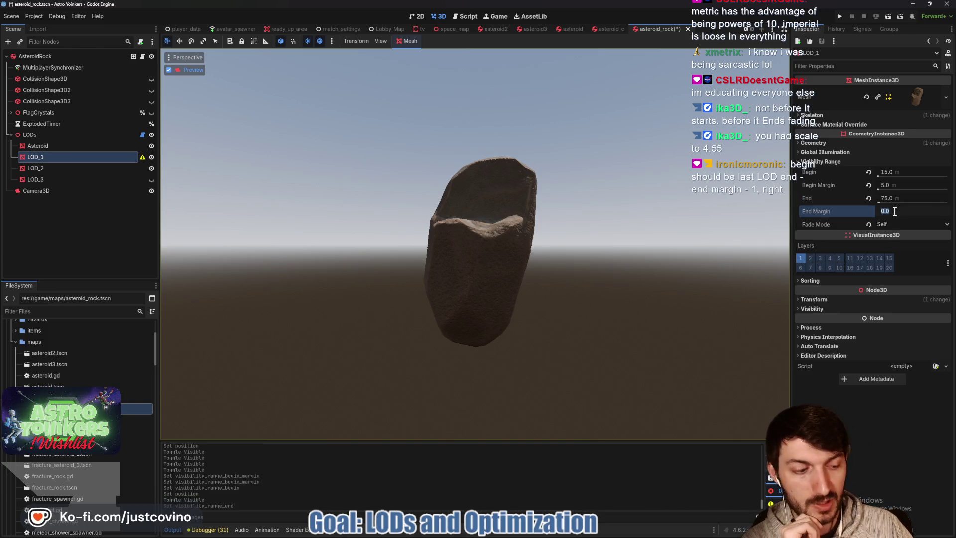
text(5)
key(Return)
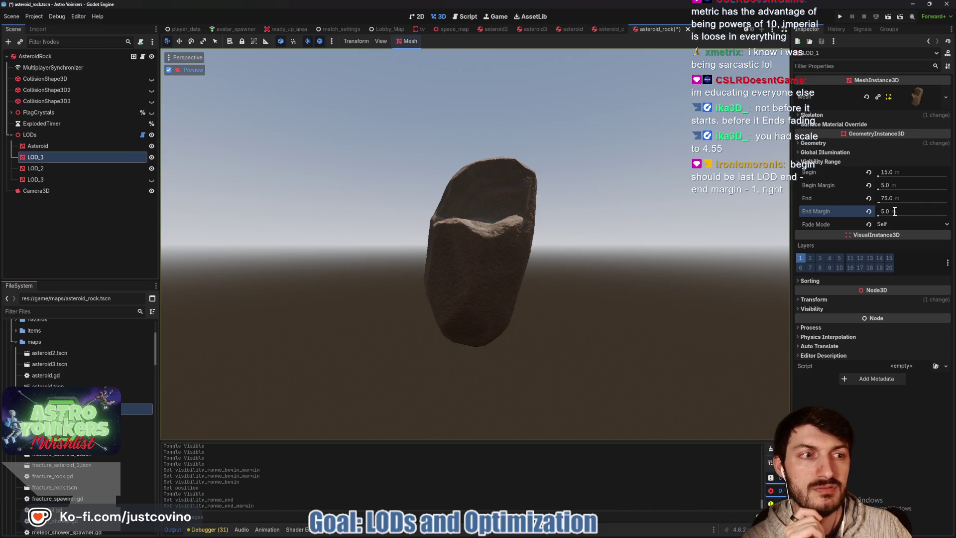
Step: Change LOD_2's visibility range begin from 40 m to 65 m, checking against LOD_1's range
click(77, 170)
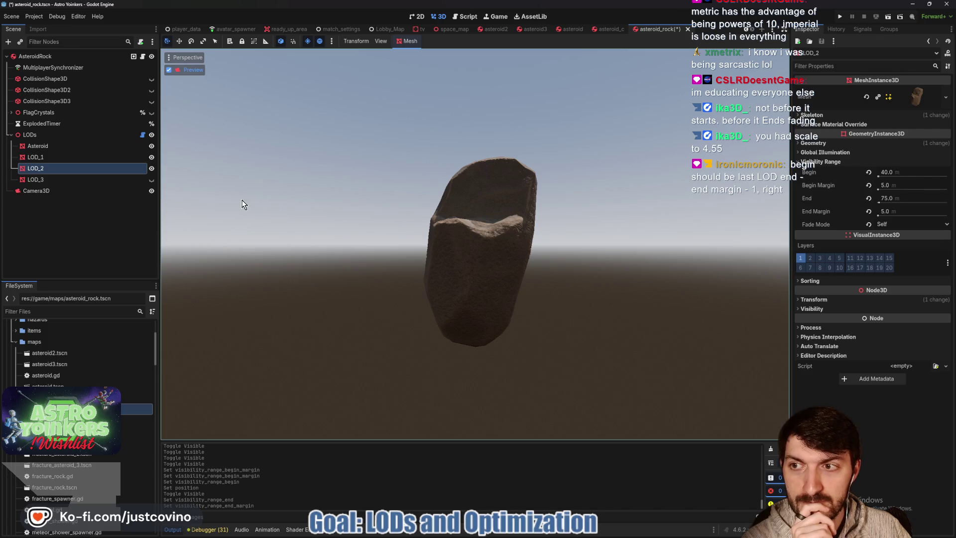
click(52, 156)
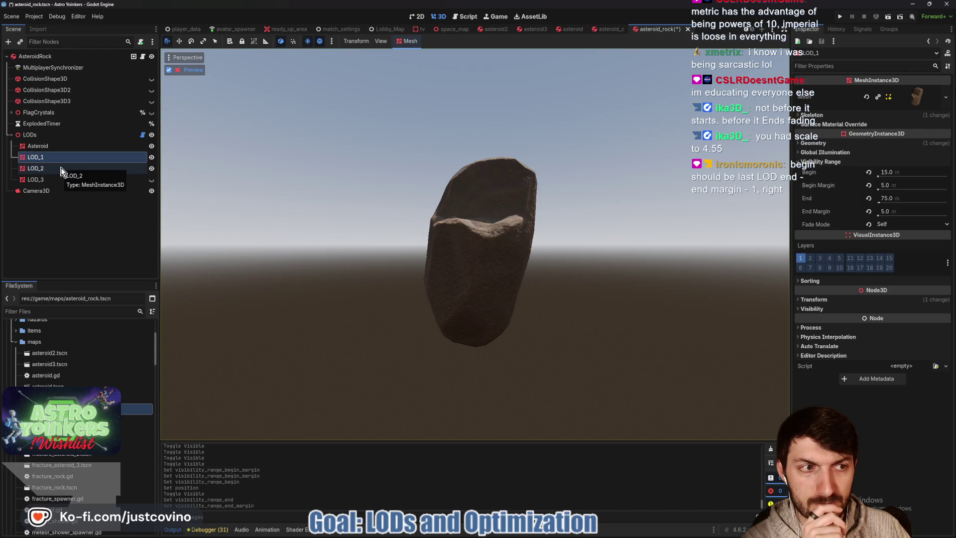
click(61, 170)
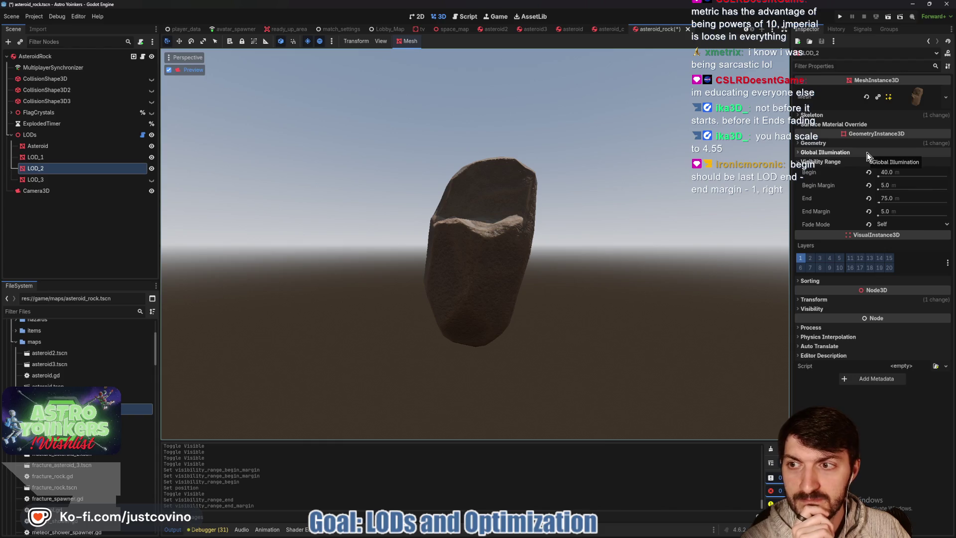
click(900, 171)
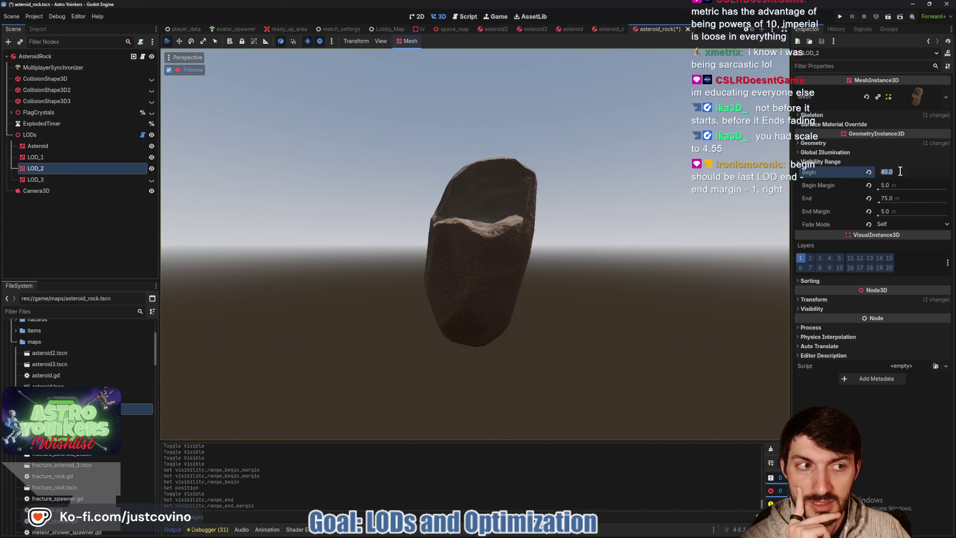
click(36, 157)
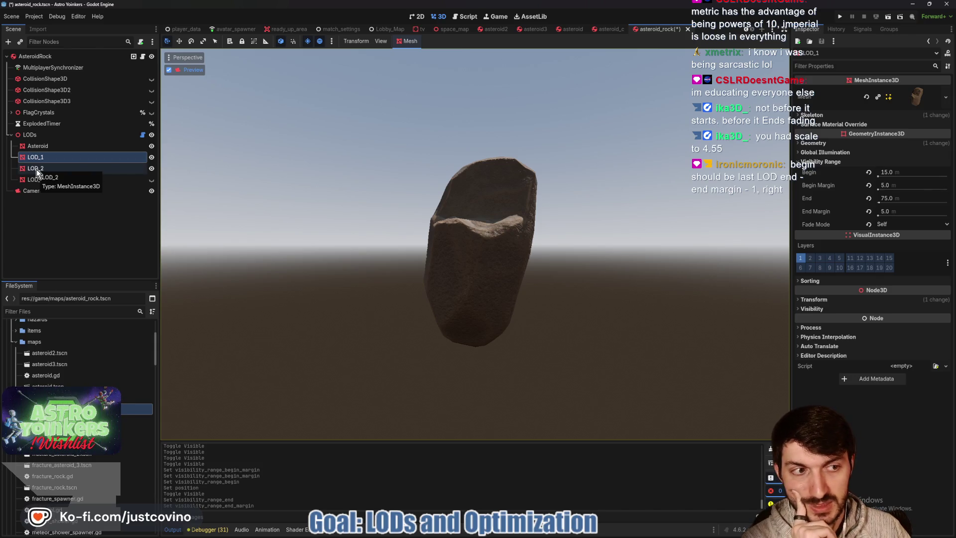
click(37, 169)
click(891, 172)
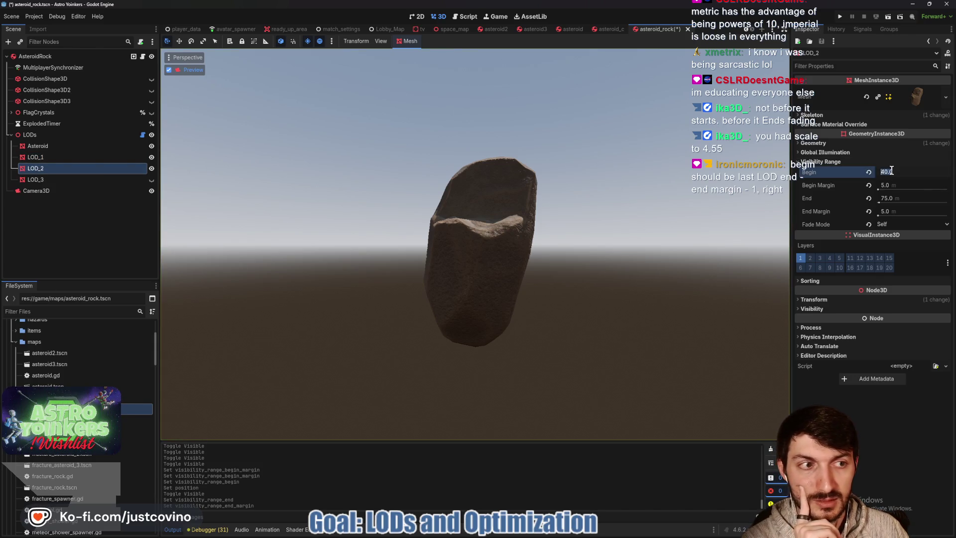
text(9)
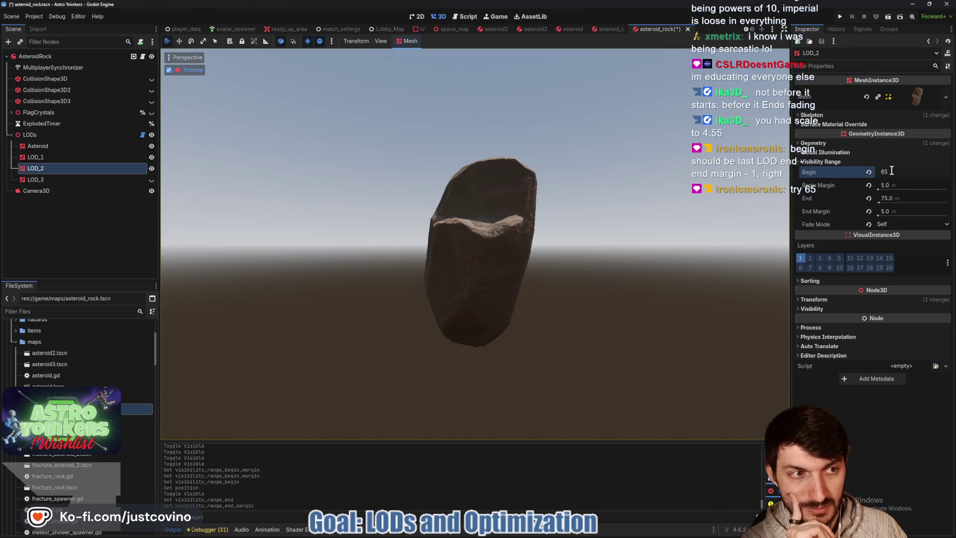
key(Tab)
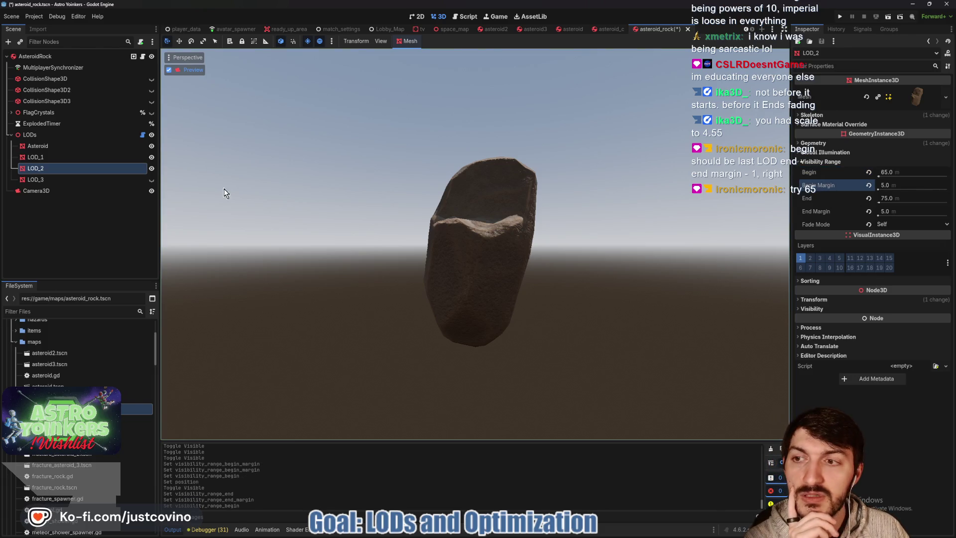
click(72, 193)
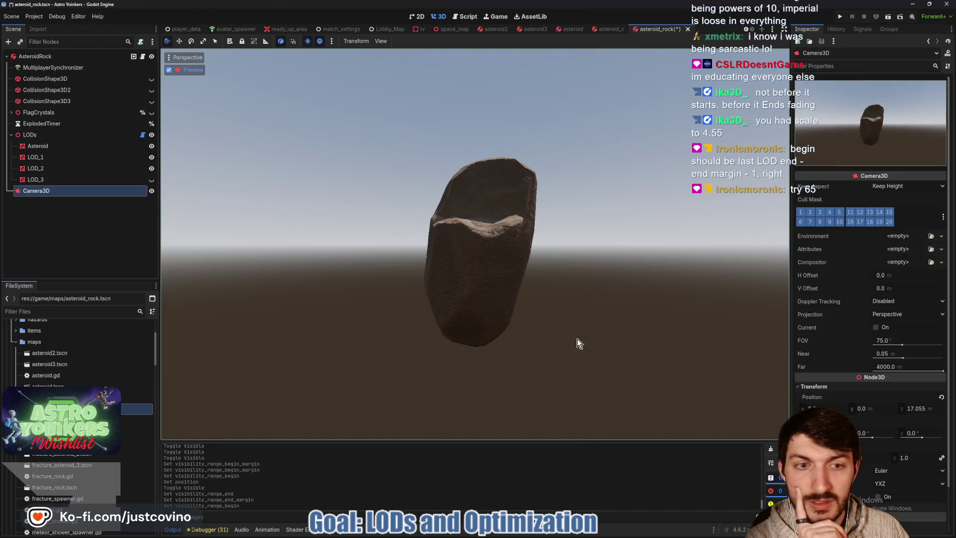
Step: Pull Camera3D back to about 73.5 m on Z and compare LOD_2 against LOD_1
drag(916, 408, 955, 408)
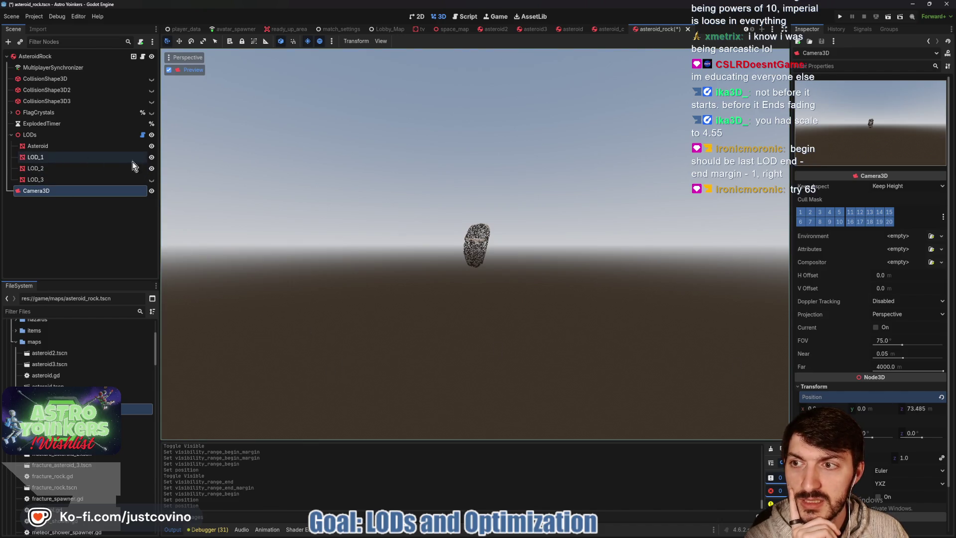
click(151, 168)
click(151, 168)
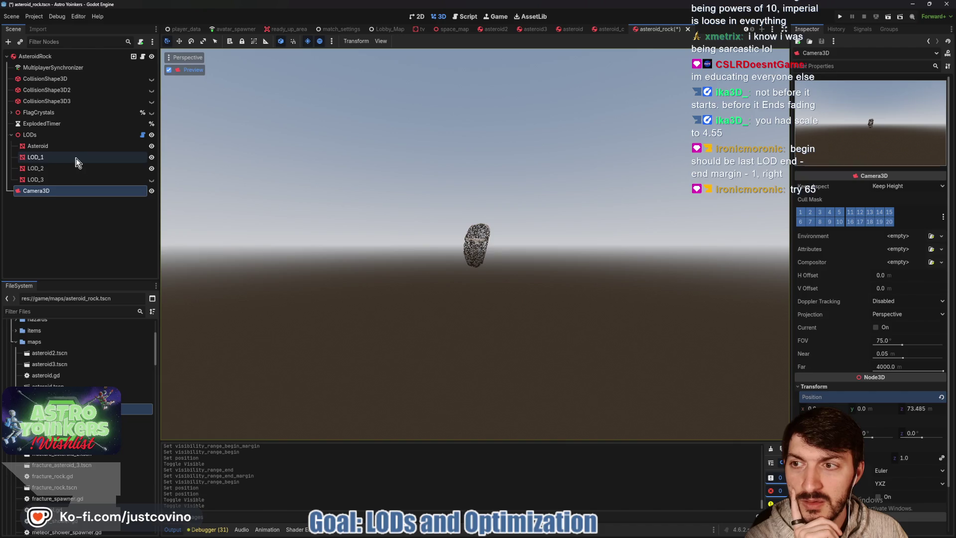
click(77, 158)
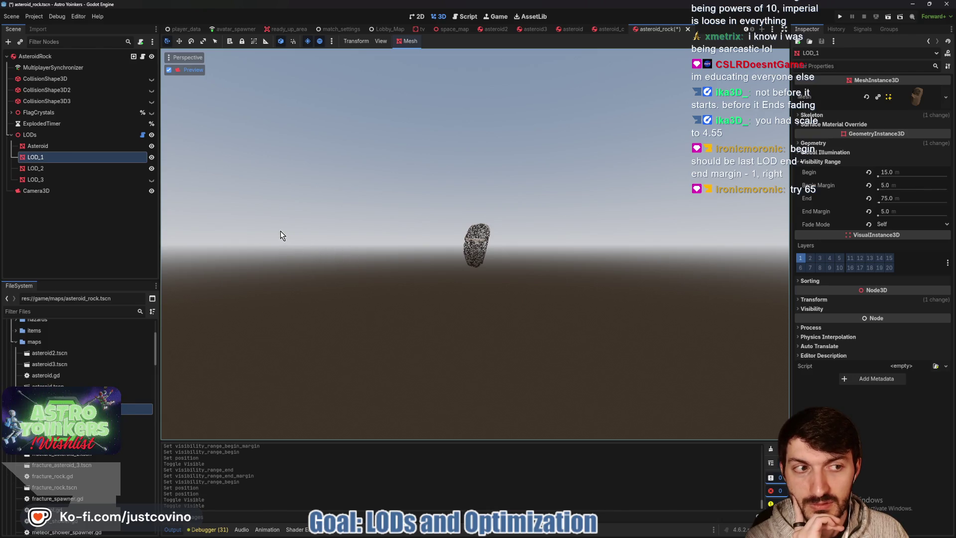
click(60, 166)
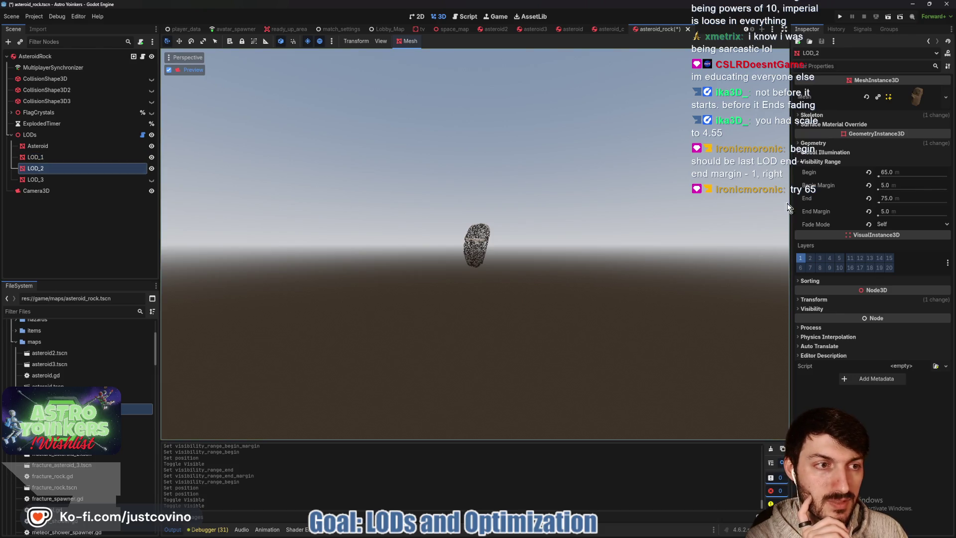
click(902, 197)
Step: Set LOD_2's visibility end to 100 m and move the camera to about 84 m on Z
text(100)
key(Return)
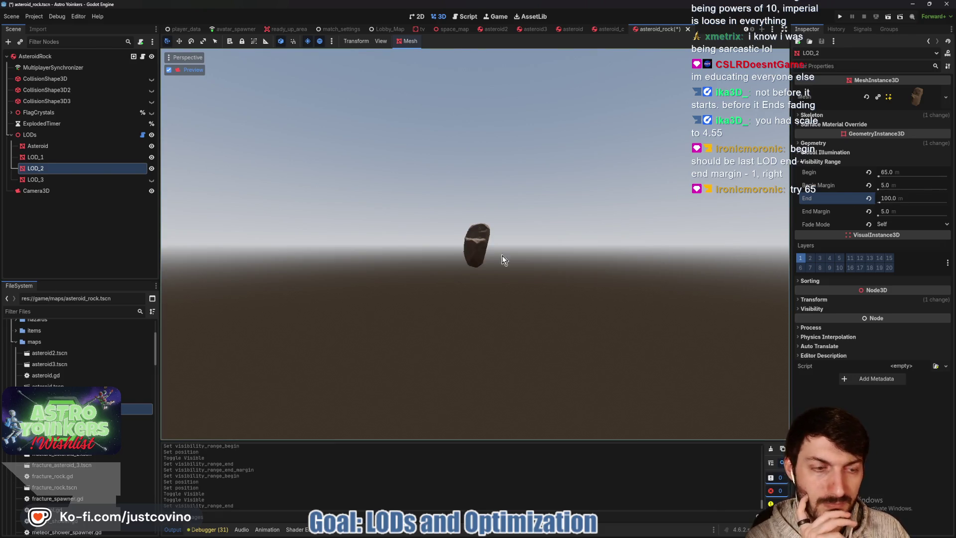
click(75, 191)
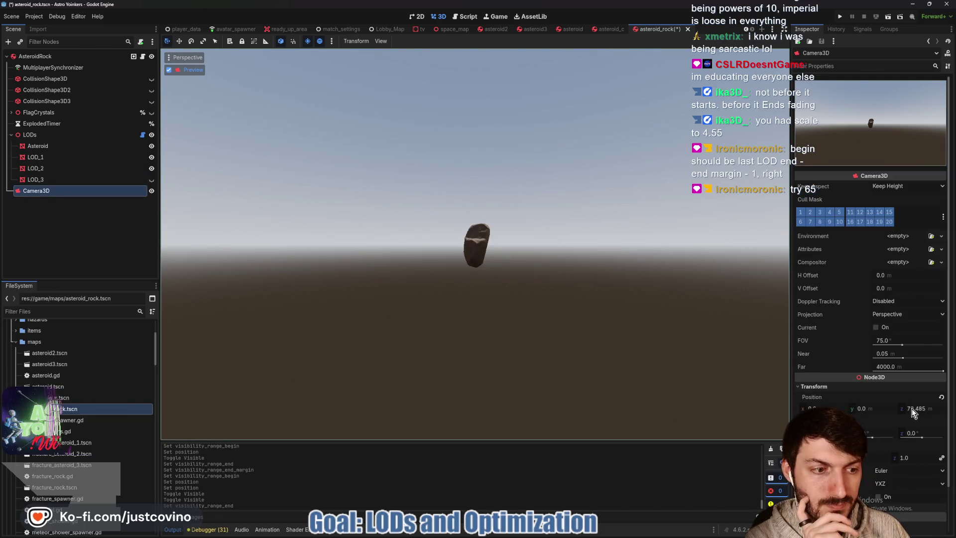
mouse_move(931, 408)
mouse_down()
mouse_move(887, 408)
mouse_move(913, 409)
mouse_up()
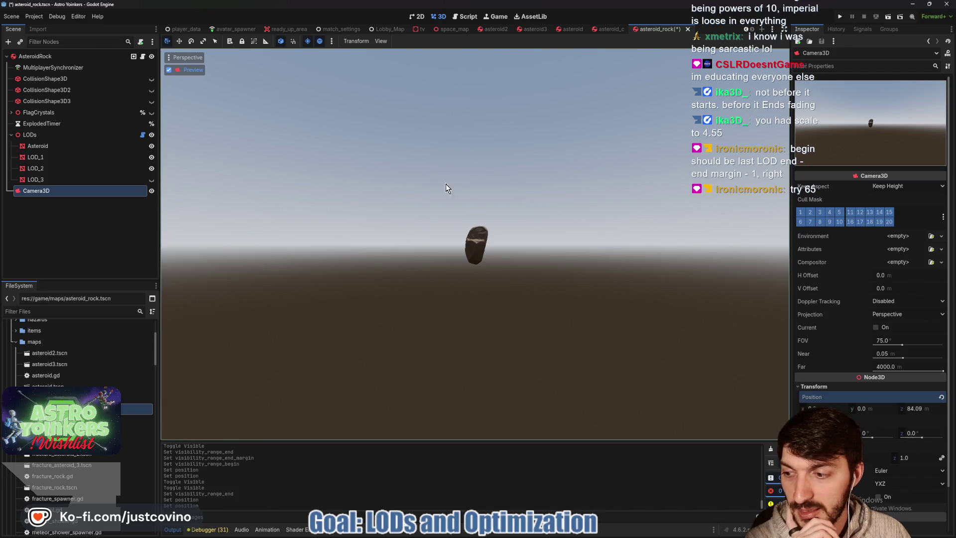
Step: Unhide LOD_3 and set its visibility range begin to 95 m
click(74, 179)
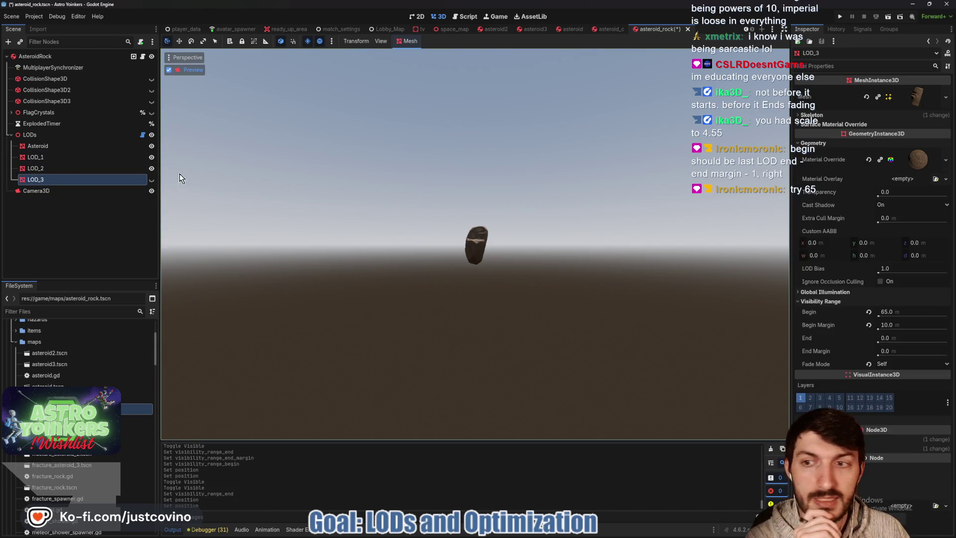
click(151, 180)
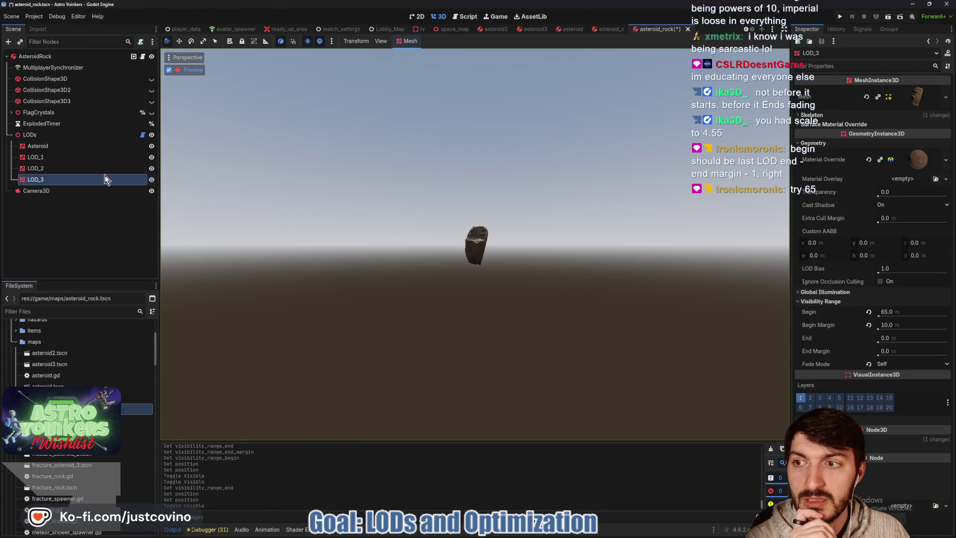
click(76, 171)
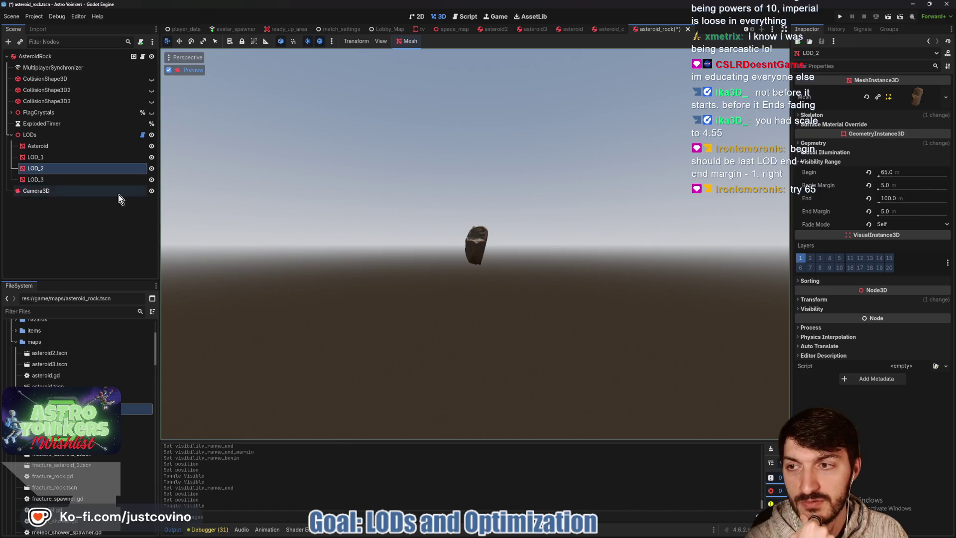
click(80, 179)
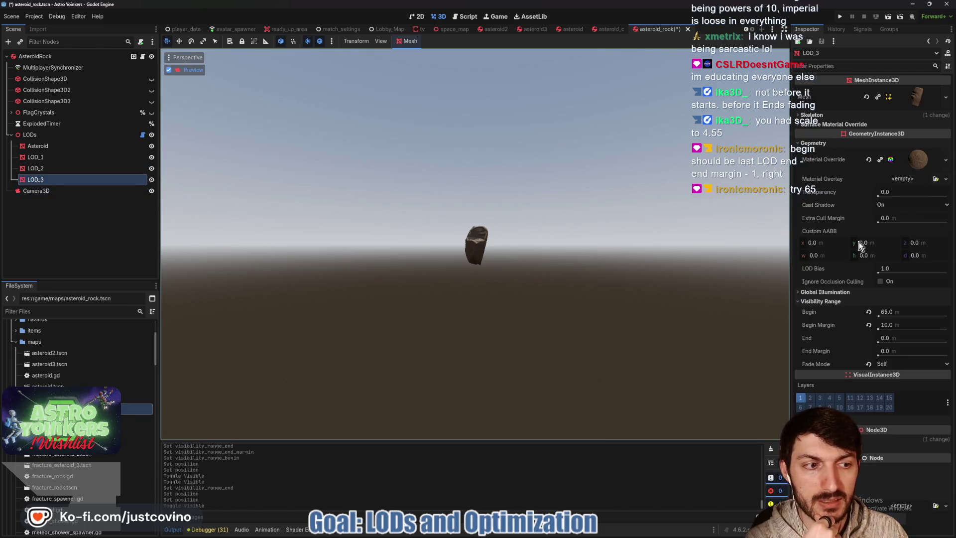
click(899, 312)
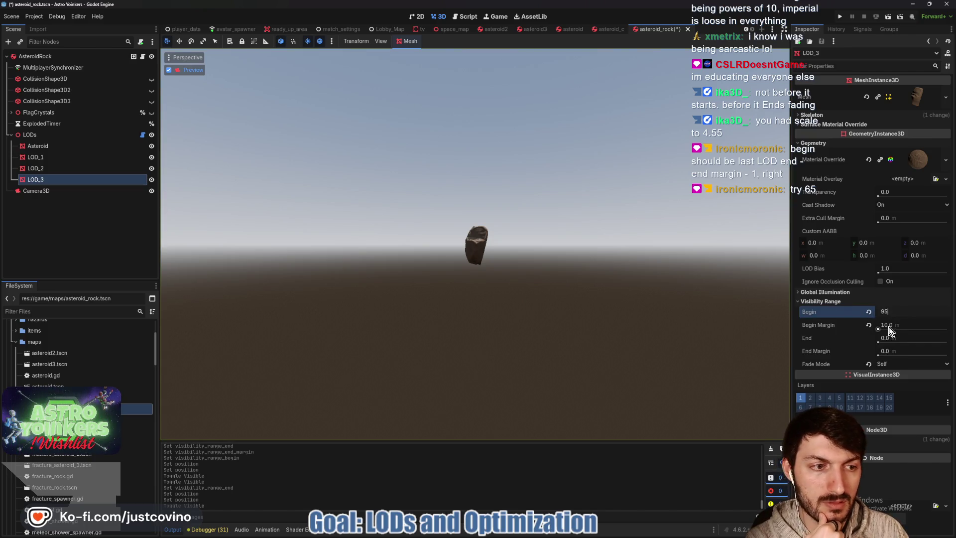
click(888, 326)
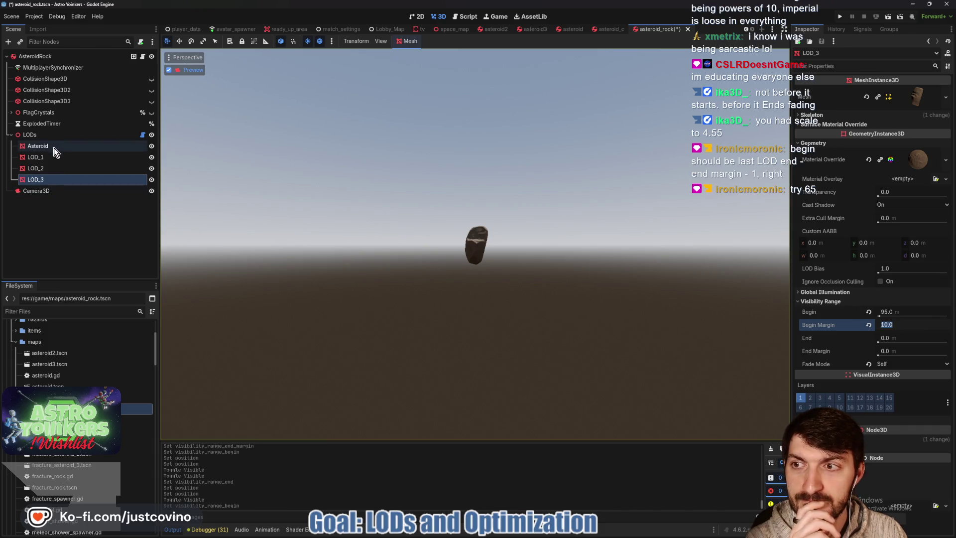
Step: Push the camera back to about 98.7 m and give LOD_3 a 5 m begin margin
click(56, 191)
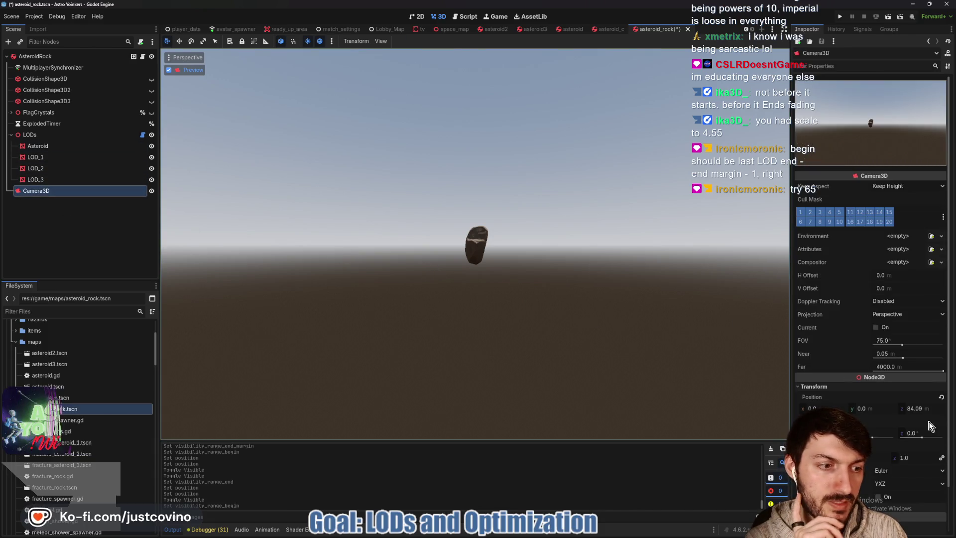
drag(914, 409, 930, 409)
click(35, 179)
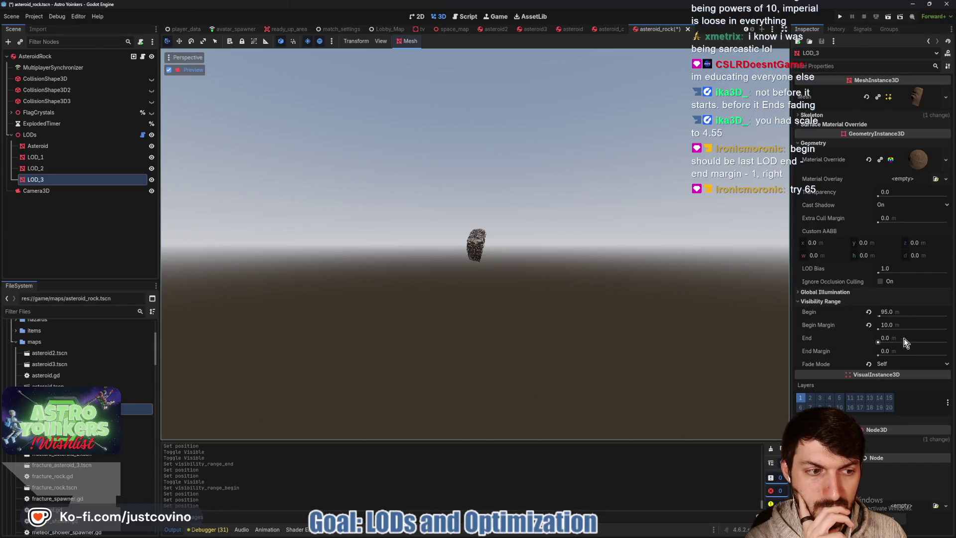
click(900, 324)
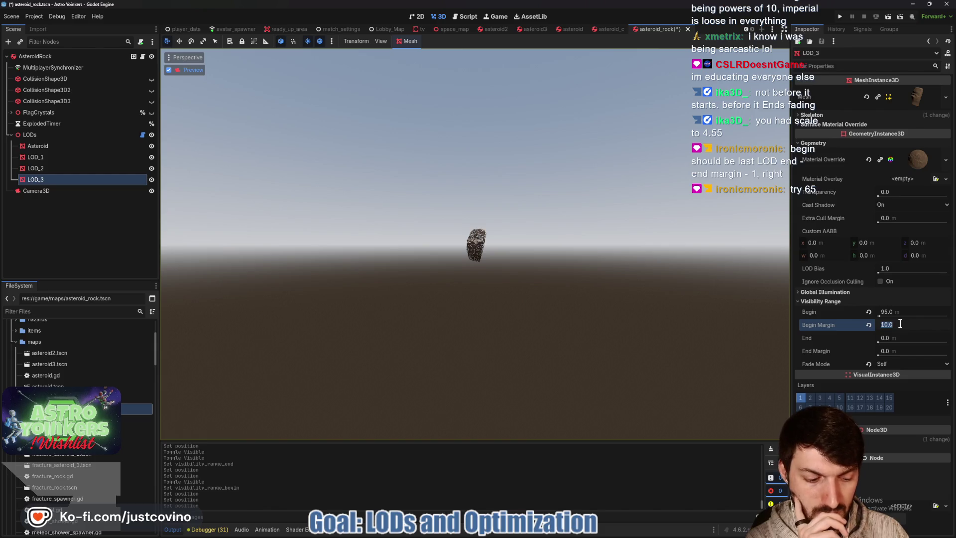
text(5)
key(Return)
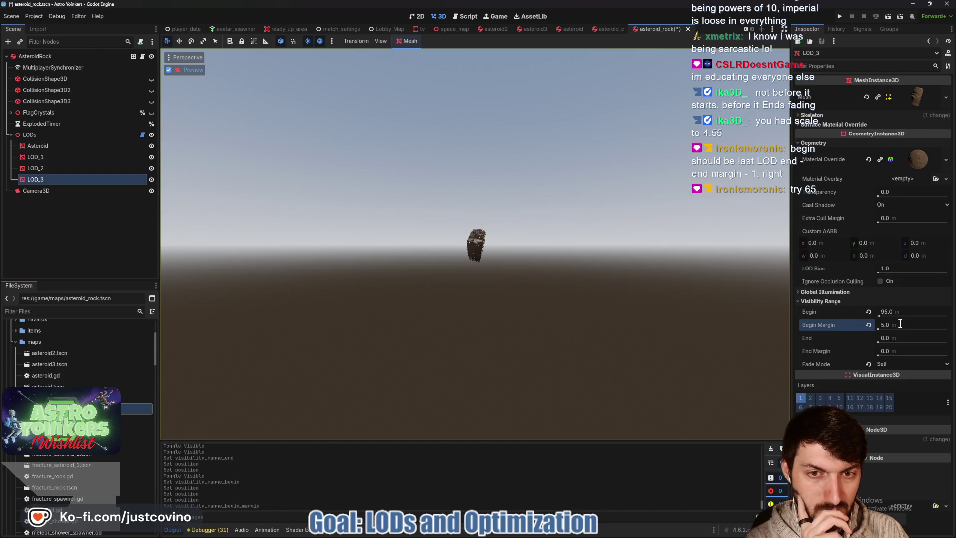
click(57, 191)
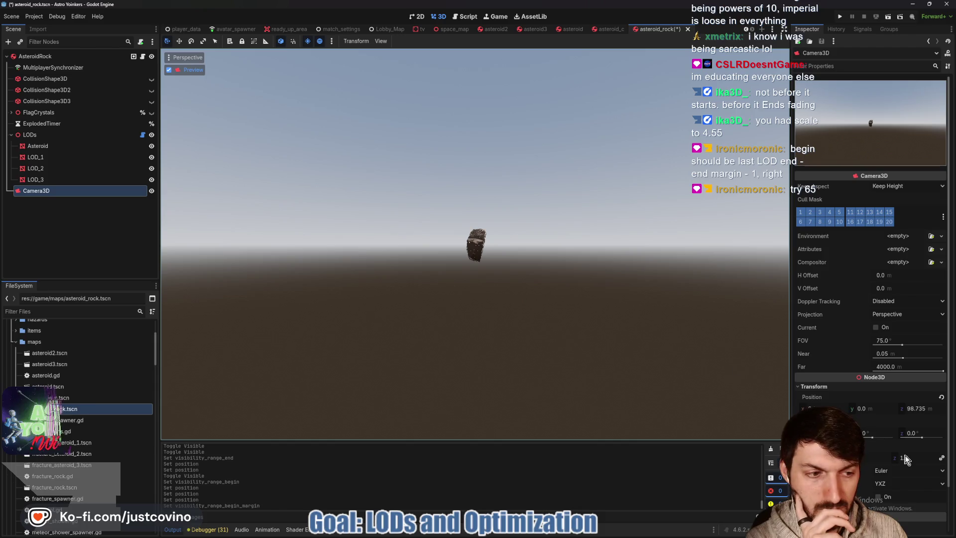
Step: Sweep the camera out past 100 m, then bring it in to about 33 m on Z
mouse_move(929, 418)
mouse_down()
mouse_move(939, 418)
mouse_move(925, 418)
mouse_up()
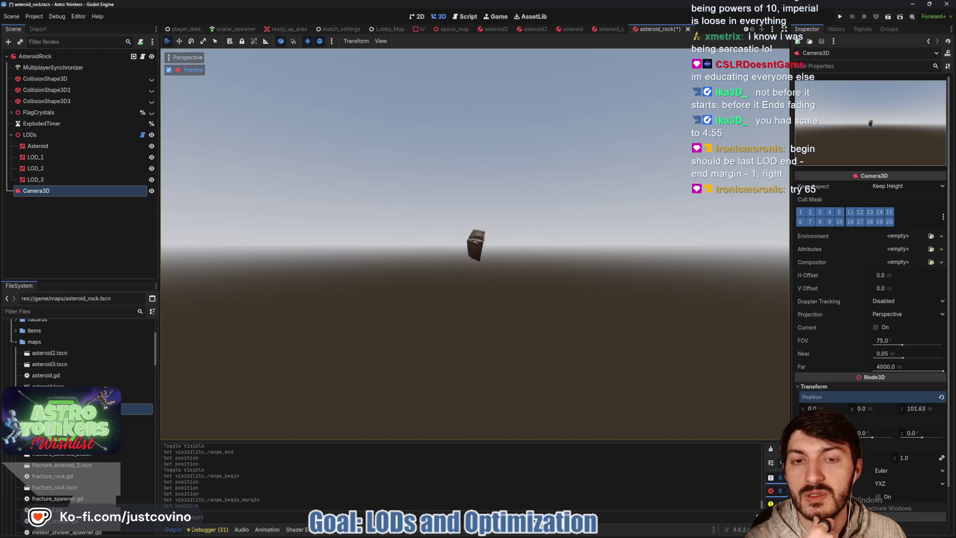
drag(925, 419, 929, 418)
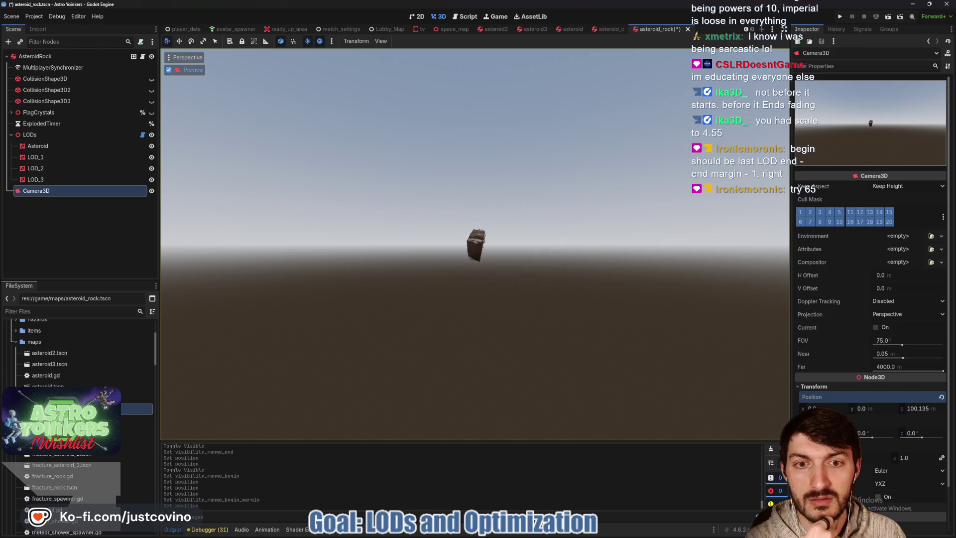
mouse_move(919, 408)
mouse_down()
mouse_move(907, 408)
mouse_move(919, 408)
mouse_up()
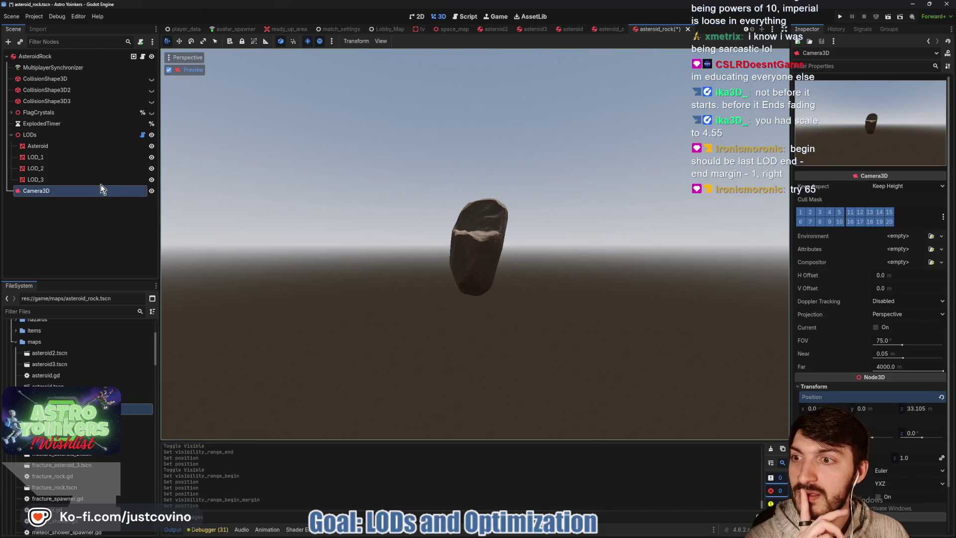
click(143, 135)
Step: Write '# Begin = last LOD end - (end_margin - 5)' under the '## MATH' heading
scroll(542, 275, down, 1)
text(## MA)
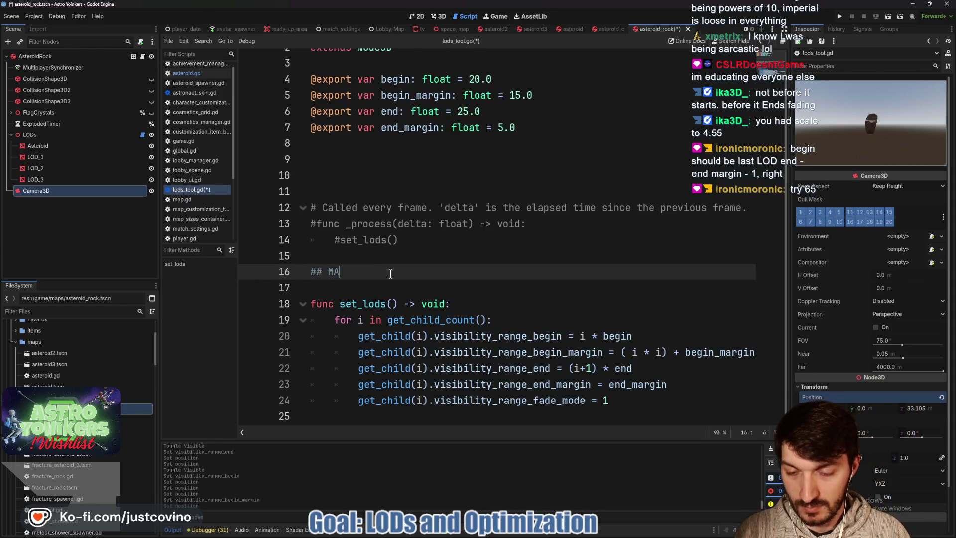
text(TH)
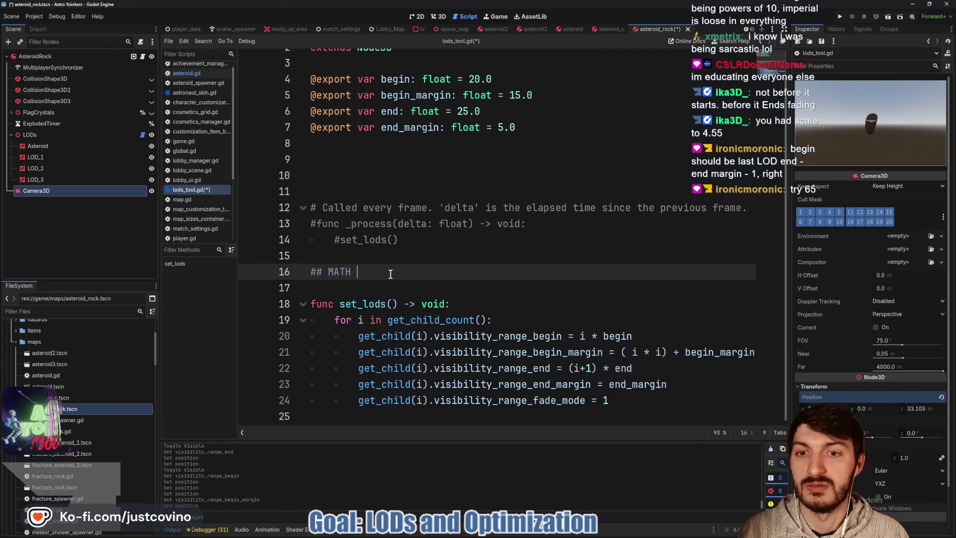
key(Return)
text(#)
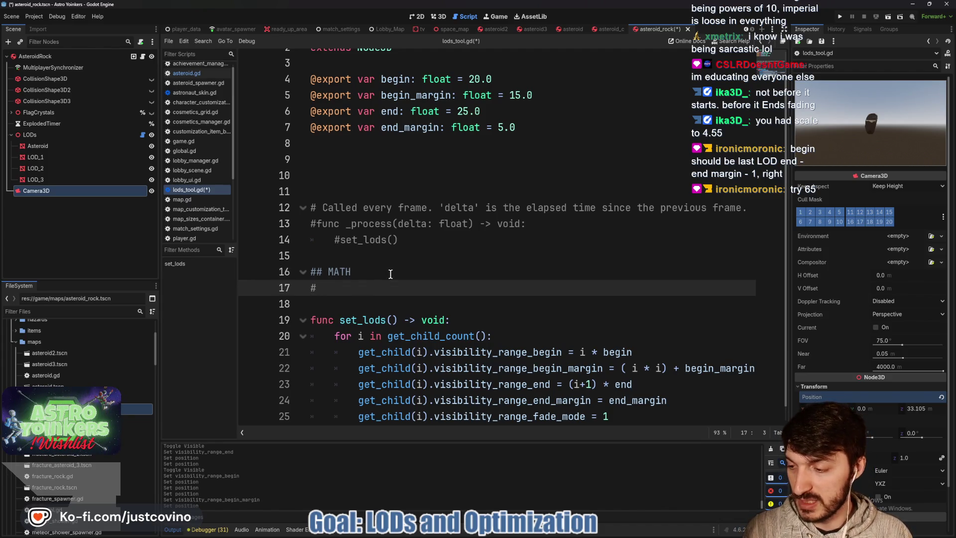
text(Begin = )
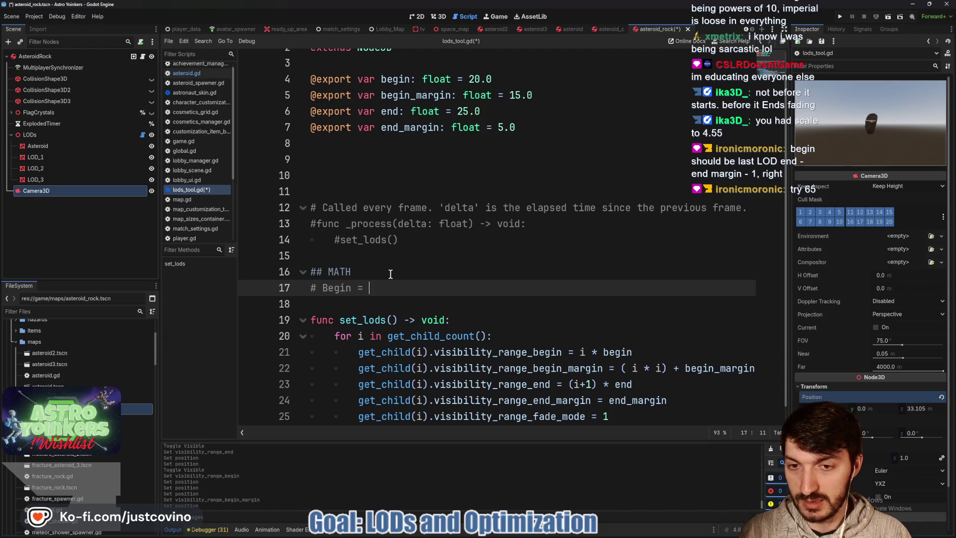
text(last LOD)
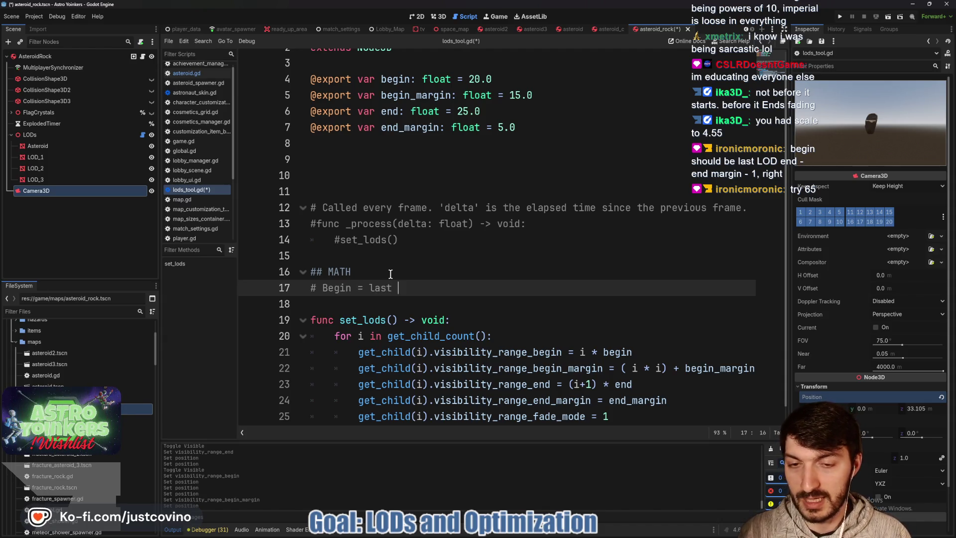
text( end - end_margin )
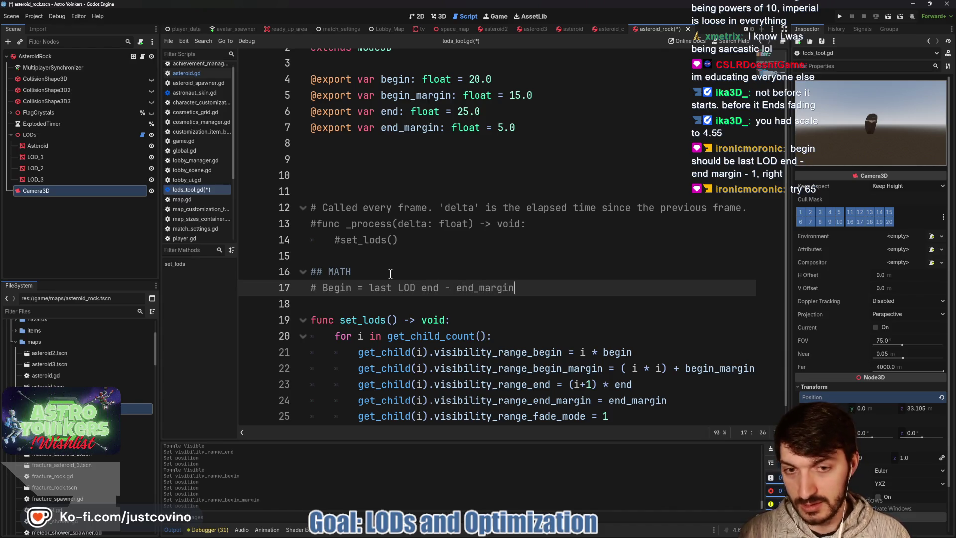
text(-1)
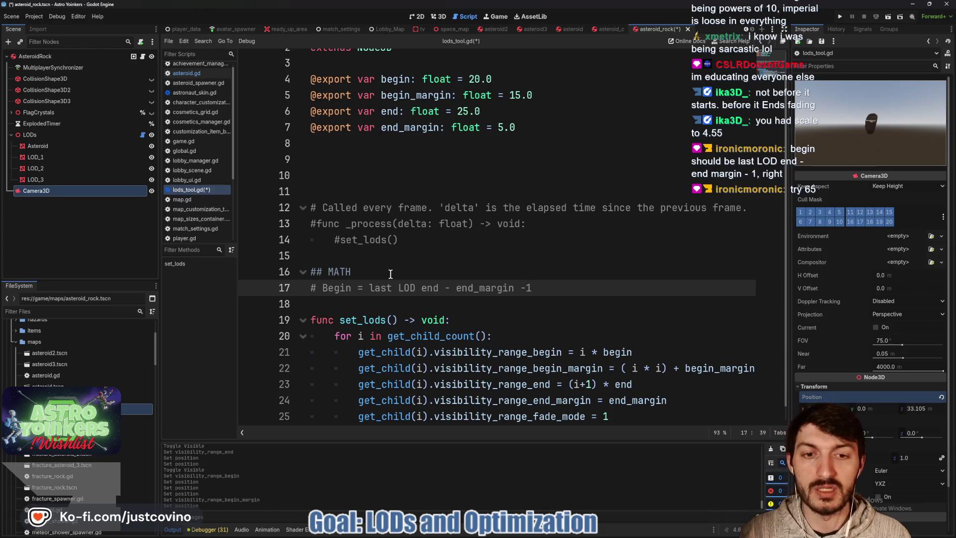
drag(454, 292, 555, 287)
text(()
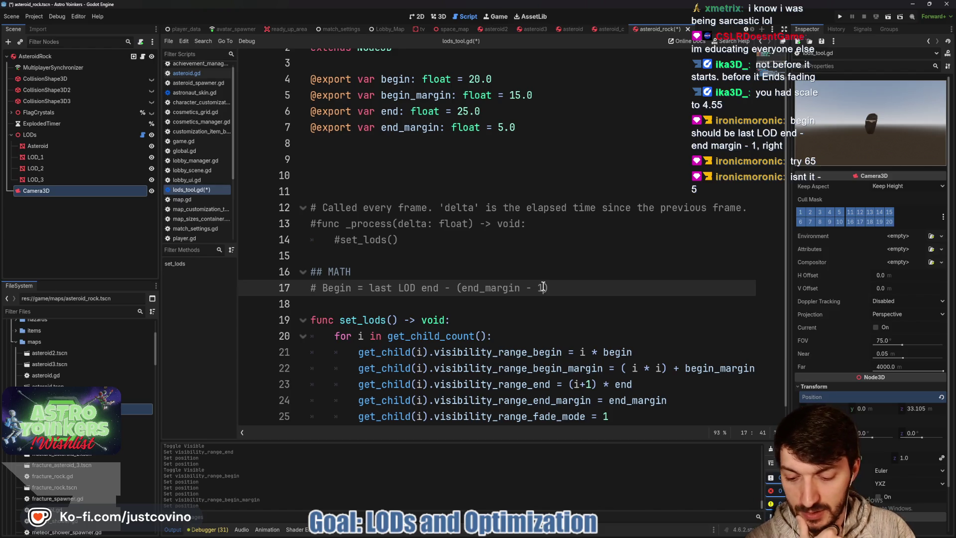
key(BackSpace)
text(5)
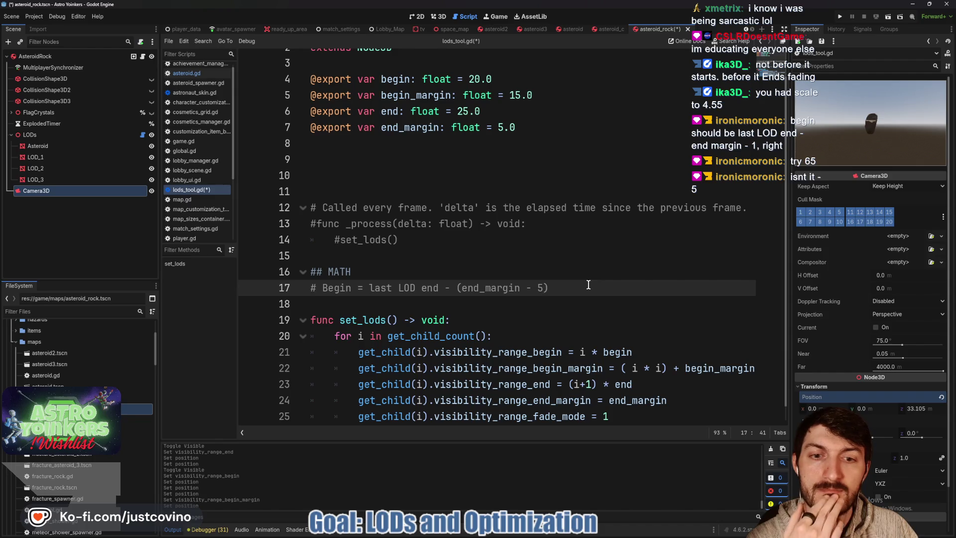
Step: Review the set_lods loop and add a blank line after the formula comment
scroll(582, 282, down, 1)
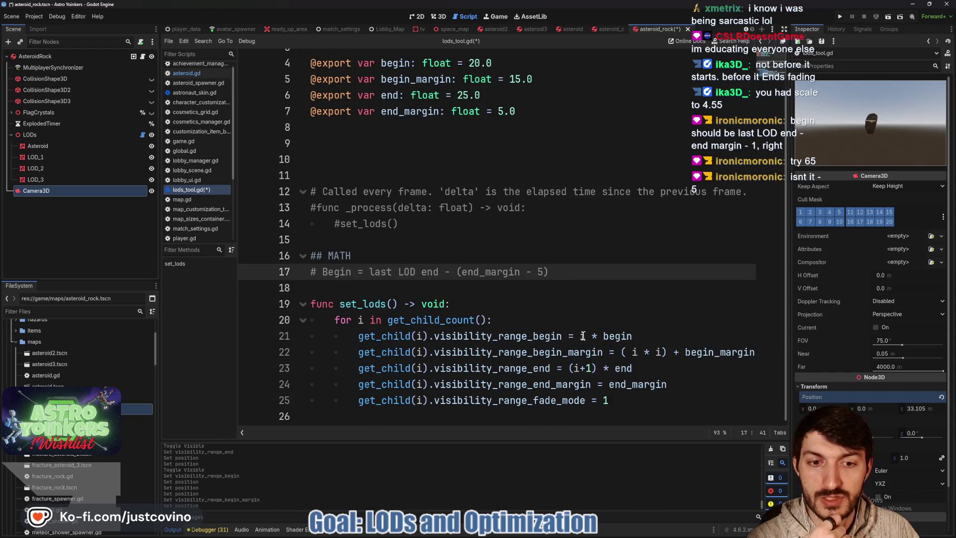
triple_click(542, 272)
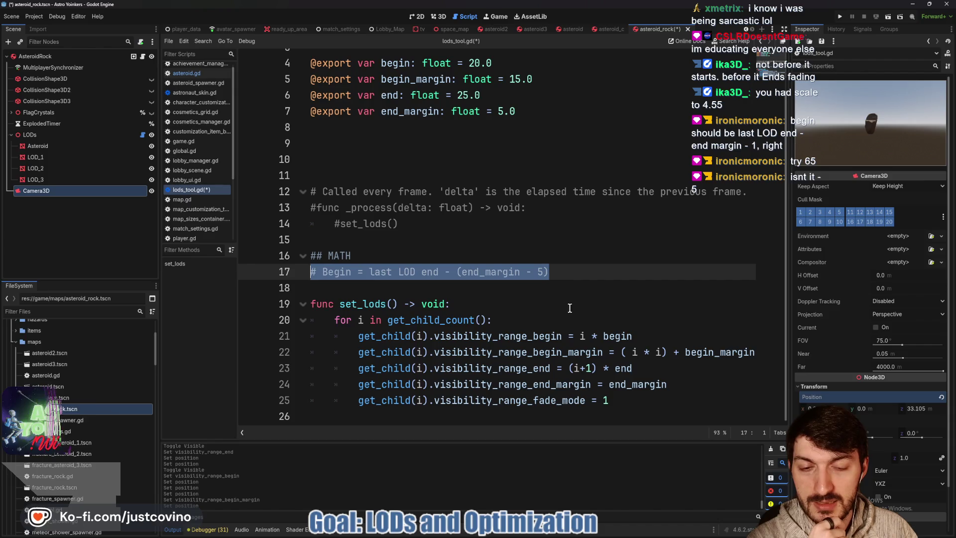
drag(608, 400, 434, 384)
shift+click(359, 336)
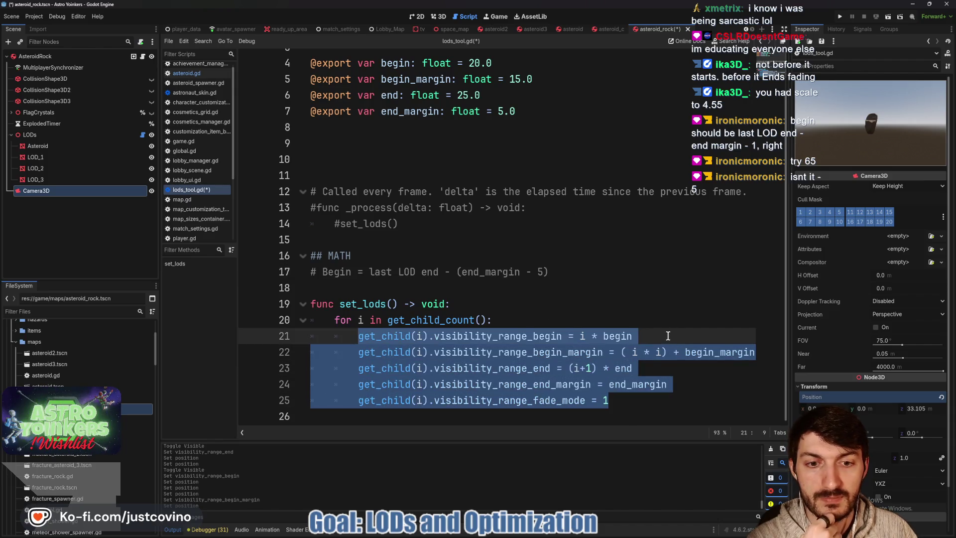
click(647, 337)
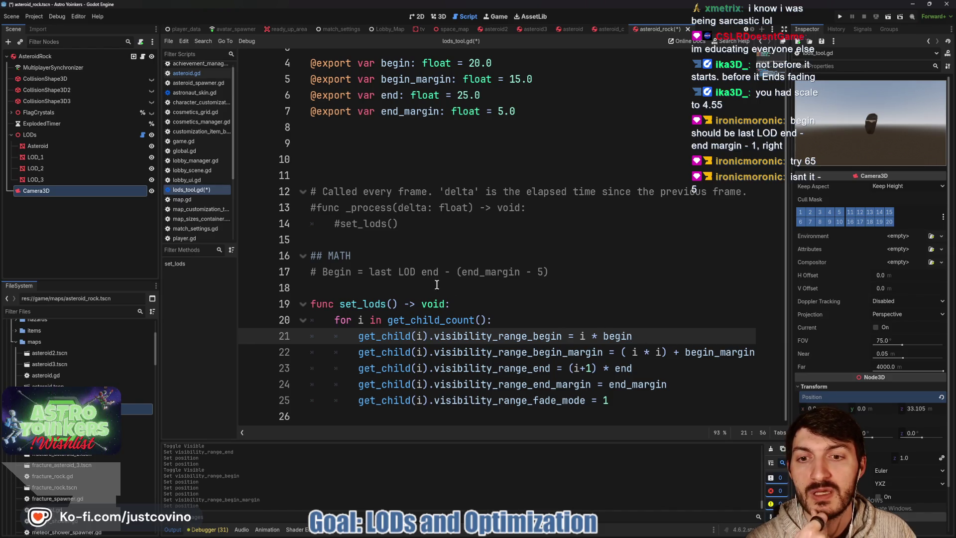
click(588, 268)
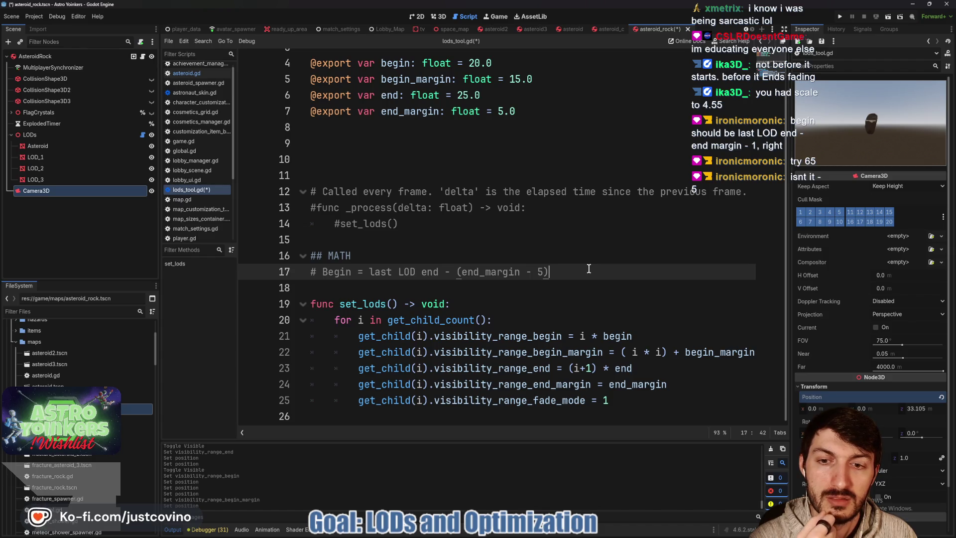
key(Return)
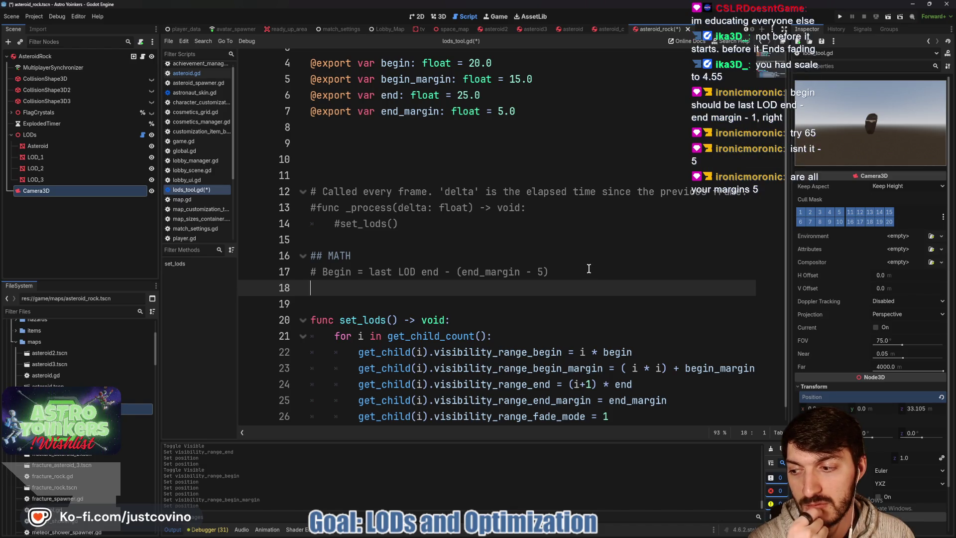
Step: Review the visibility ranges of LOD_3, LOD_2, LOD_1 and Asteroid against the begin-margin line
click(80, 176)
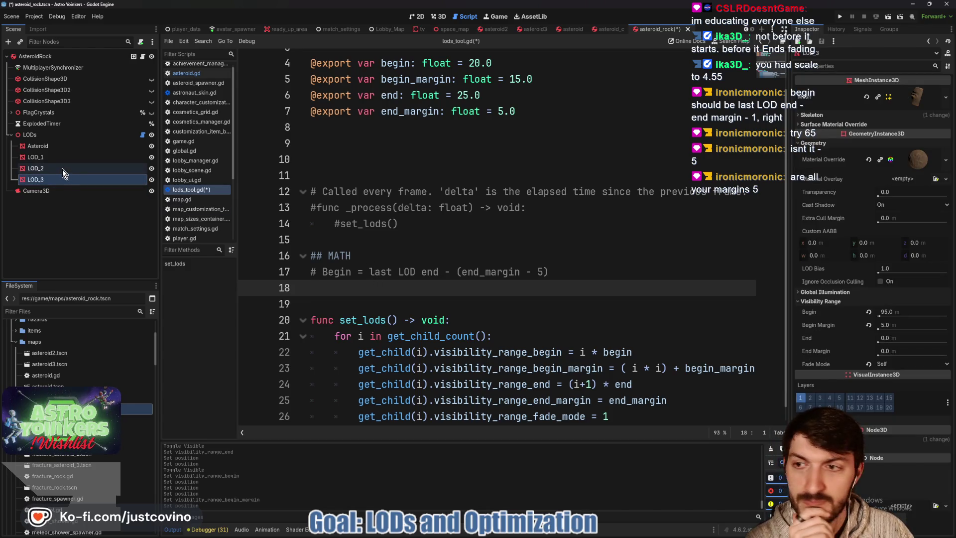
click(62, 168)
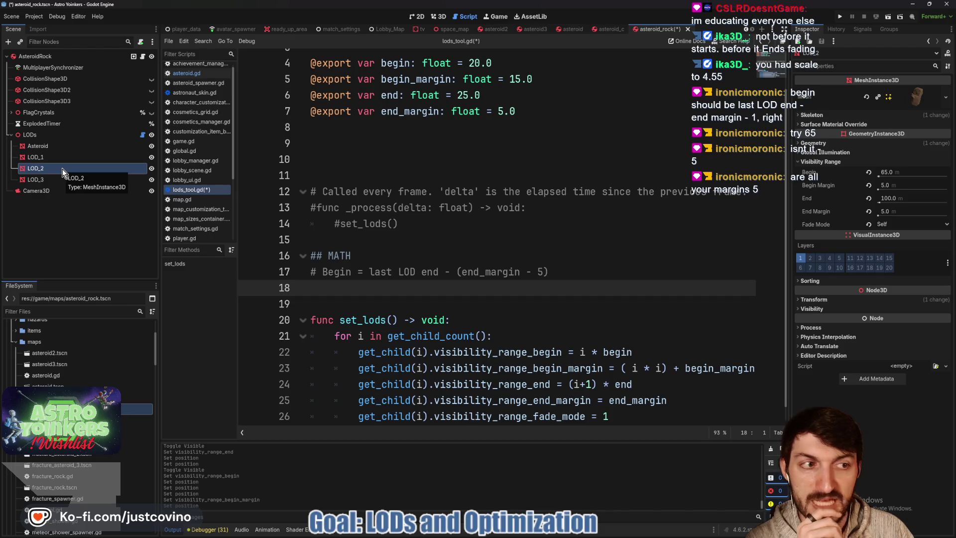
click(50, 156)
click(46, 146)
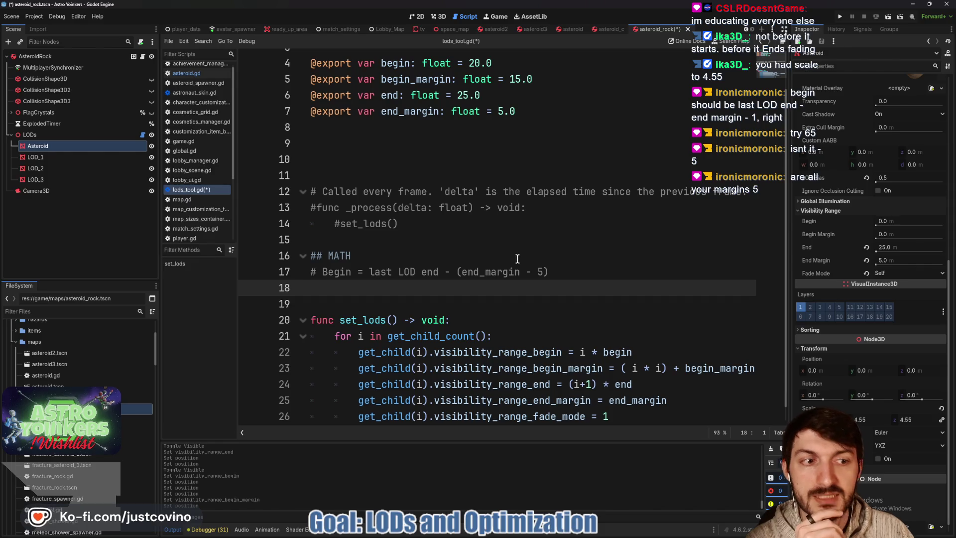
scroll(568, 285, down, 1)
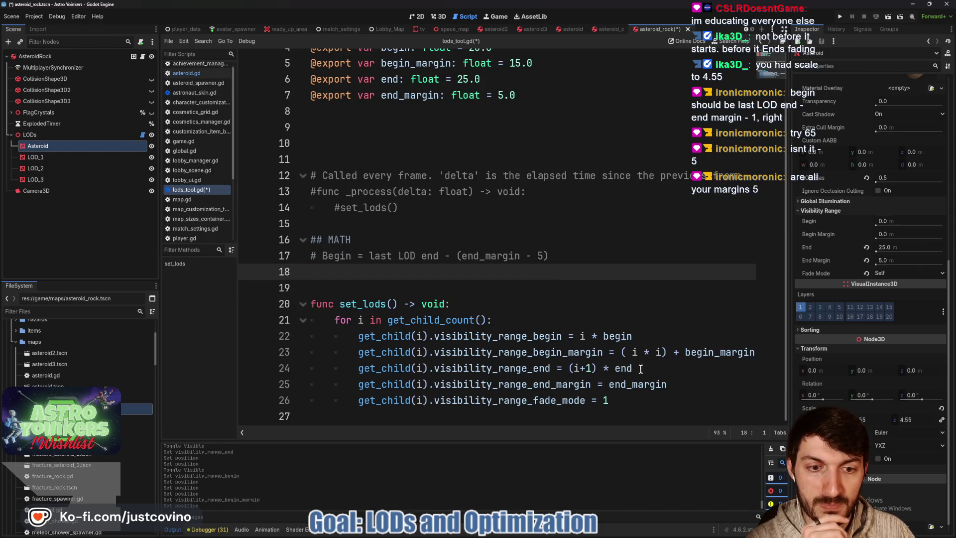
drag(629, 352, 778, 355)
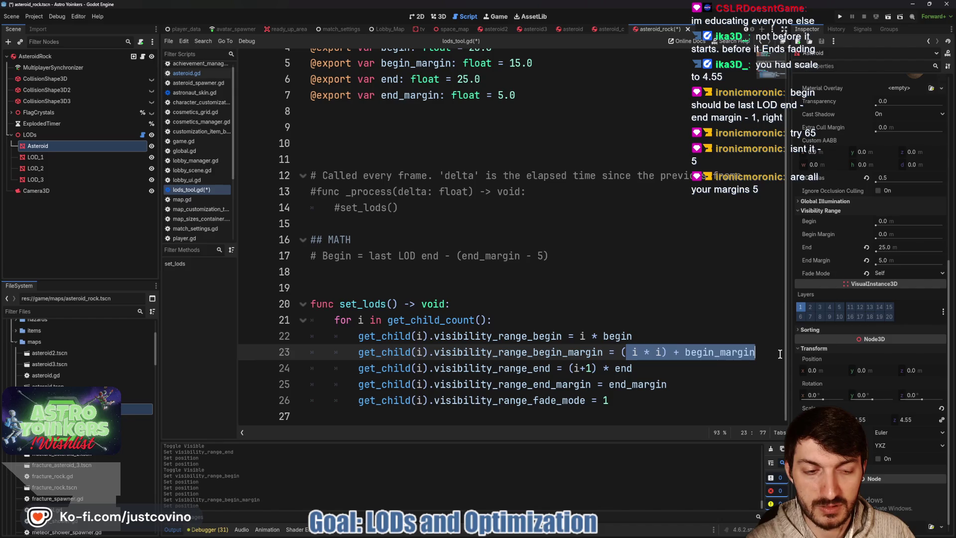
scroll(535, 258, up, 4)
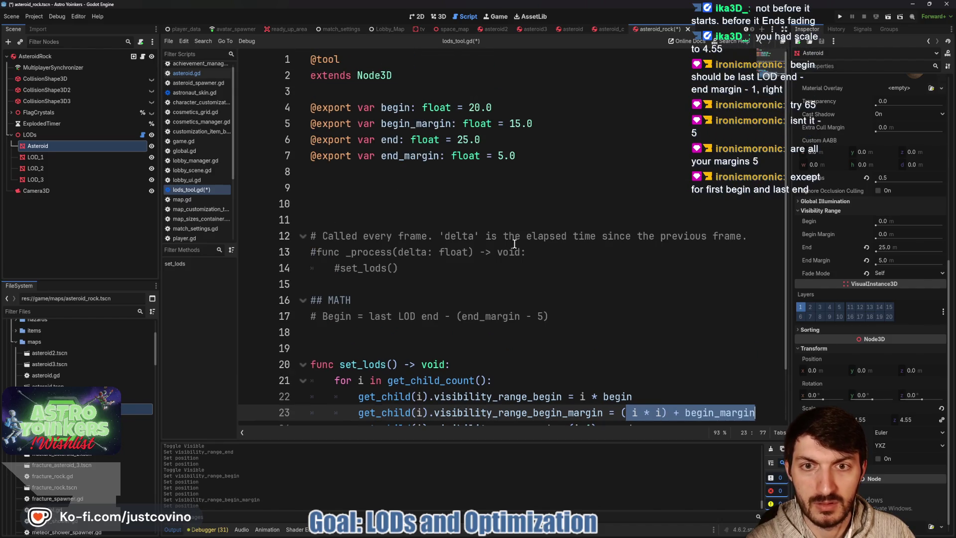
Step: Change begin_margin's default from 15 to 5 and drop the i-squared term from its assignment
click(518, 156)
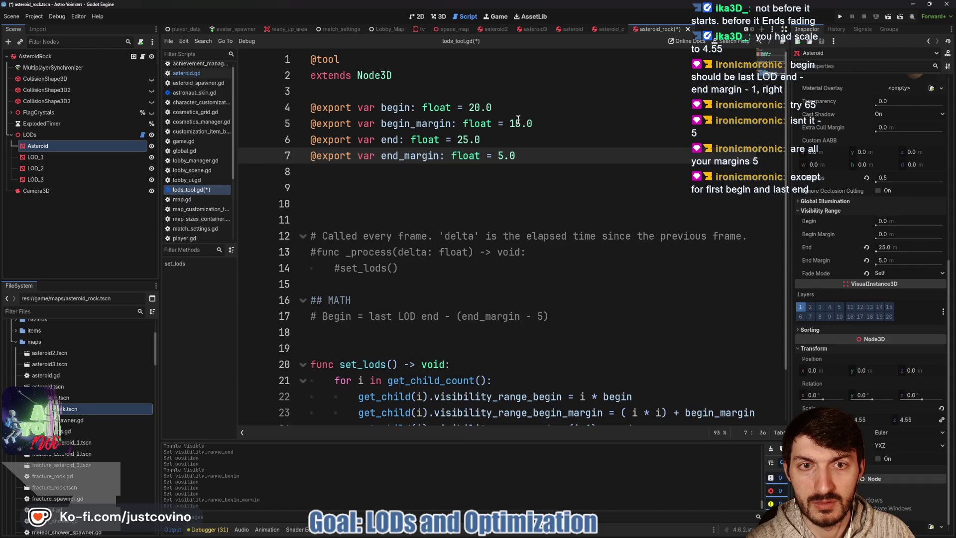
click(560, 129)
key(BackSpace)
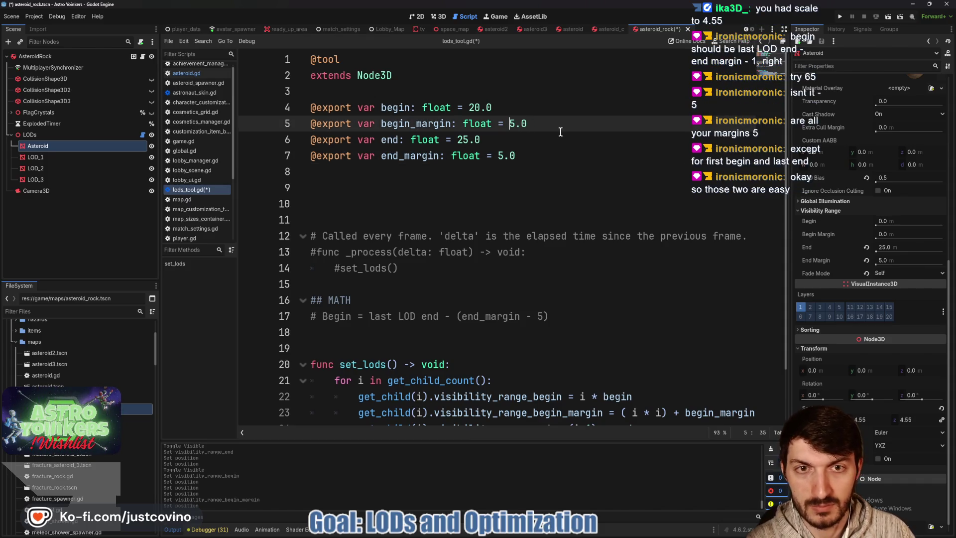
scroll(595, 196, down, 2)
drag(685, 352, 619, 350)
key(BackSpace)
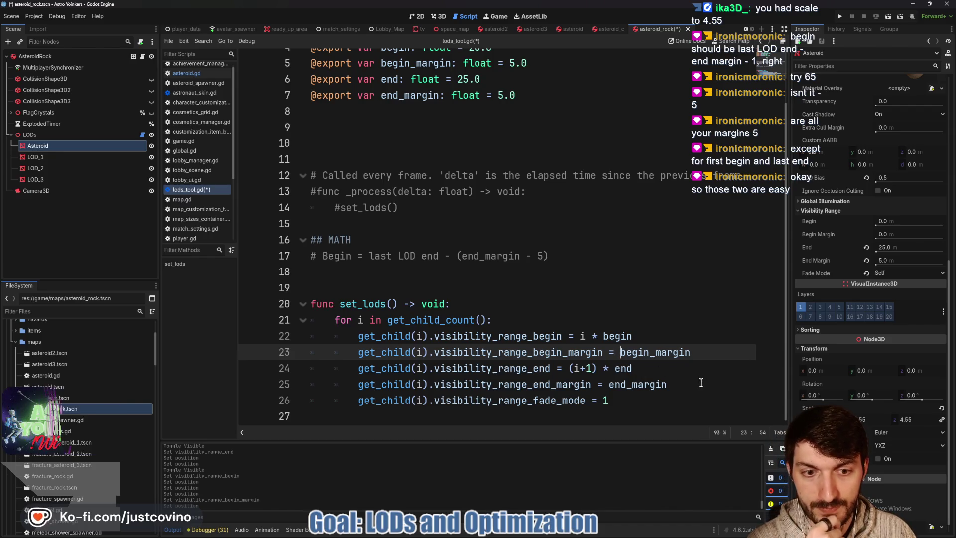
Step: Delete the end_margin export and rename begin_margin to margin
scroll(547, 181, up, 2)
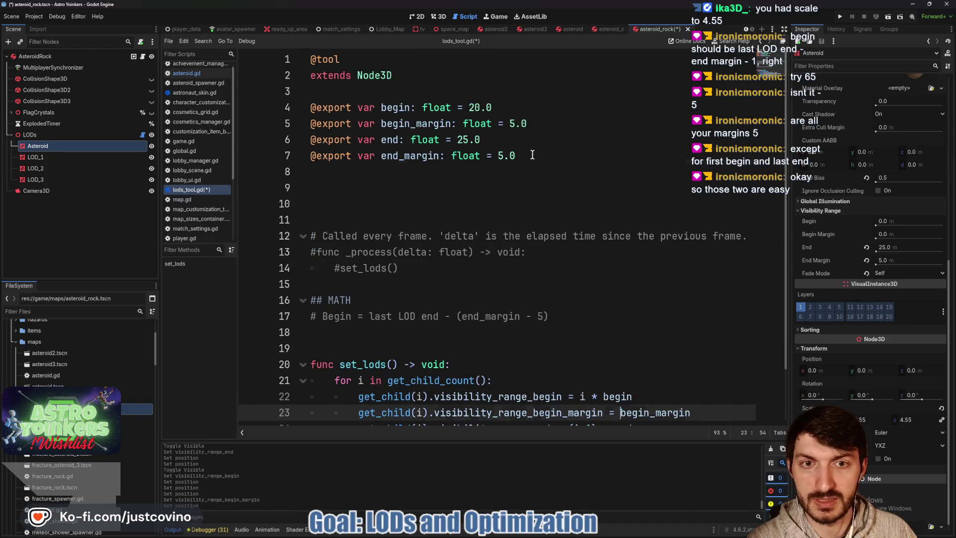
drag(532, 155, 264, 160)
key(BackSpace)
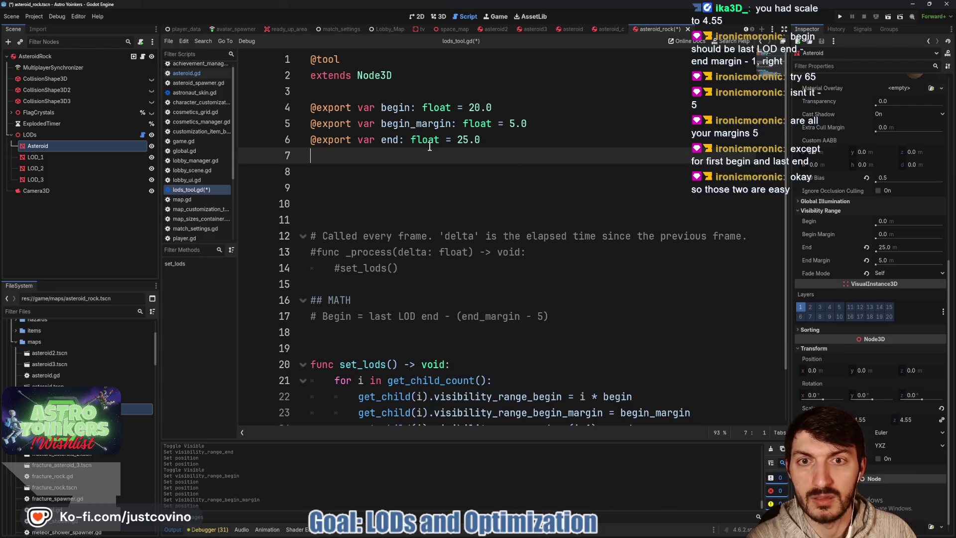
drag(416, 124, 381, 126)
key(BackSpace)
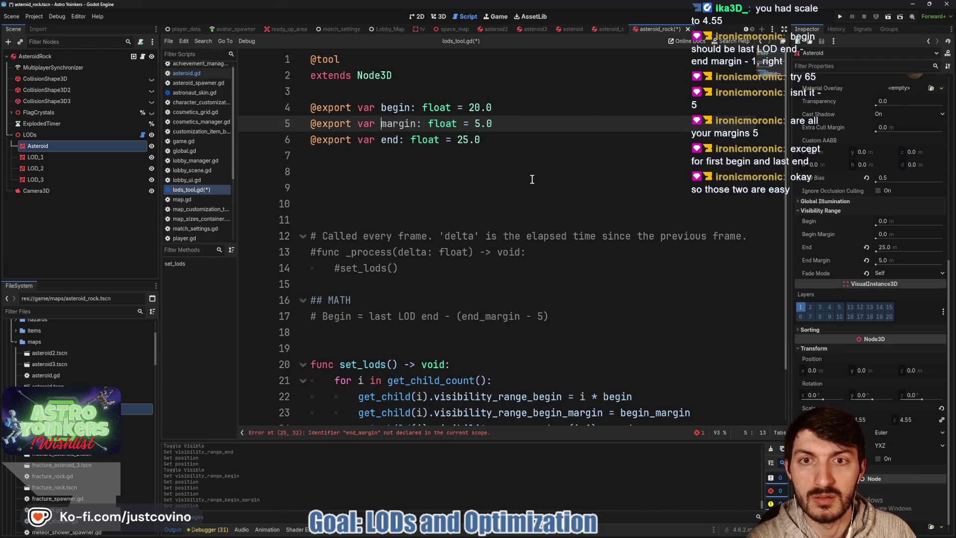
Step: Assign margin to both the begin and end visibility margins in the loop
scroll(577, 234, down, 2)
drag(691, 352, 620, 352)
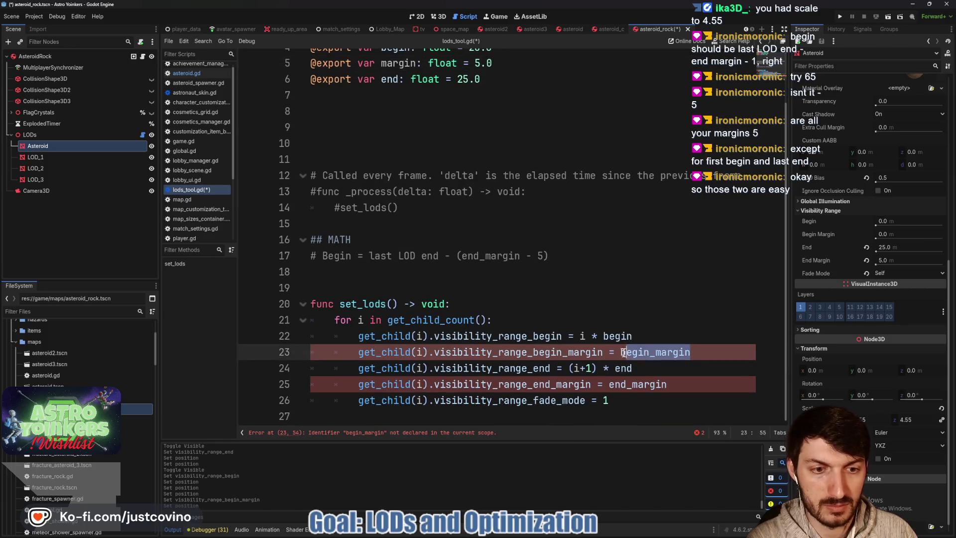
text(margin)
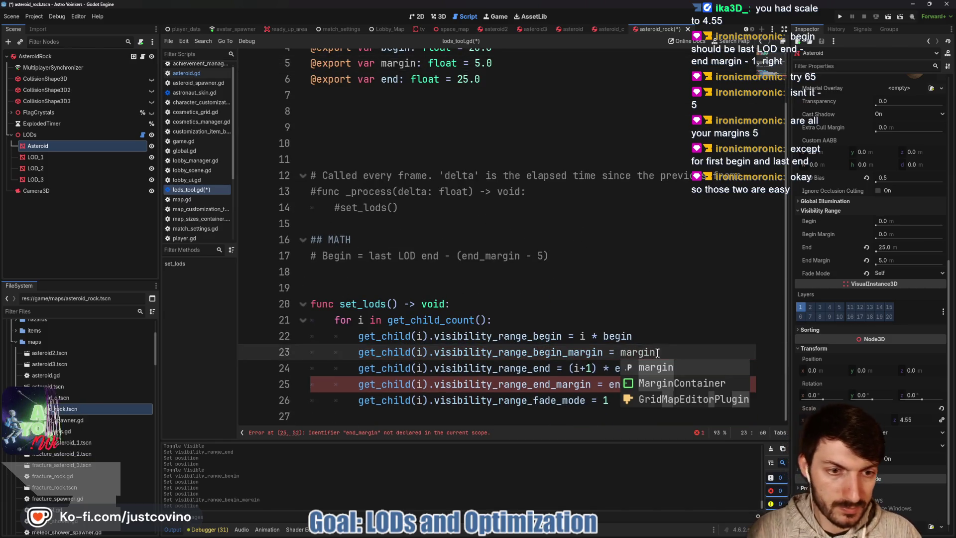
key(Escape)
drag(667, 384, 607, 381)
text(margin)
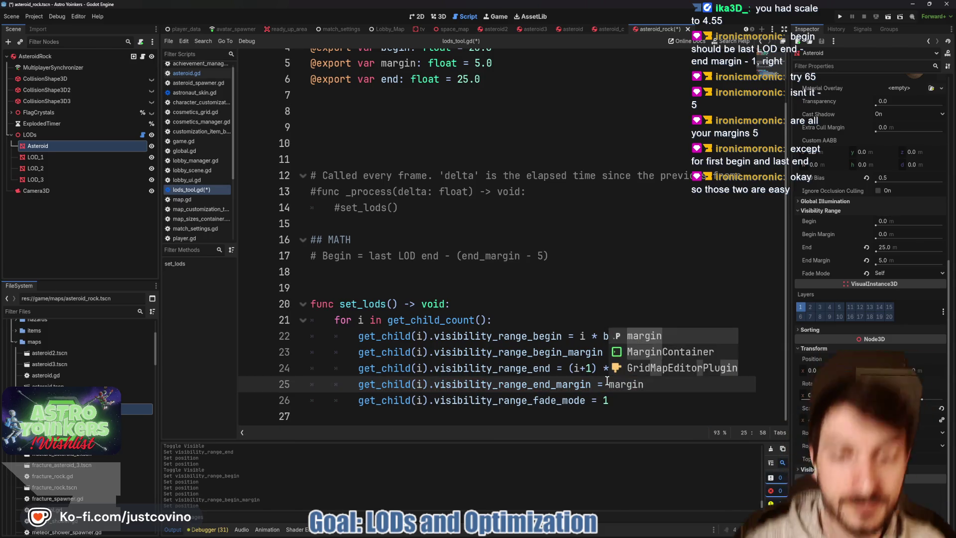
click(576, 321)
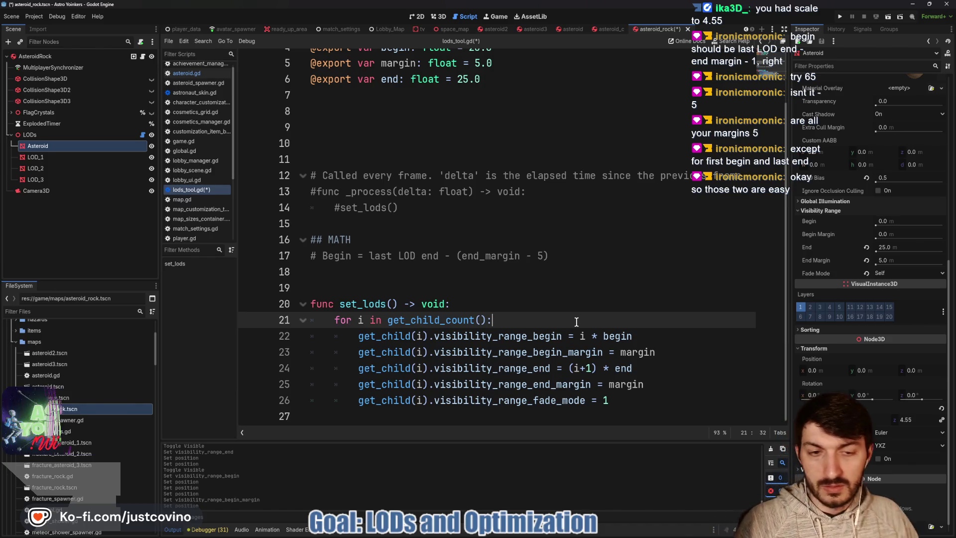
Step: Save lods_tool.gd and start a new line at the top of set_lods
key(ctrl+s)
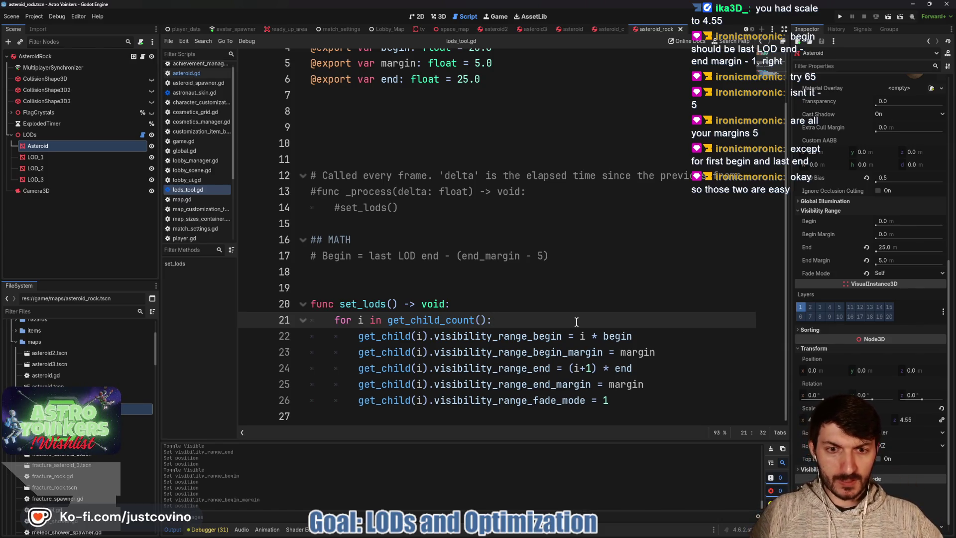
click(646, 337)
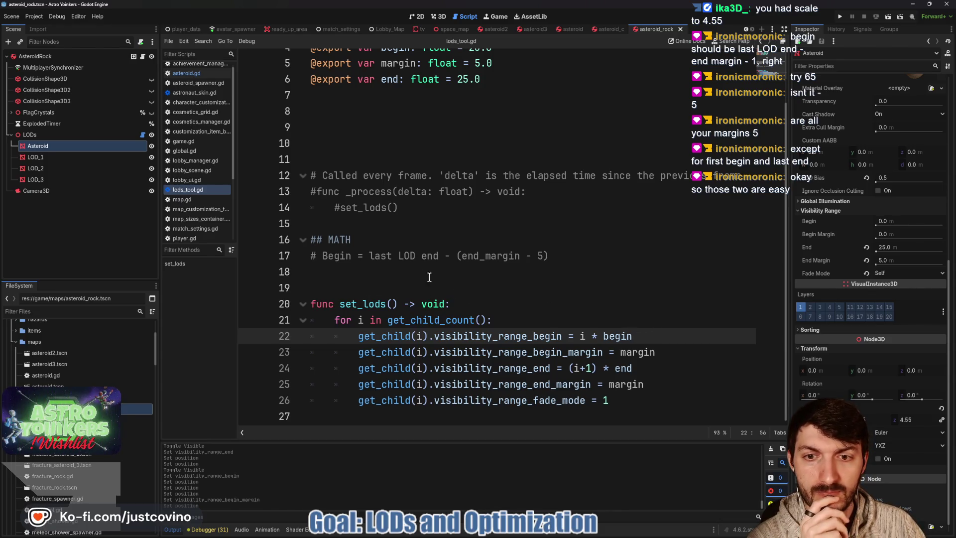
double_click(383, 256)
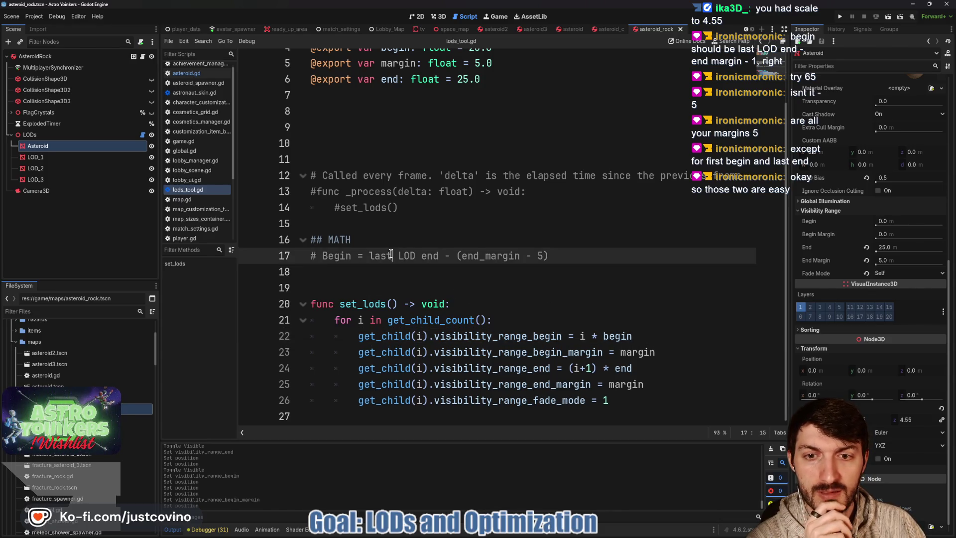
click(488, 304)
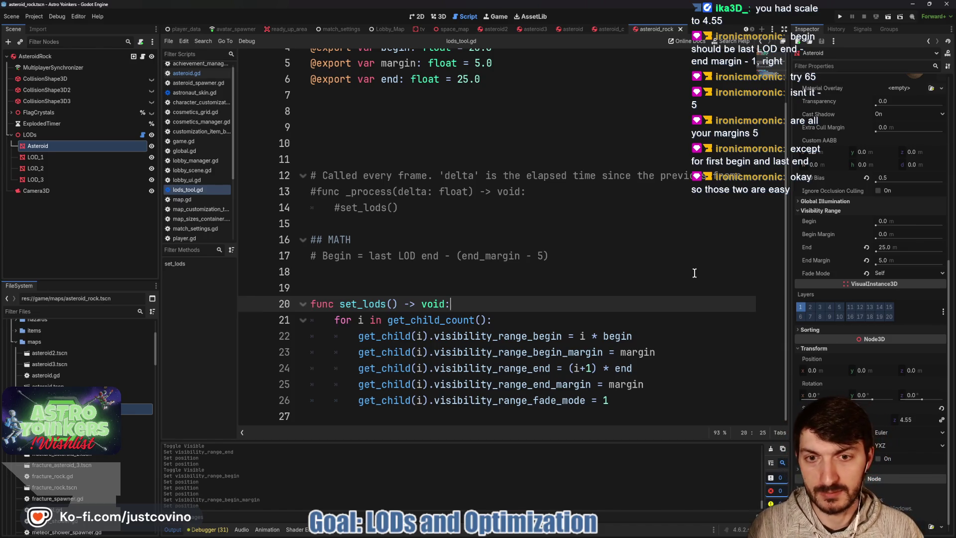
key(Return)
Step: Declare 'var last_lod_end: float = 25' at the top of set_lods
text(var last_lod_)
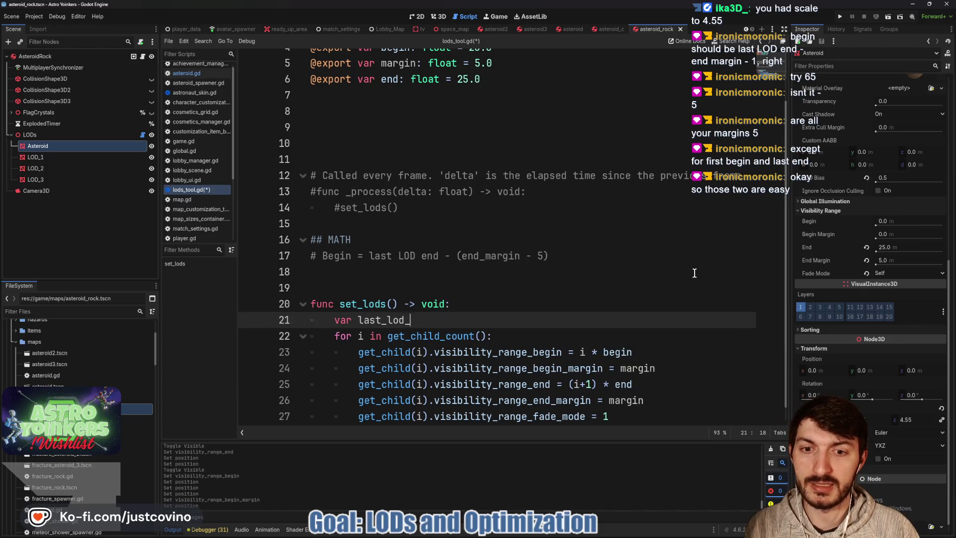
text(:)
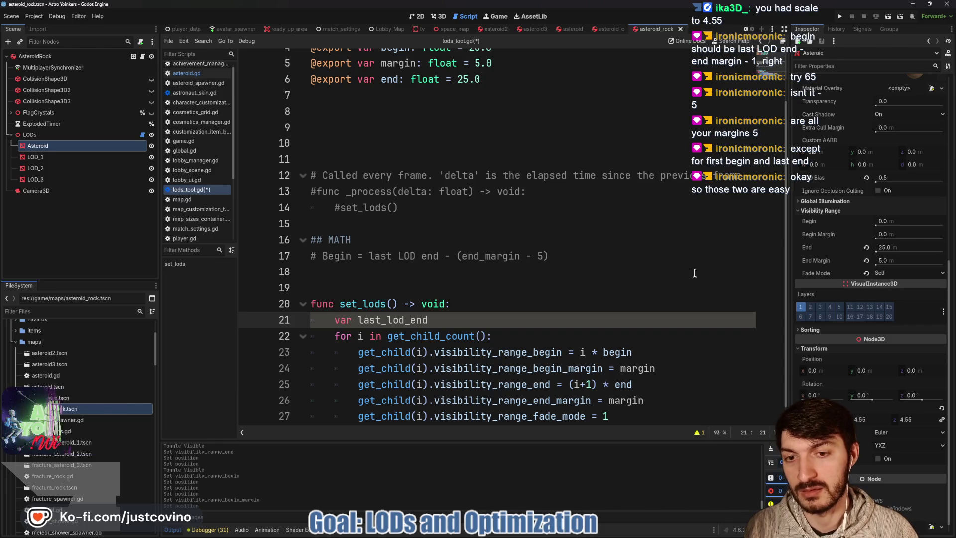
text( float)
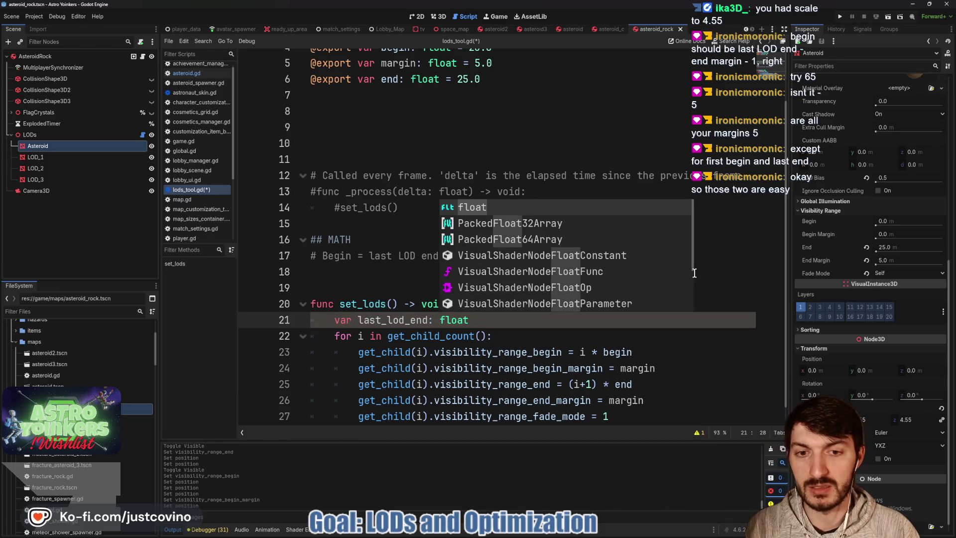
text( = 0)
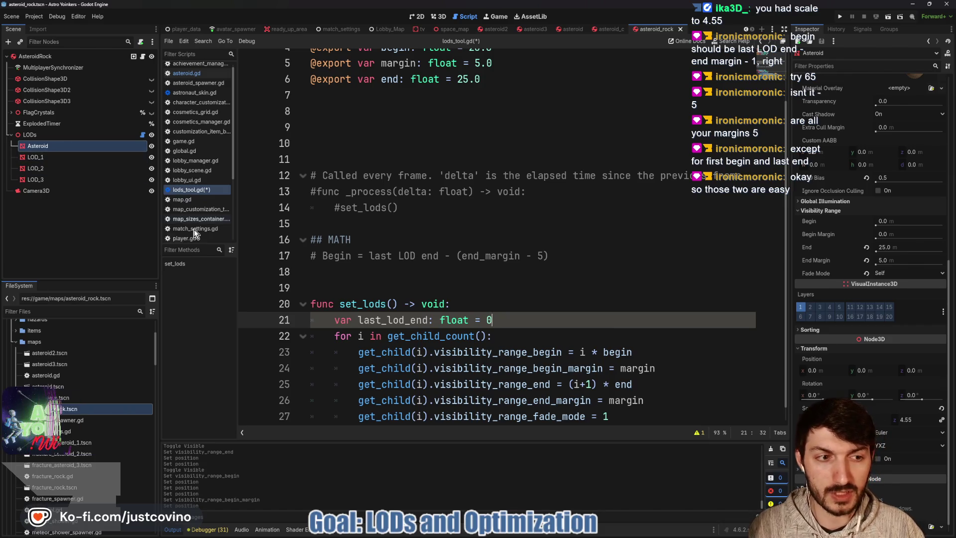
key(BackSpace)
text(25)
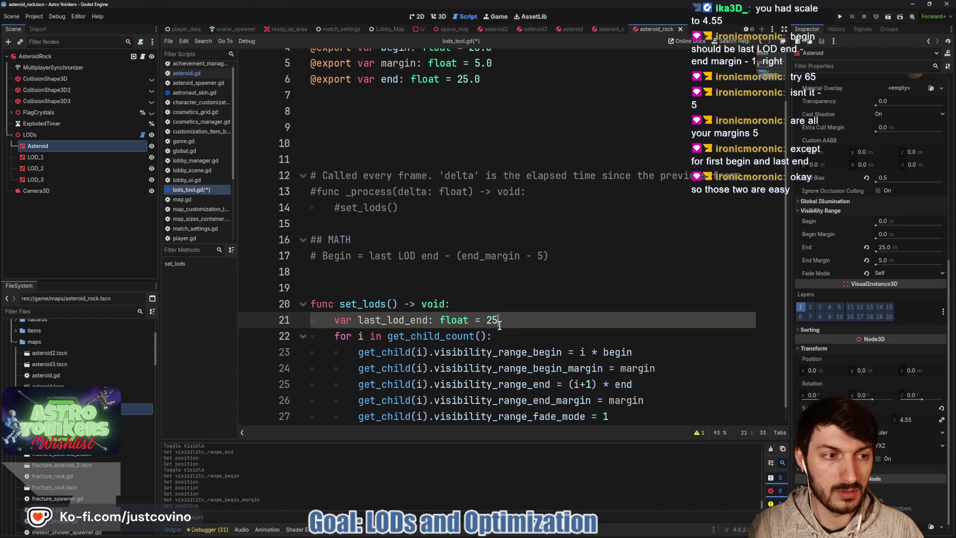
scroll(518, 324, down, 1)
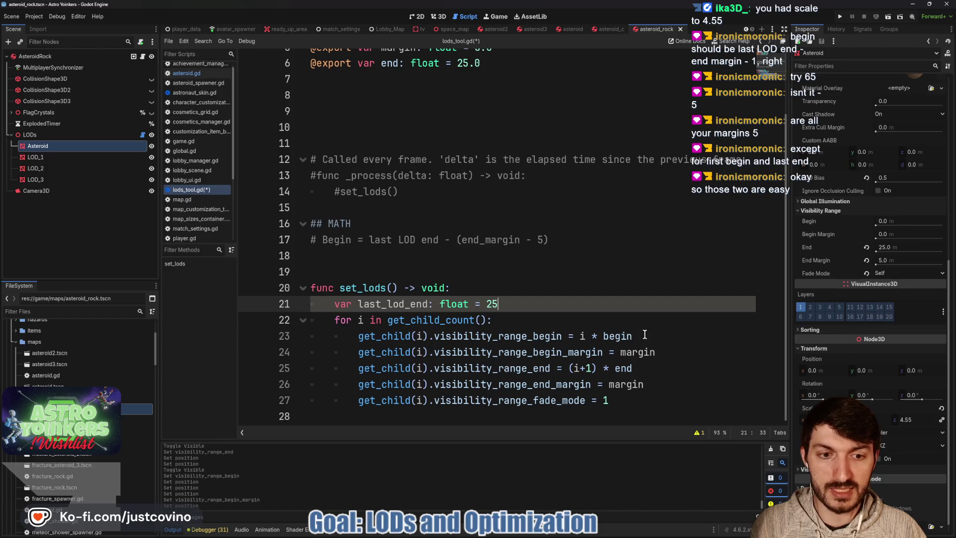
Step: Delete the exported begin and end variables and remove '* begin' from the begin formula
double_click(625, 335)
scroll(642, 338, up, 2)
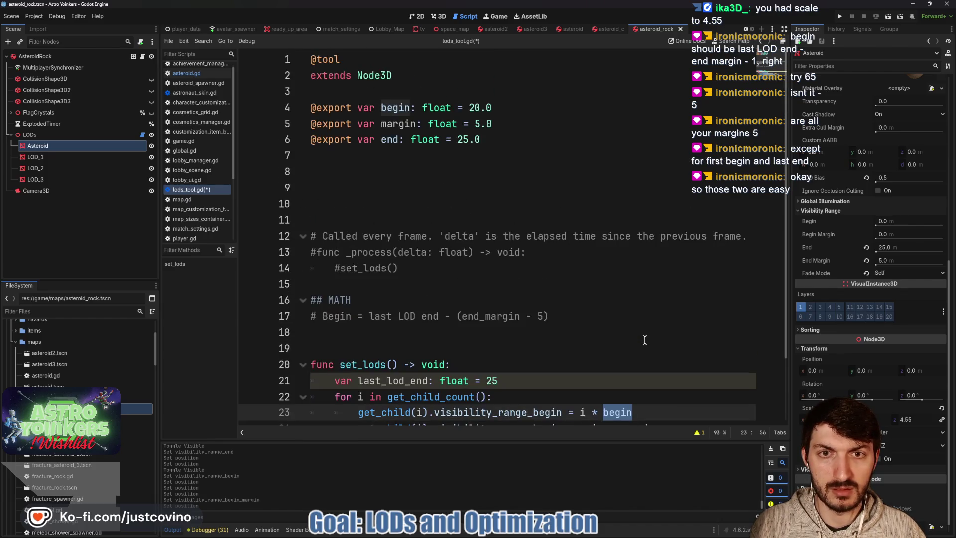
scroll(645, 339, down, 2)
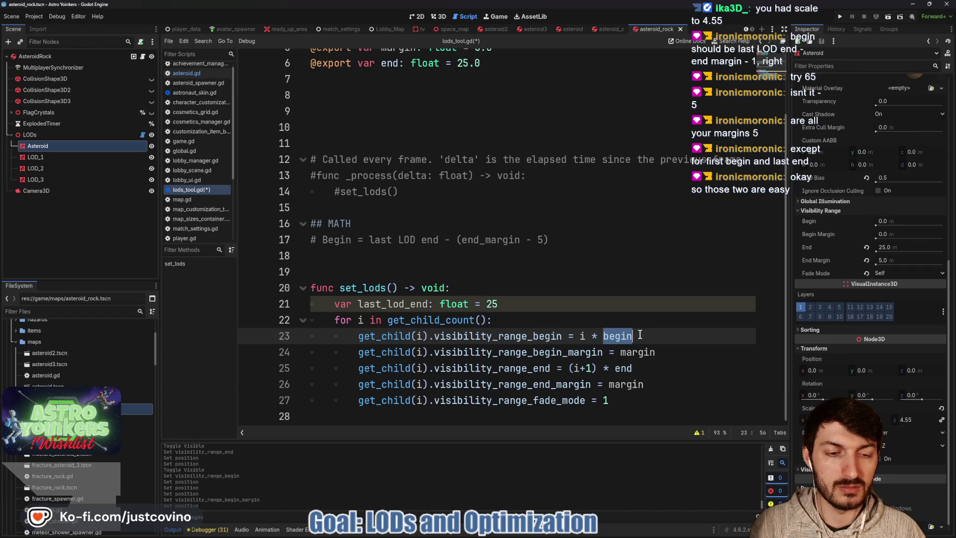
scroll(633, 324, up, 2)
drag(491, 108, 301, 108)
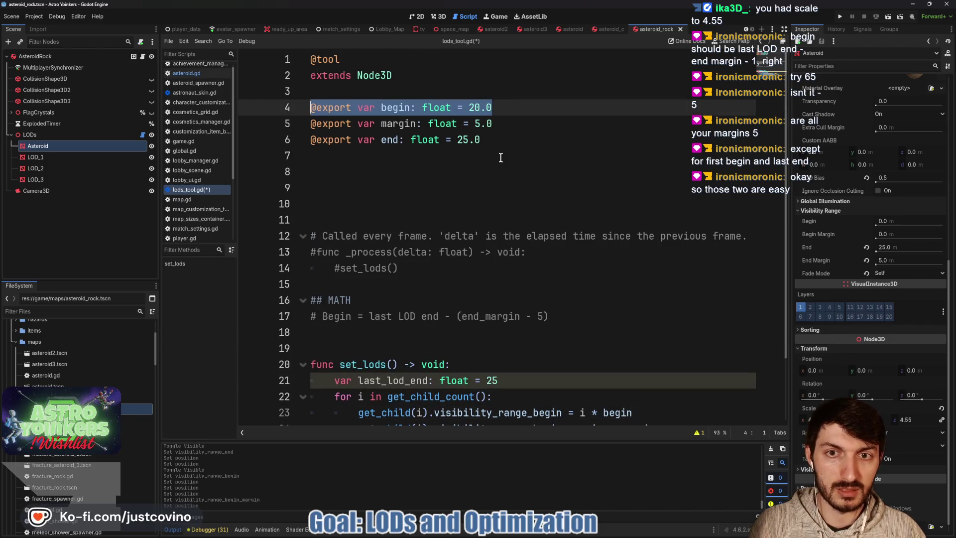
drag(492, 142, 280, 137)
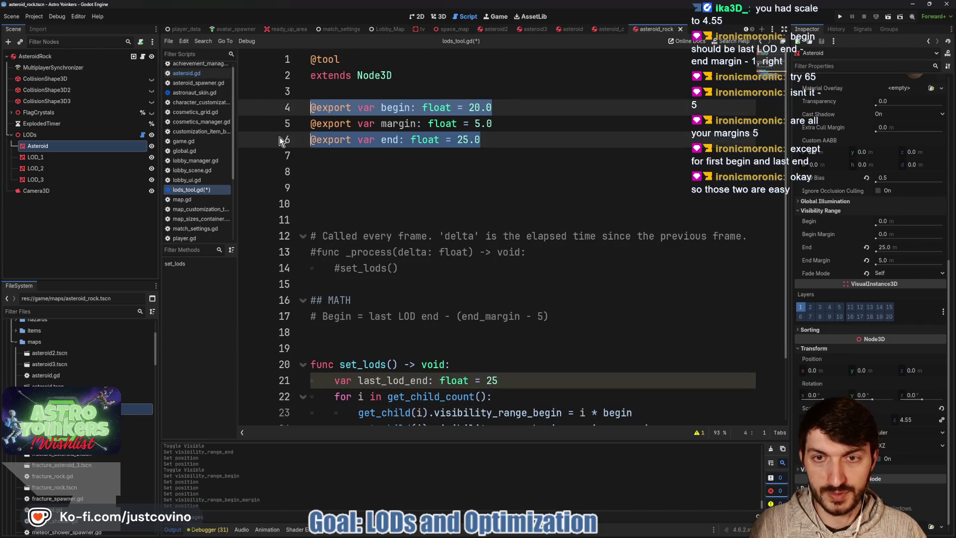
key(Delete)
scroll(532, 265, down, 2)
drag(632, 335, 586, 335)
key(BackSpace)
Step: Clear the old end formula and make the begin formula 'i * (last_lod_end - margin)'
drag(633, 369, 587, 368)
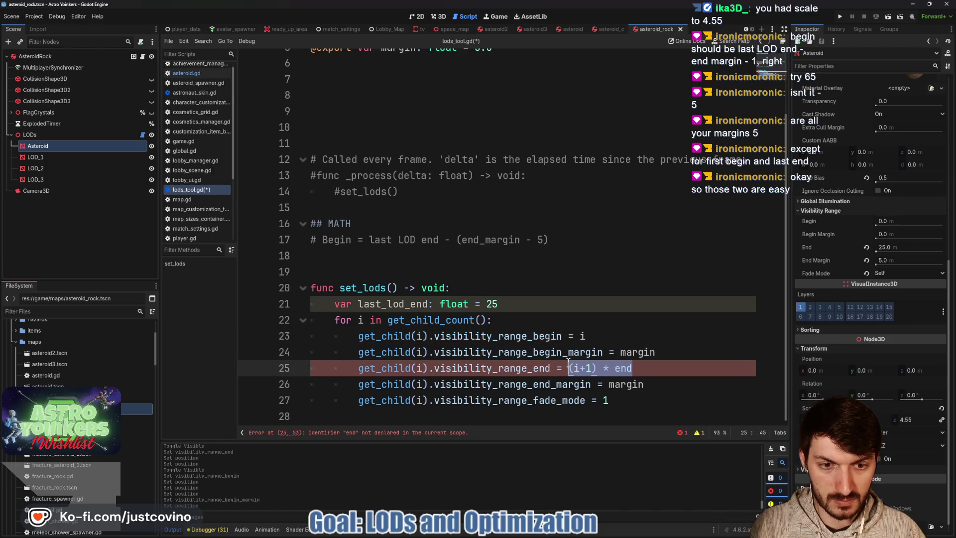
key(BackSpace)
text(0)
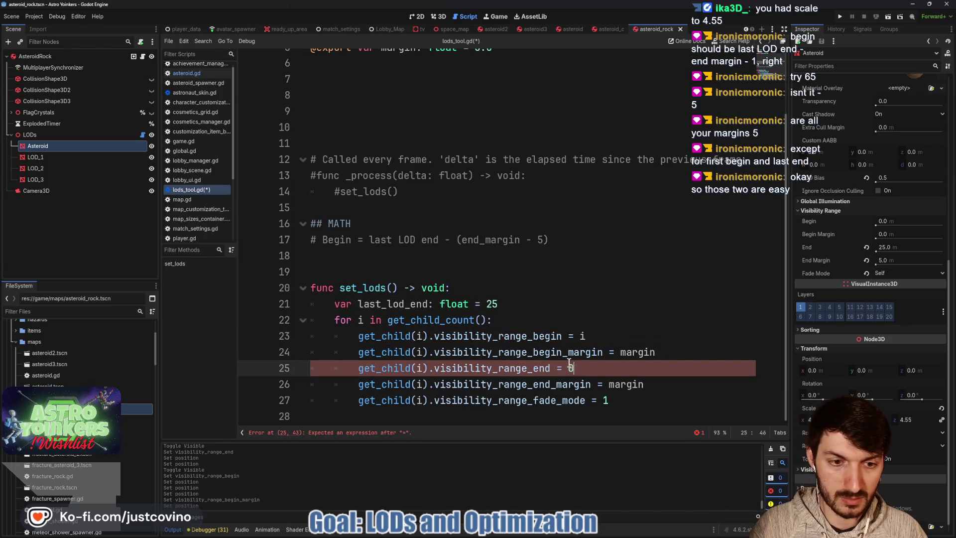
click(607, 335)
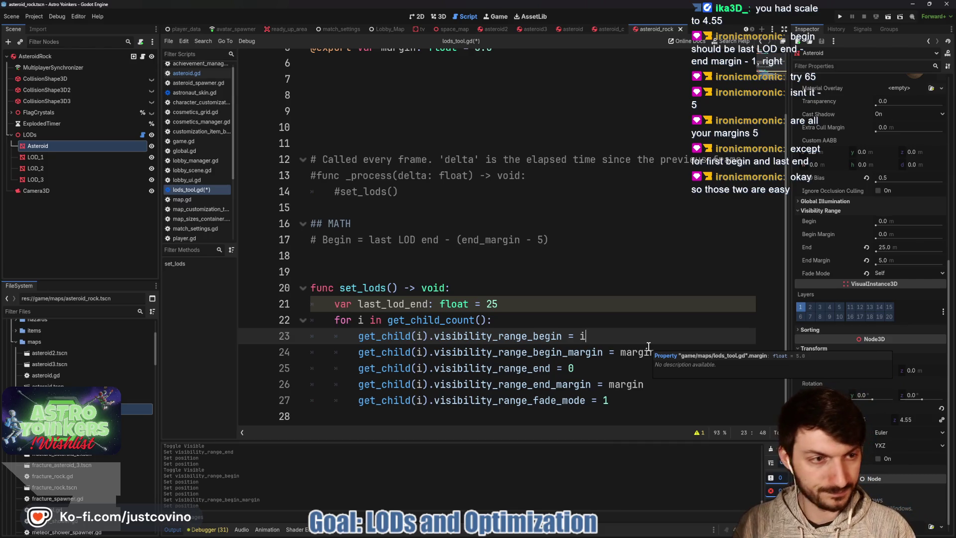
text(* l)
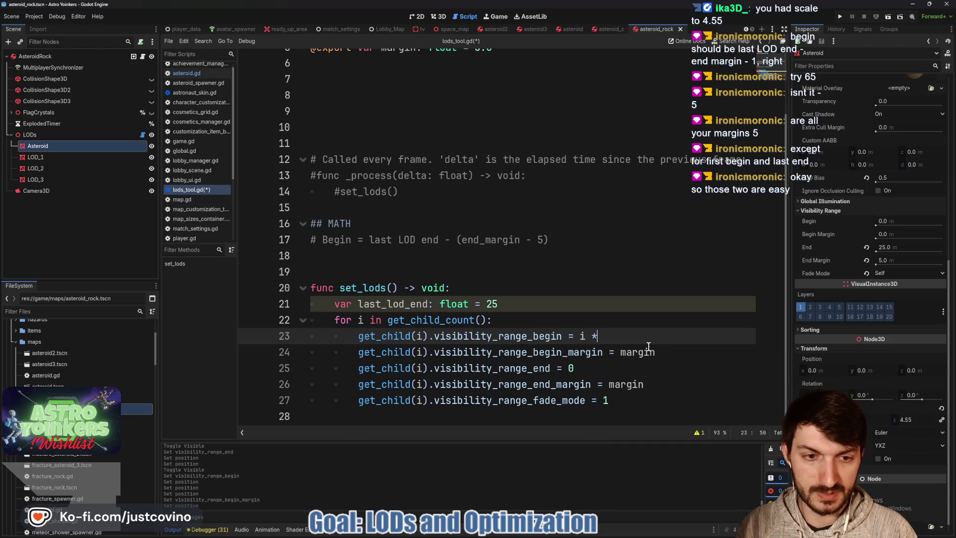
text(ast)
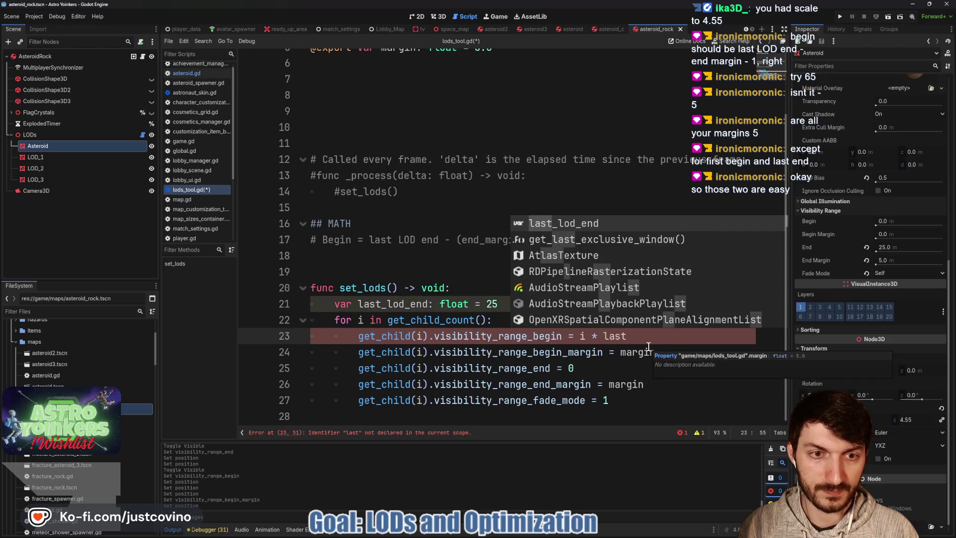
key(Return)
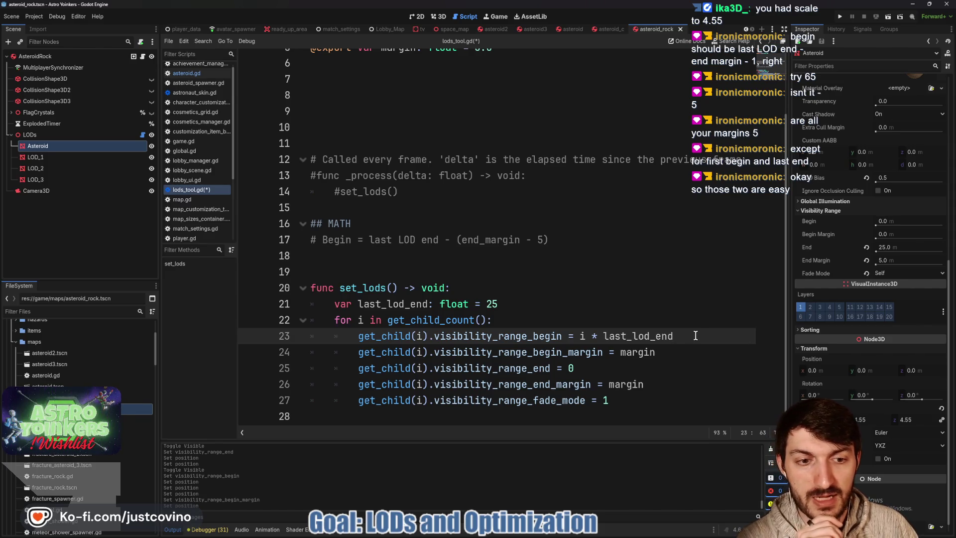
text(- margin)
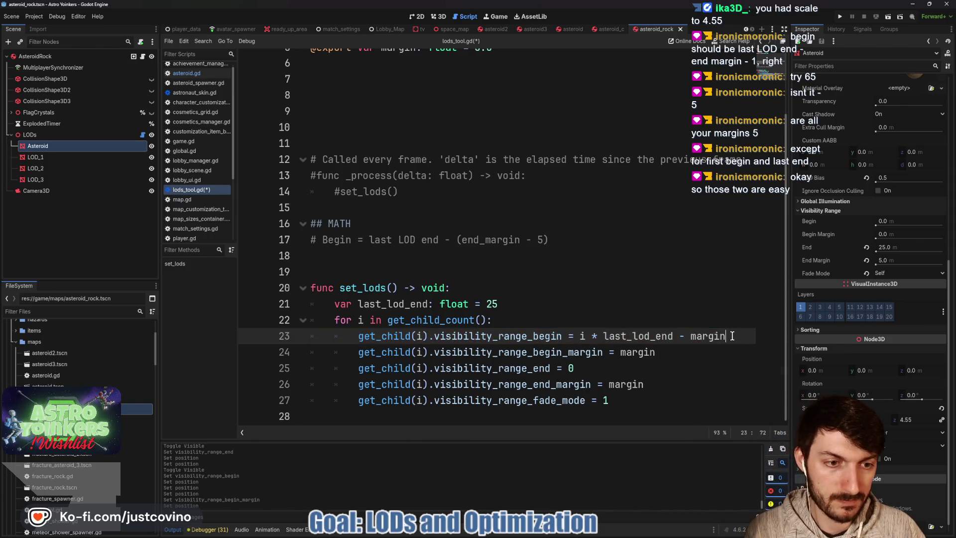
drag(727, 336, 601, 338)
drag(726, 337, 604, 335)
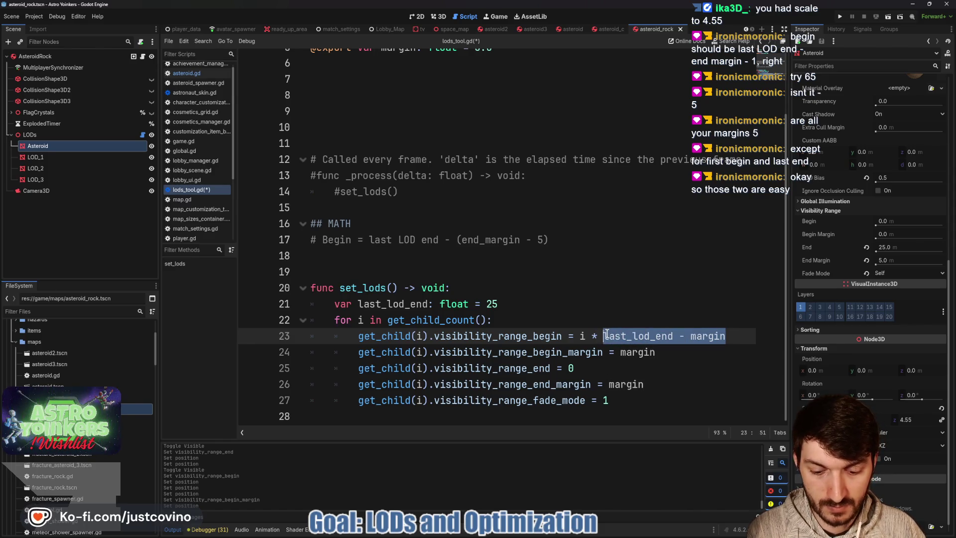
text(()
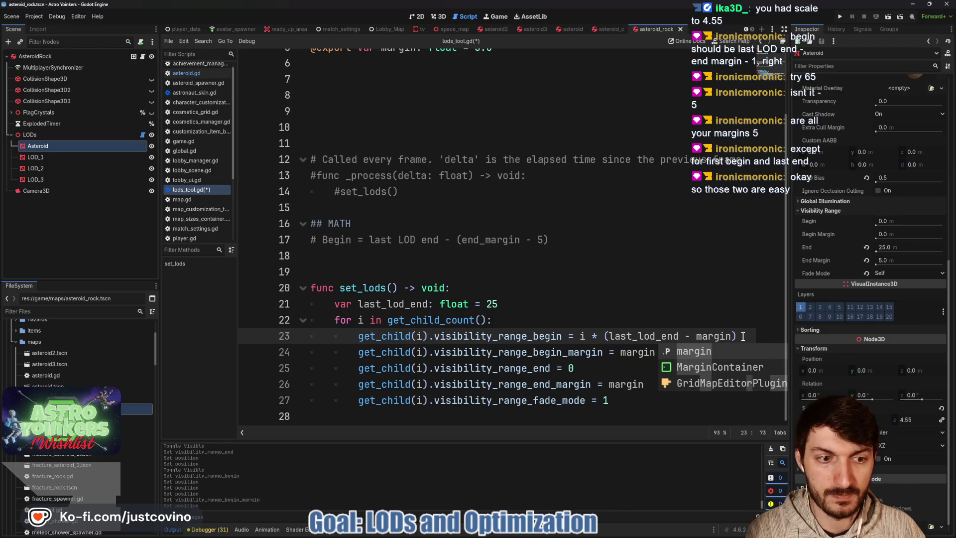
click(742, 337)
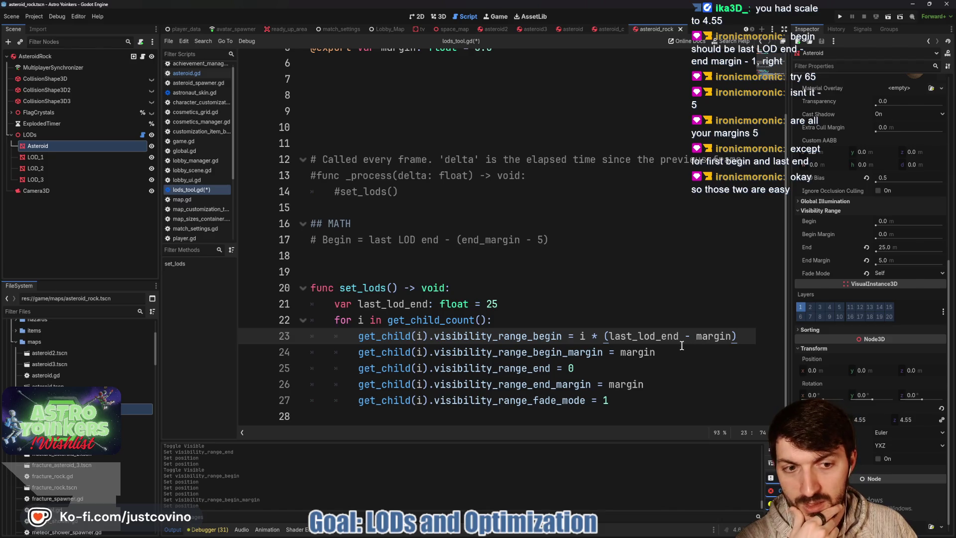
Step: Set the visibility range end to 'i + 25'
click(576, 371)
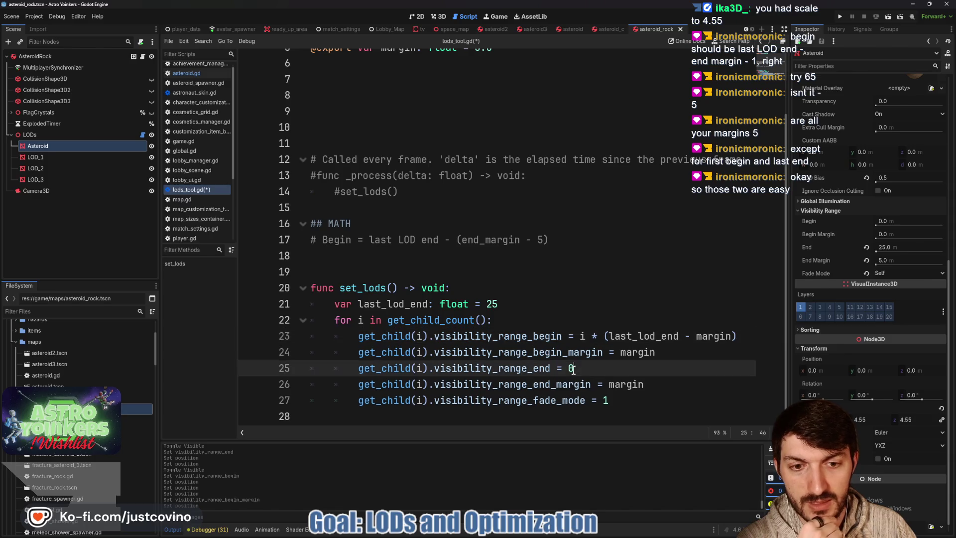
click(670, 352)
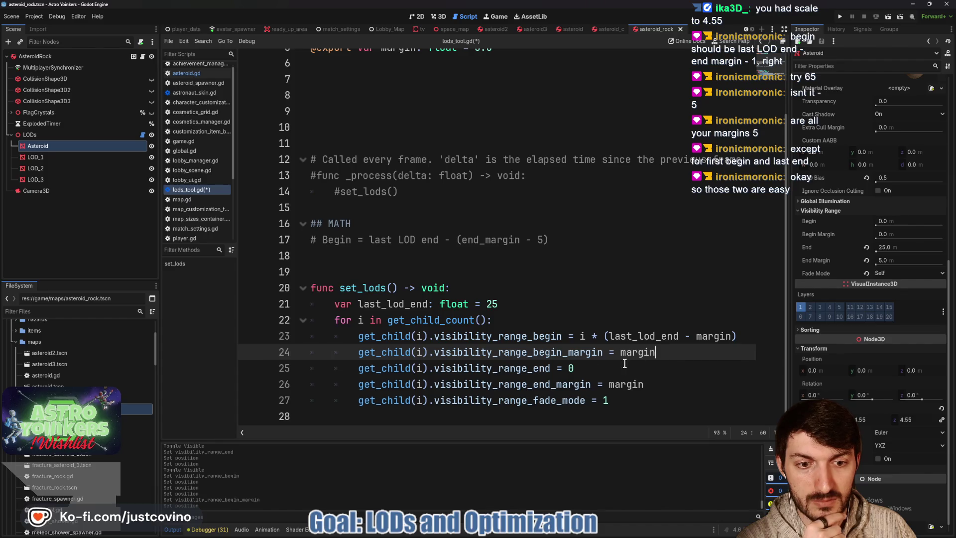
click(650, 368)
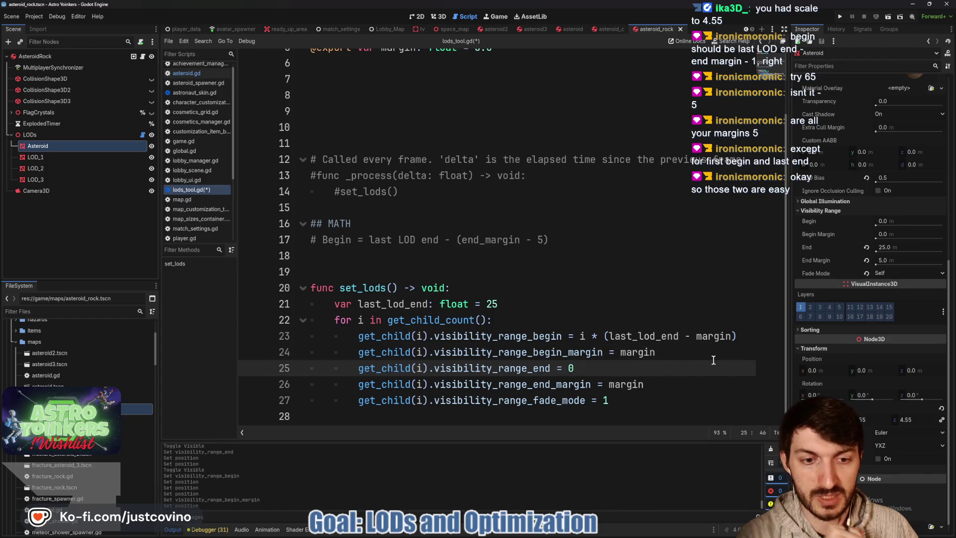
text(i)
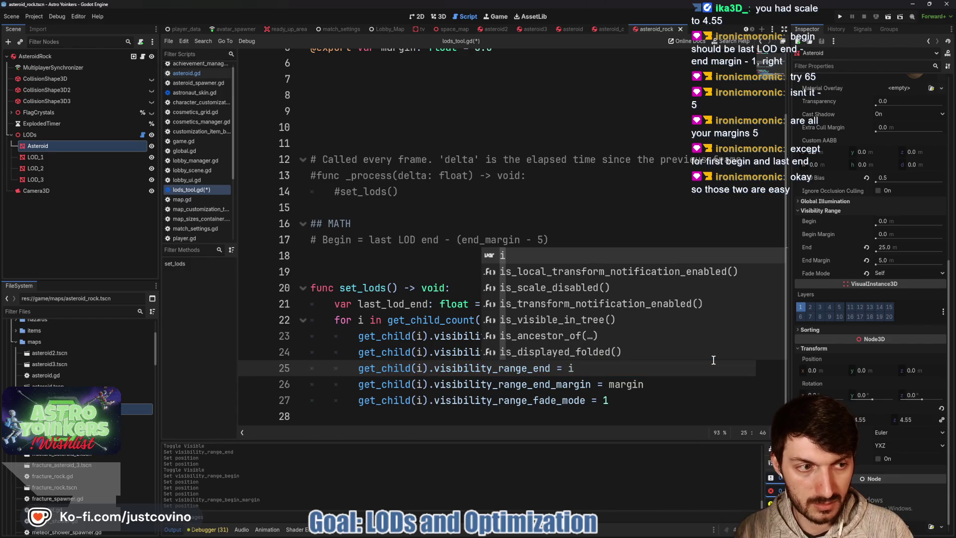
text( + )
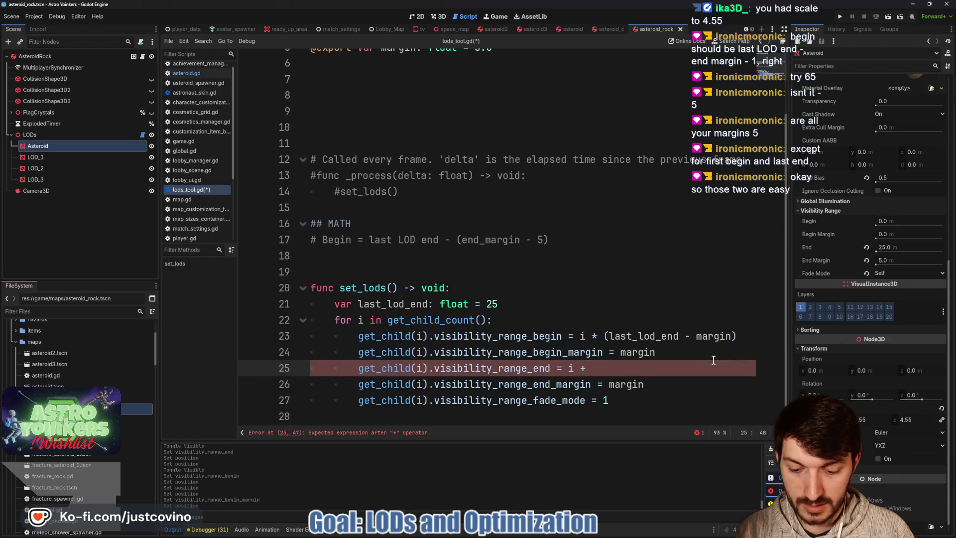
text(25)
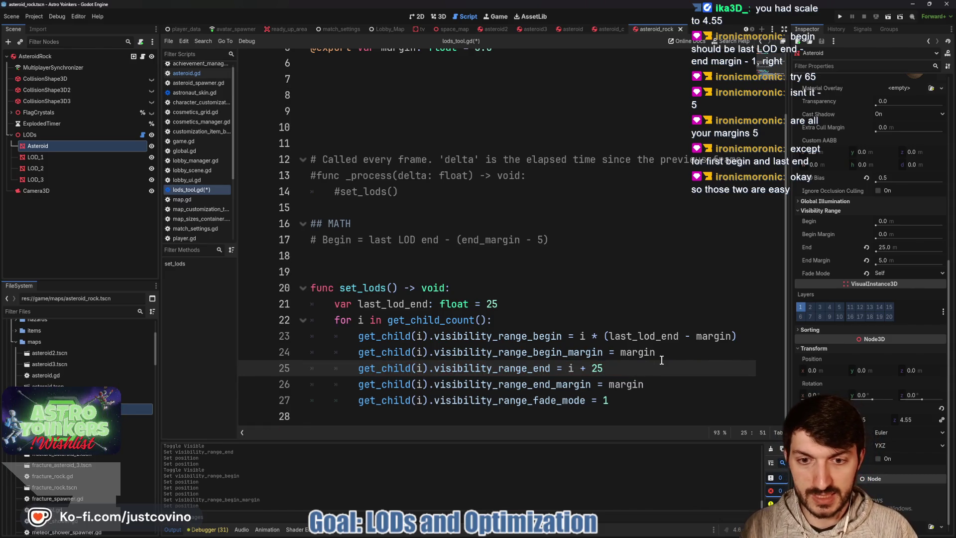
key(Return)
Step: Make the visibility range end 'last_lod_end + 25' on line 25
text(last_lod_end =)
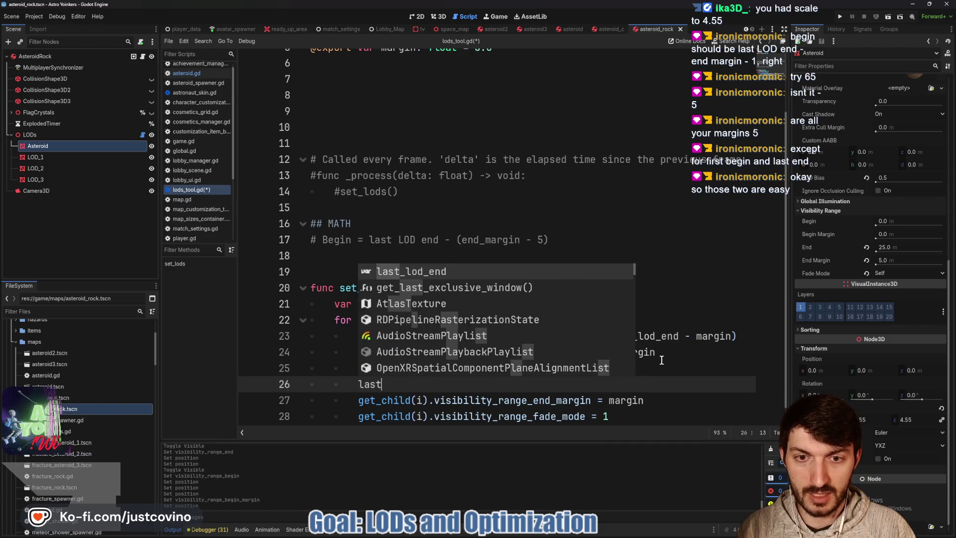
click(471, 386)
text(i + 25)
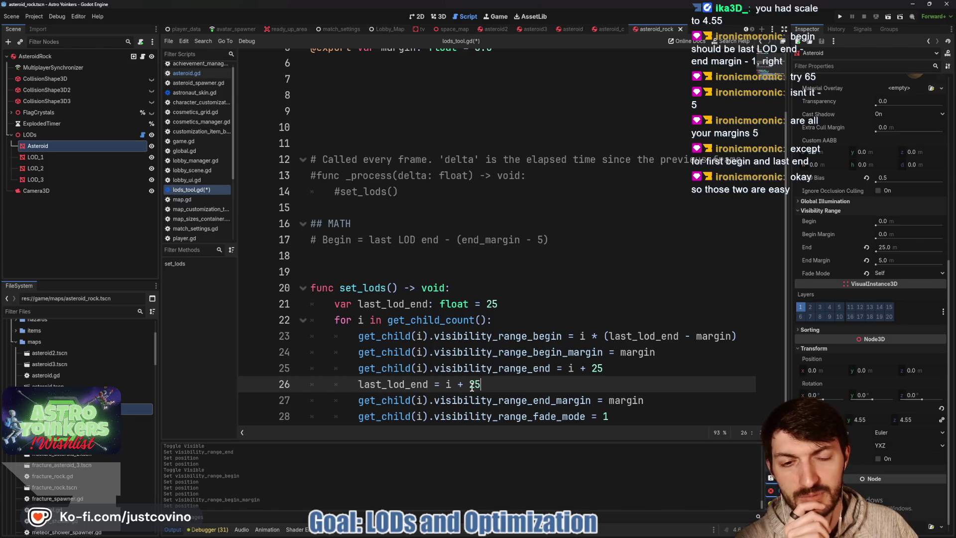
click(583, 368)
key(BackSpace)
text(+)
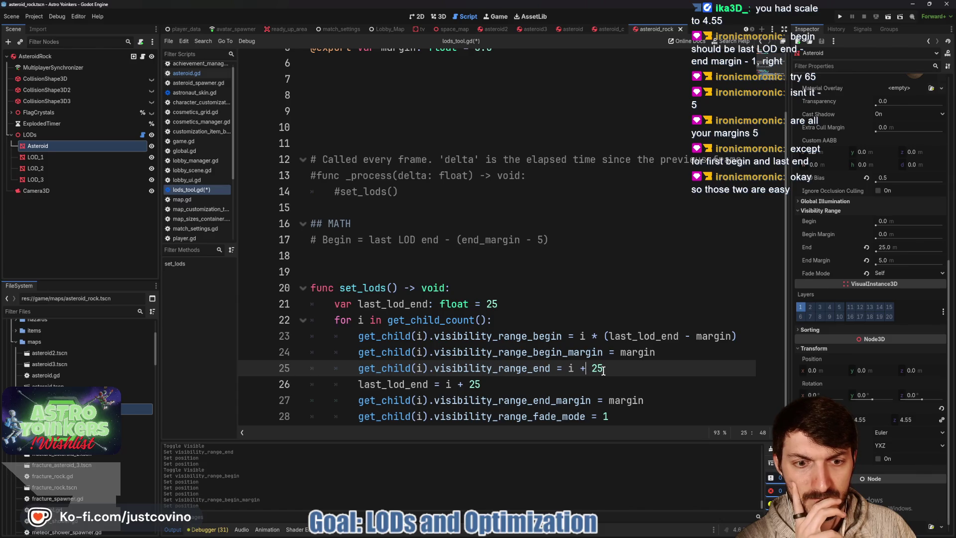
click(569, 368)
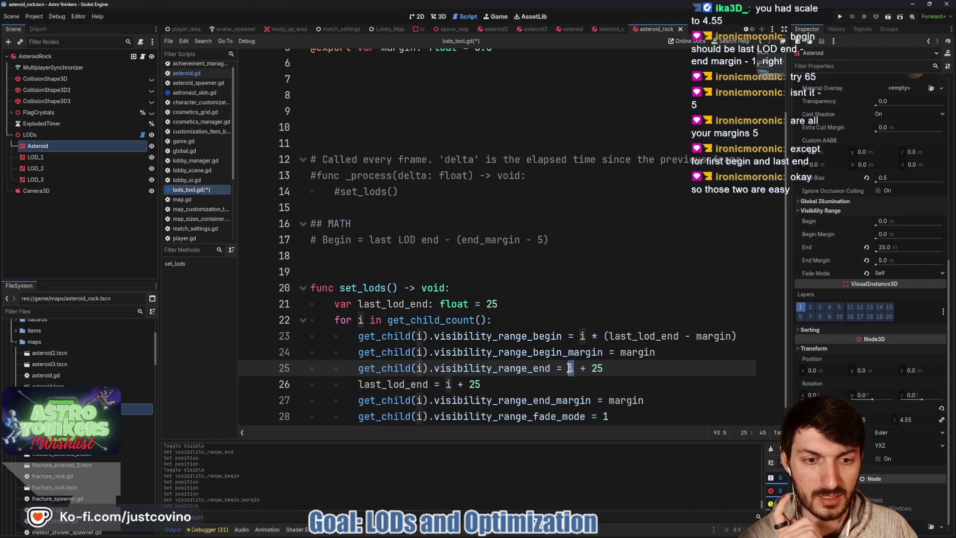
text(last)
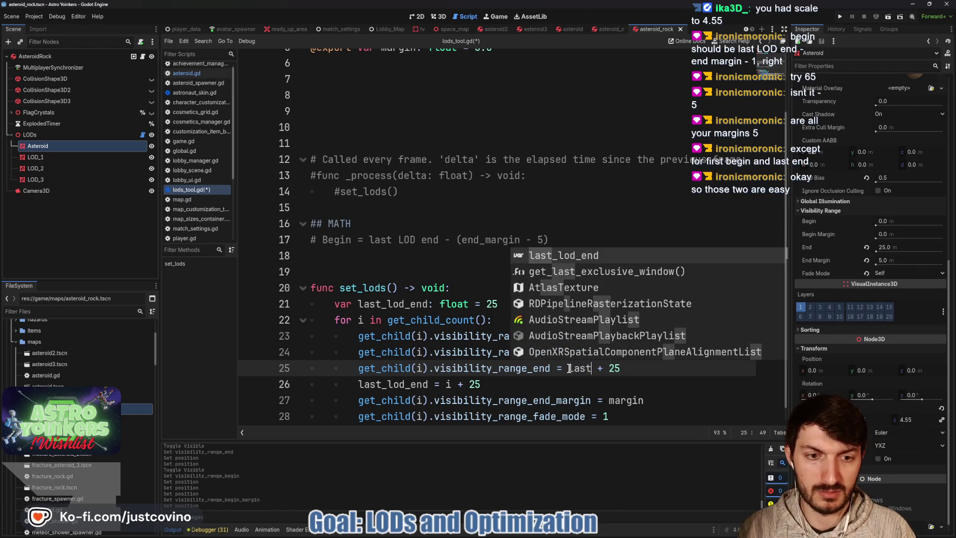
key(Return)
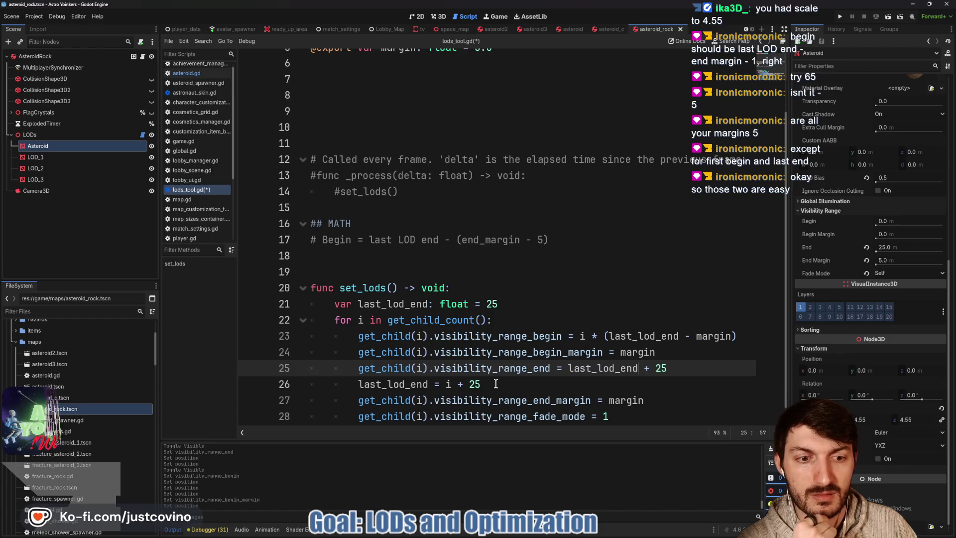
drag(493, 384, 361, 385)
key(BackSpace)
key(BackSpace)
key(BackSpace)
key(BackSpace)
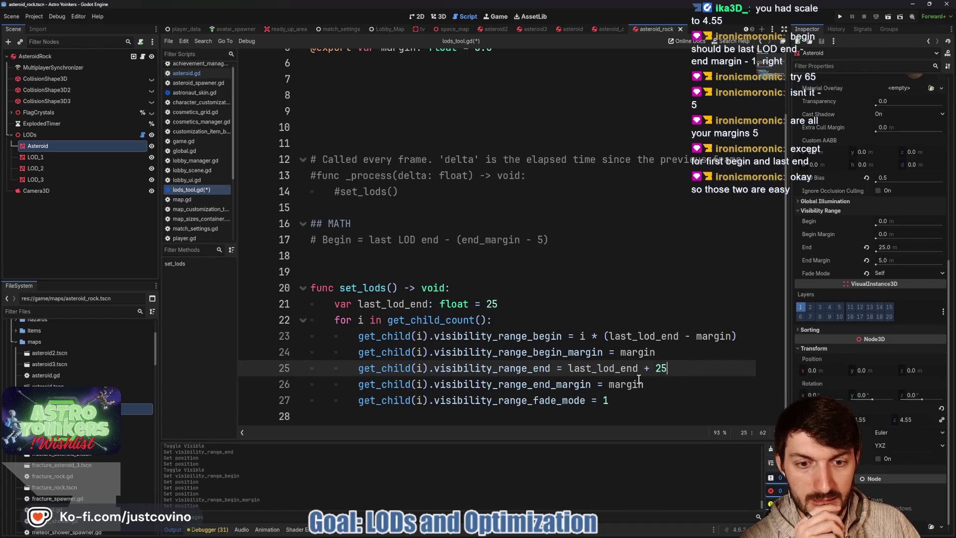
Step: Add 'last_lod_end += 25' at the end of the loop and save the script
click(664, 417)
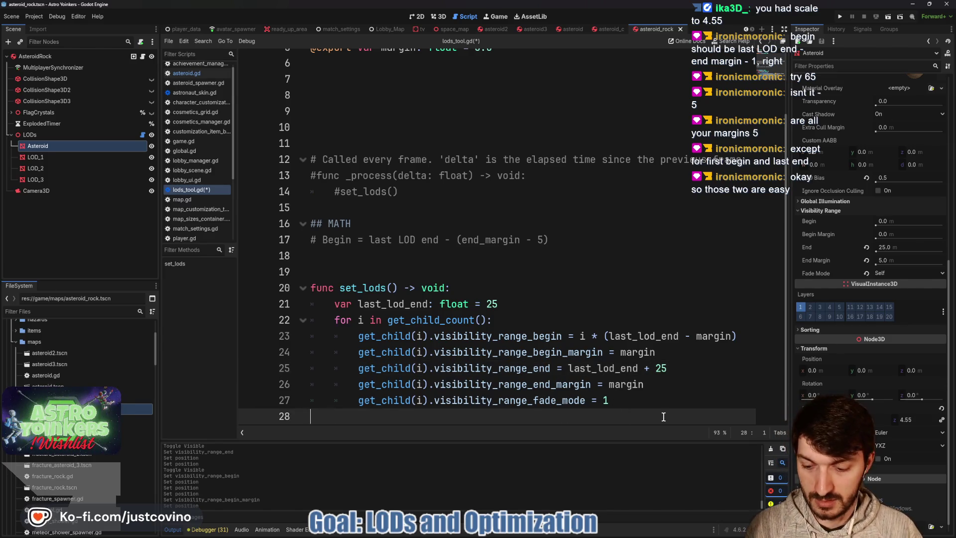
text(last)
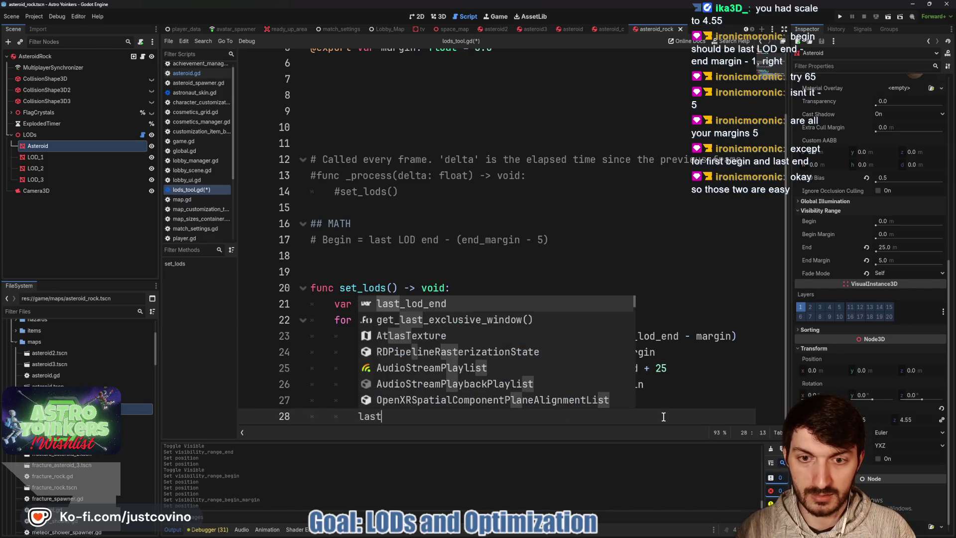
key(Return)
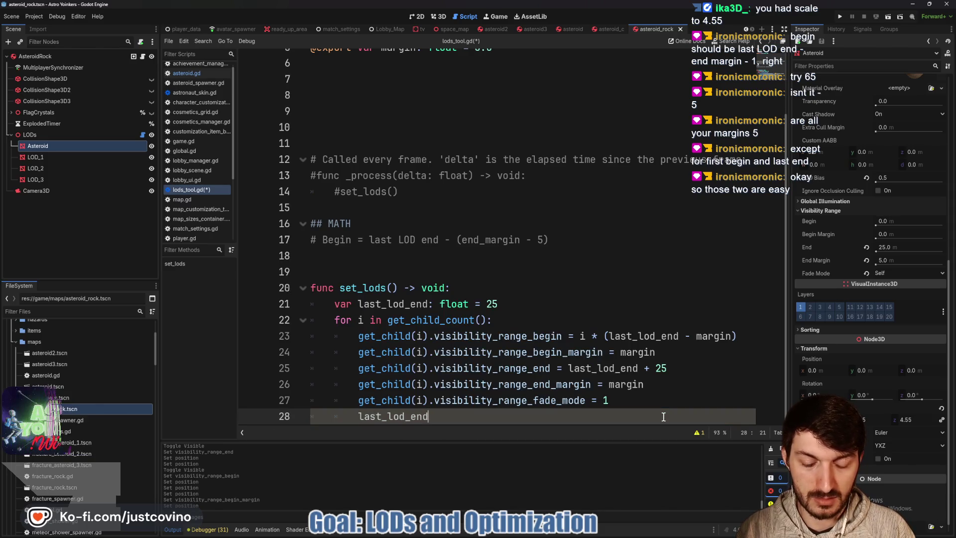
text(+= 25)
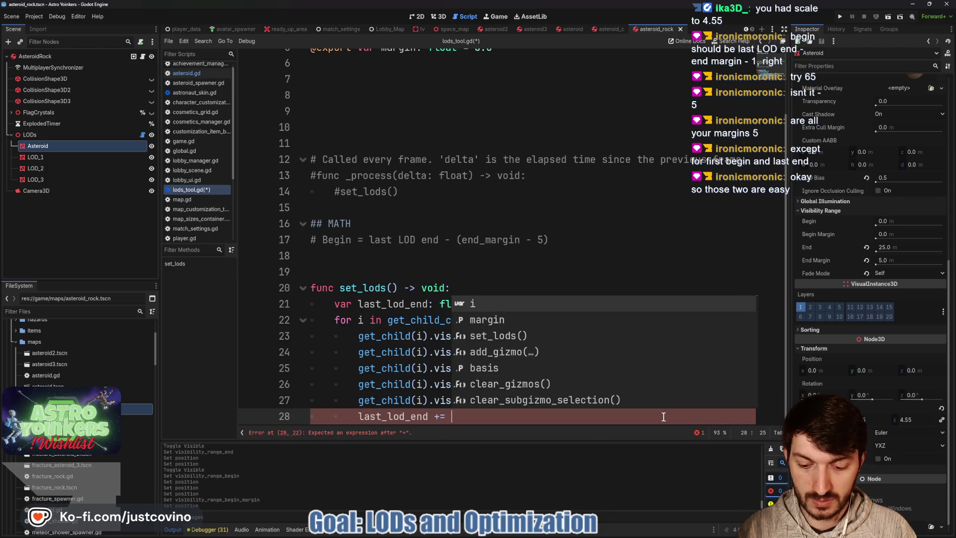
key(ctrl+s)
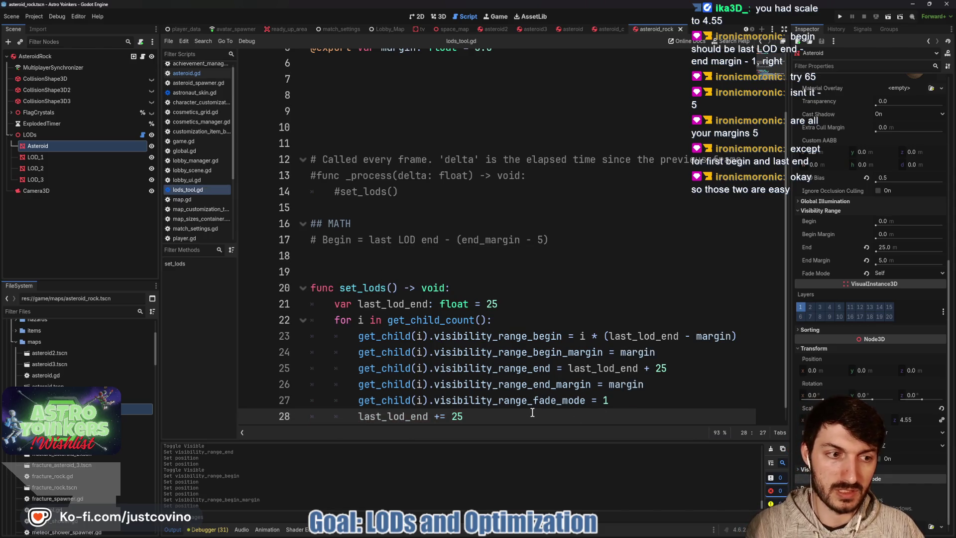
scroll(599, 396, down, 1)
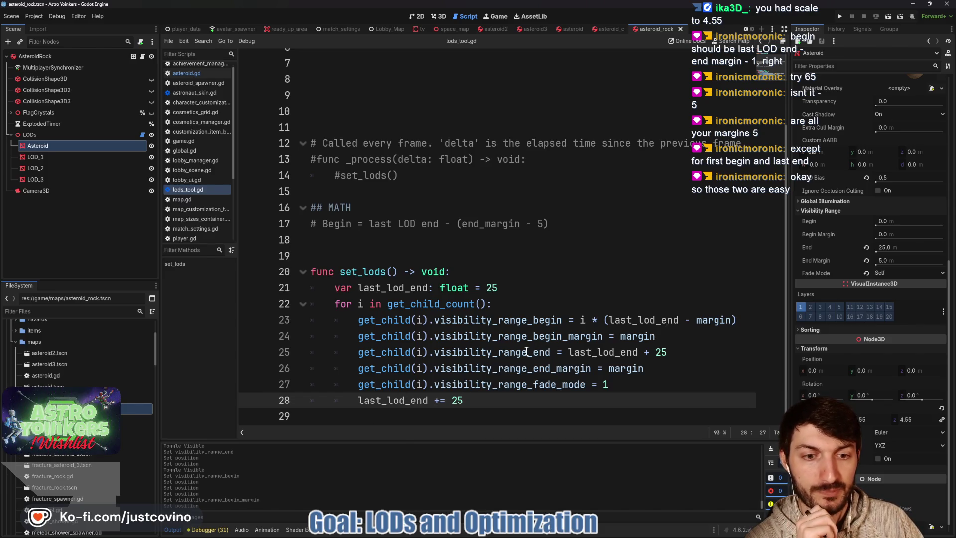
Step: Change last_lod_end's starting value on line 21 from 25 to 0
double_click(569, 353)
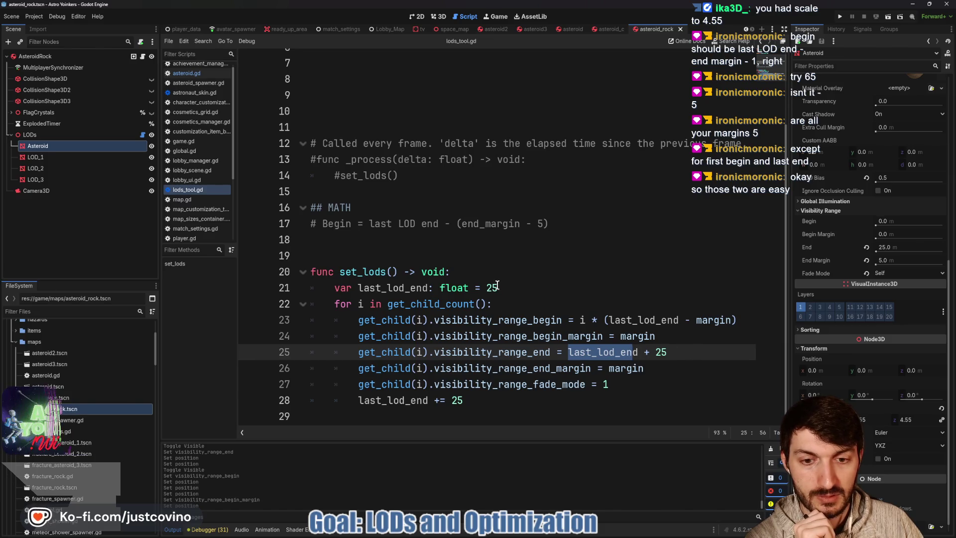
drag(498, 289, 487, 288)
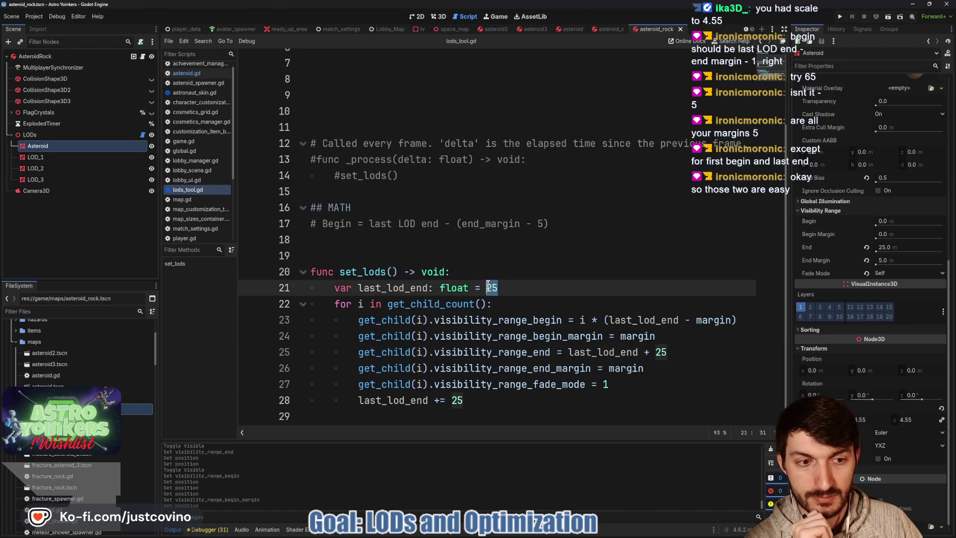
text(0)
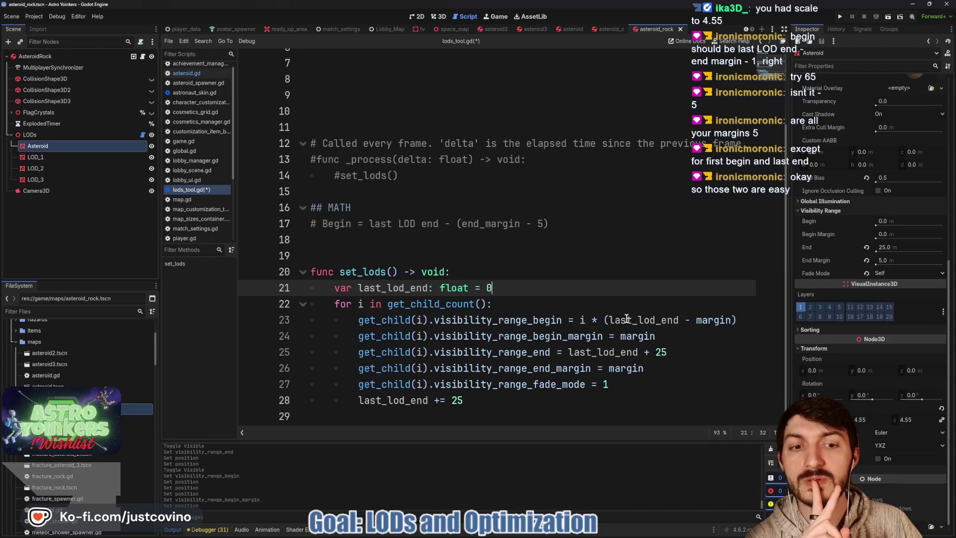
mouse_move(621, 318)
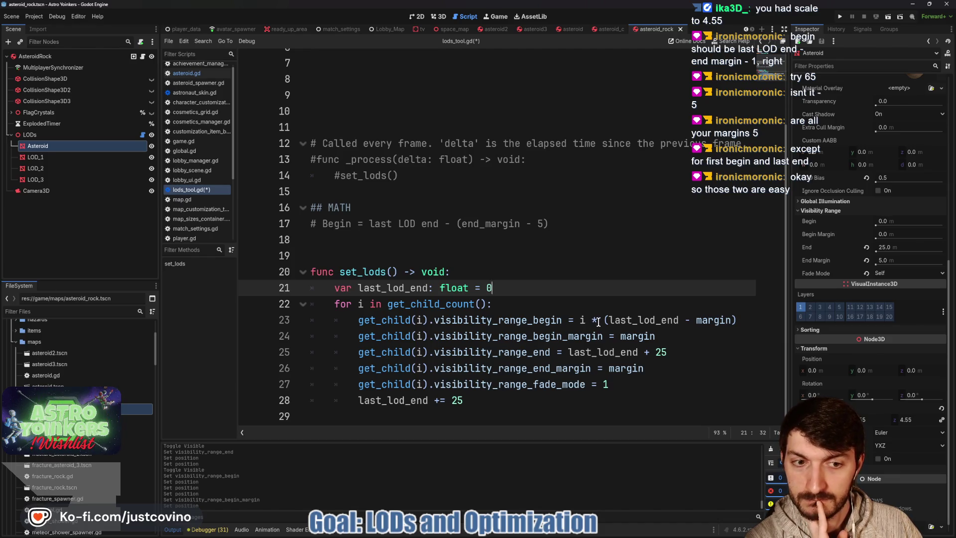
Step: Remove the 'i *' multiplier from the begin formula and try wrapping it in abs
drag(598, 321, 580, 317)
key(BackSpace)
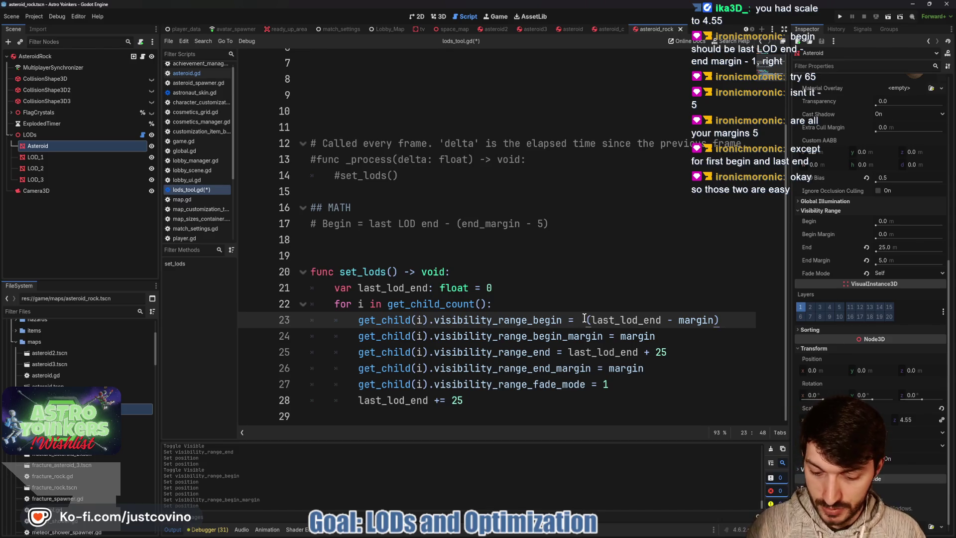
text(abs)
click(649, 336)
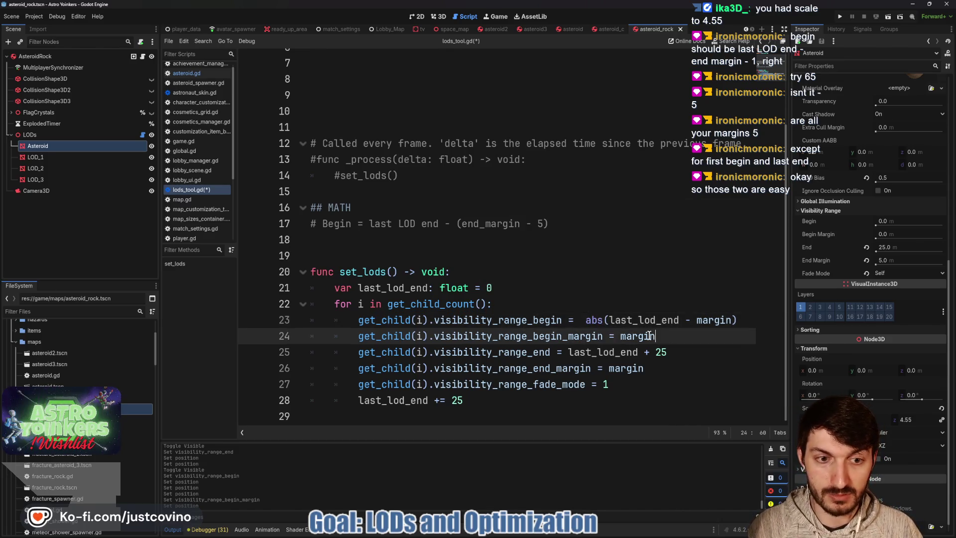
click(587, 320)
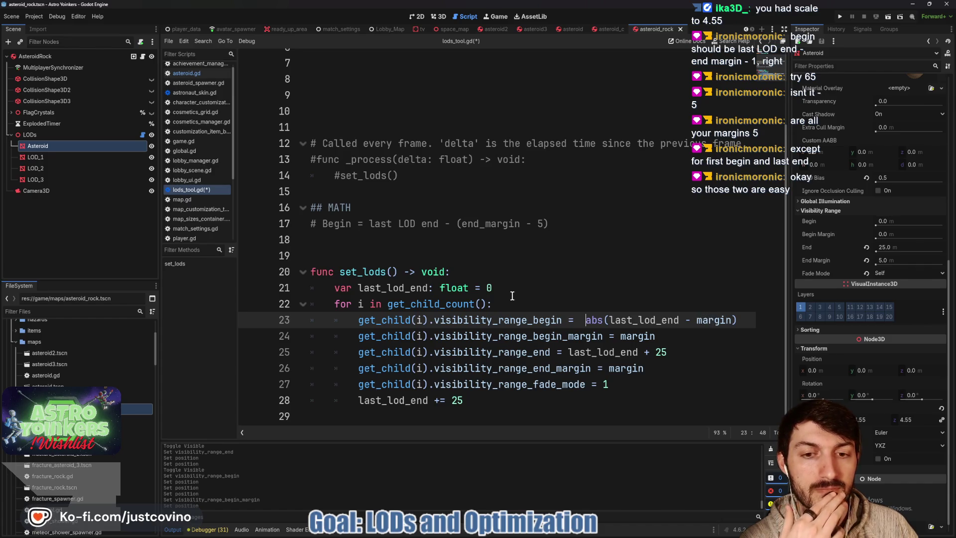
Step: Set last_lod_end's starting value to 5 and remove the abs wrapper again
click(494, 290)
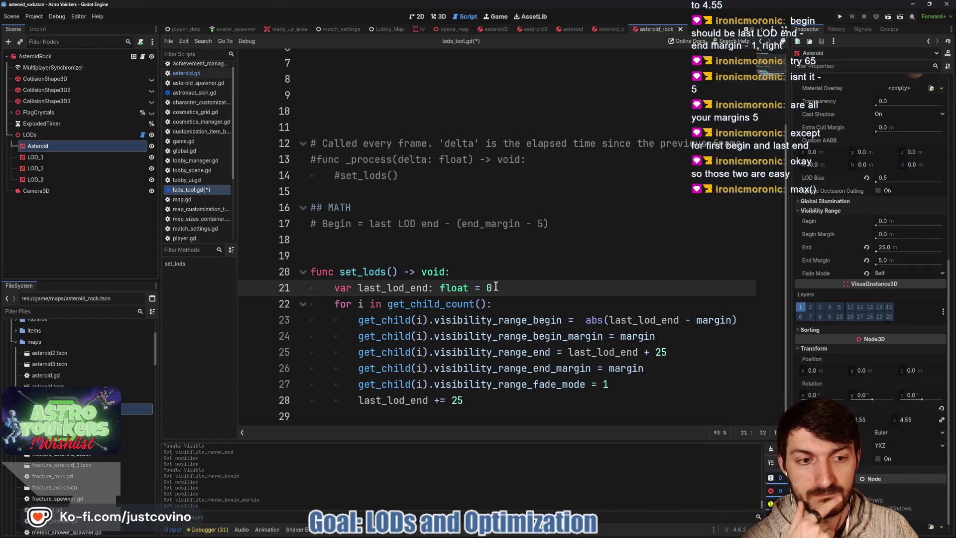
key(BackSpace)
text(5)
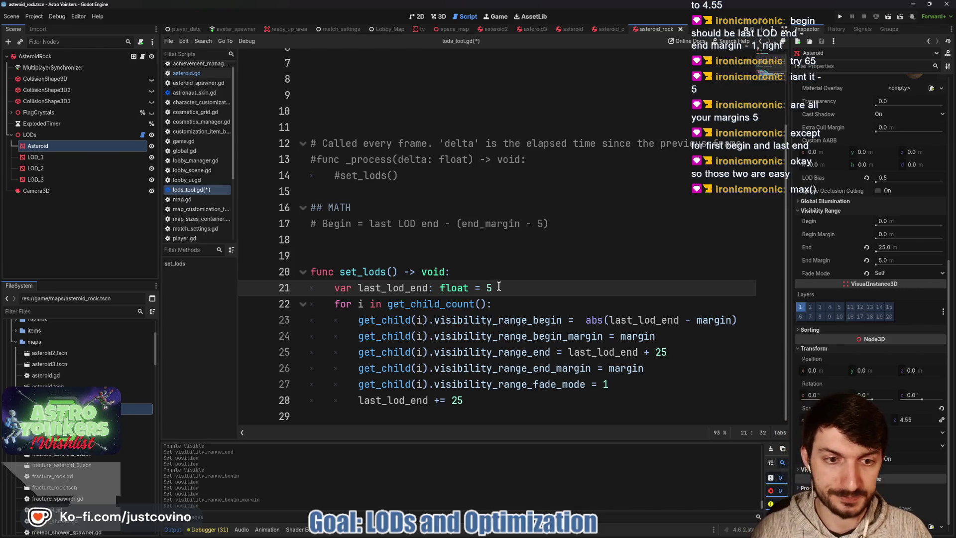
drag(606, 320, 590, 320)
click(605, 320)
key(BackSpace)
key(BackSpace)
key(BackSpace)
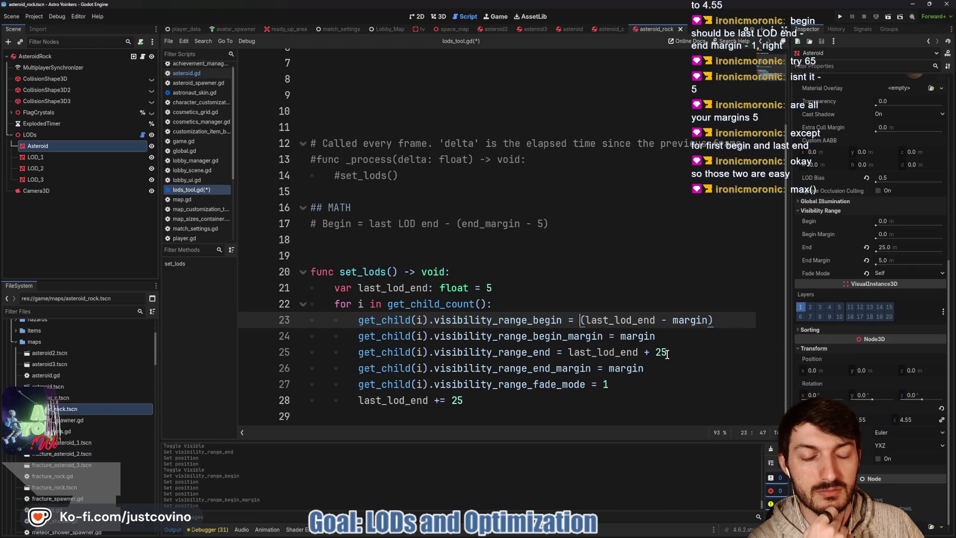
click(666, 353)
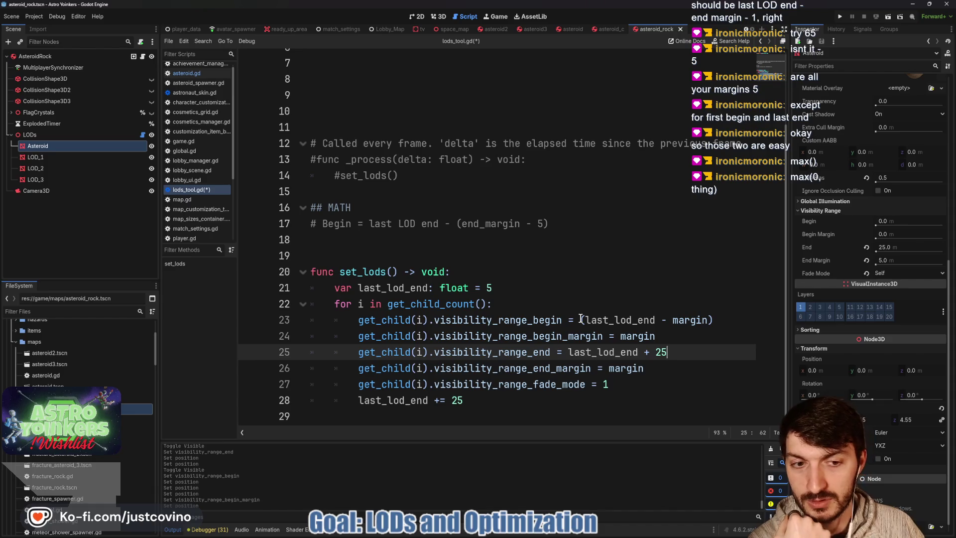
drag(581, 320, 745, 325)
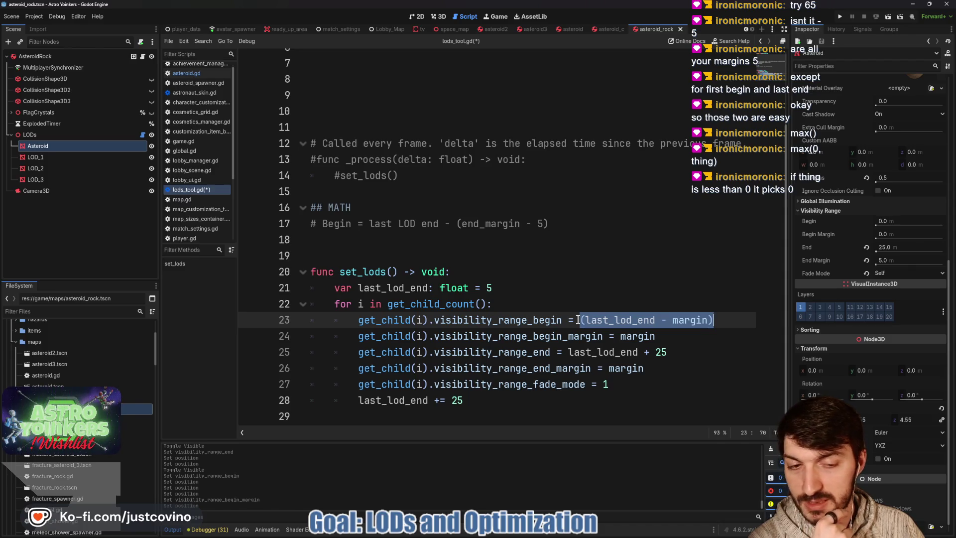
Step: Wrap the begin expression as 'max(0, last_lod_end - margin)' on line 23
click(490, 287)
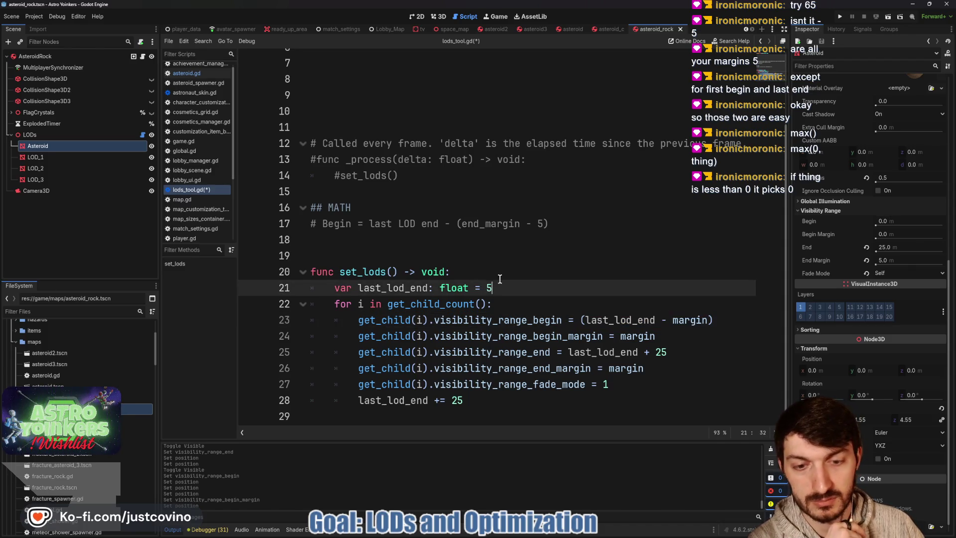
text(0)
click(582, 320)
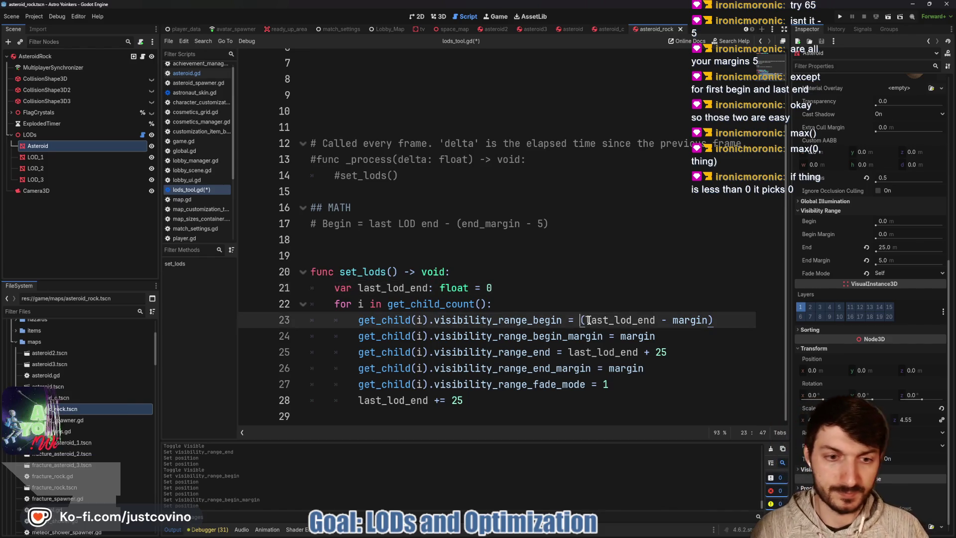
text(max)
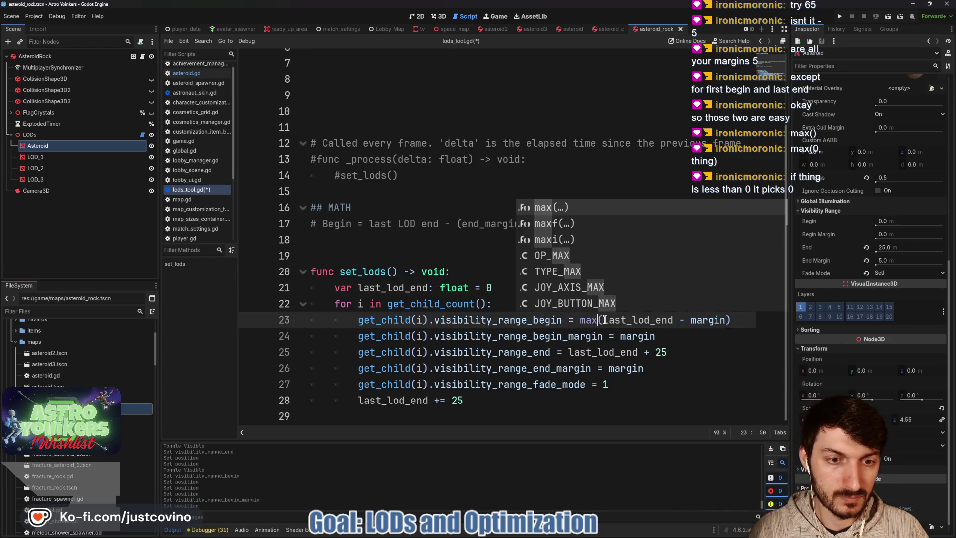
key(Right)
text(0,)
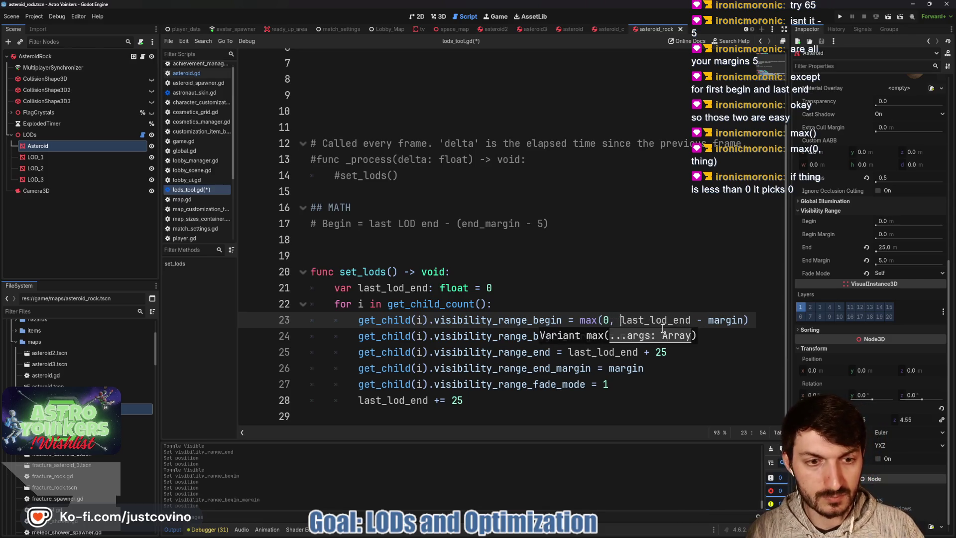
key(Up)
key(Up)
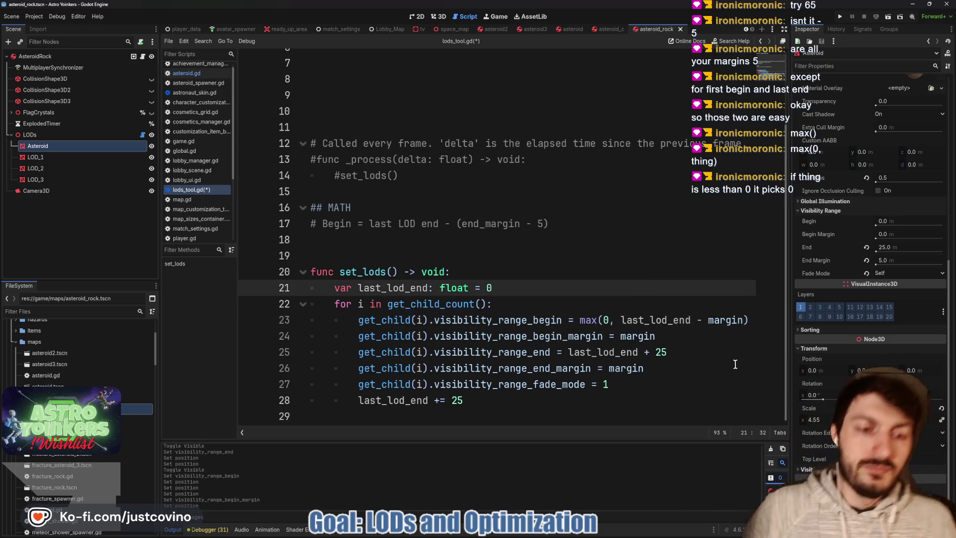
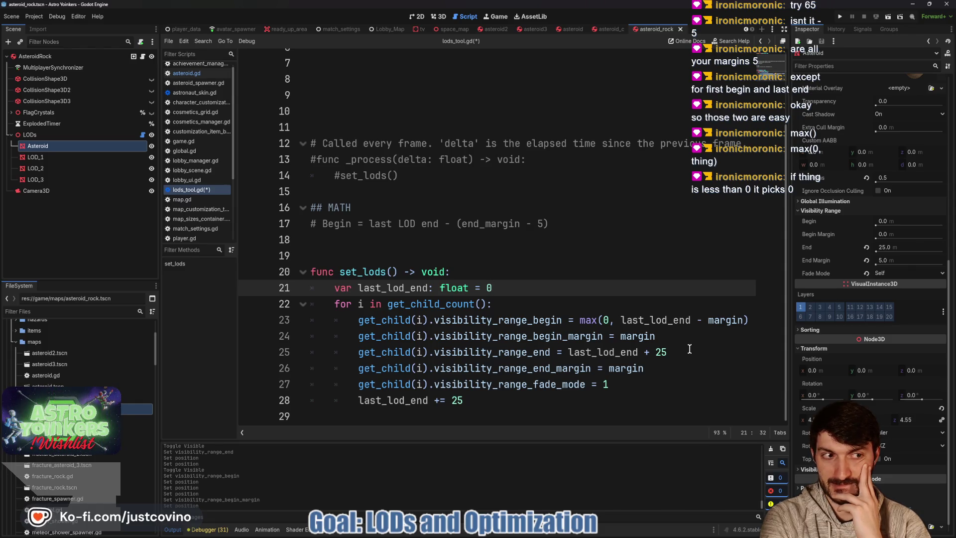
Step: Uncomment the _process function on lines 13–14 of lods_tool.gd and save the script
drag(401, 177, 286, 163)
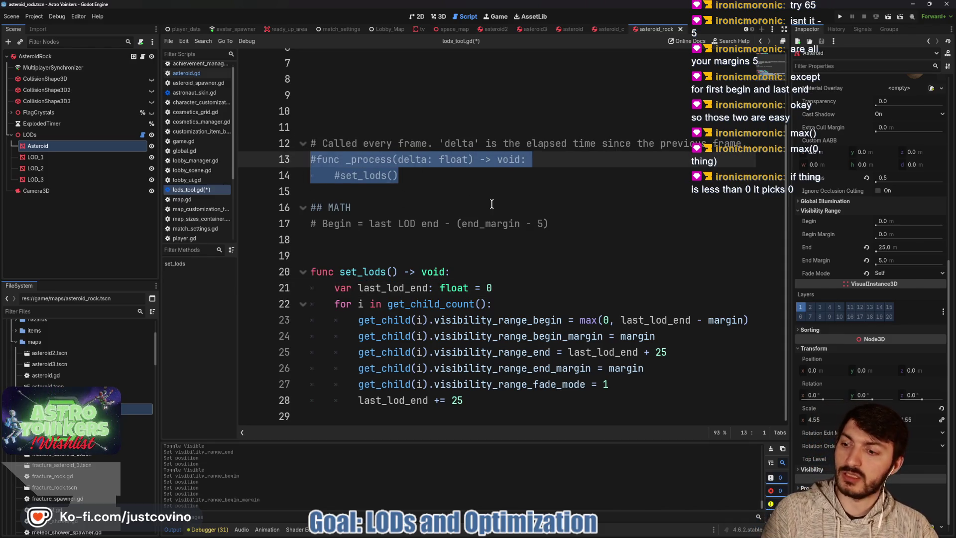
key(ctrl+k)
click(455, 191)
key(ctrl+s)
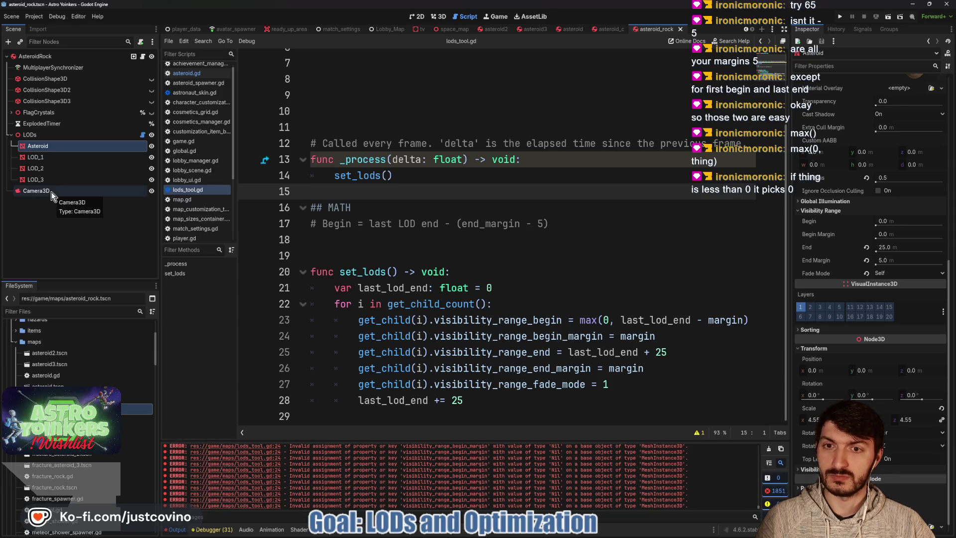
Step: Reload the current project to clear the errors
scroll(395, 216, up, 2)
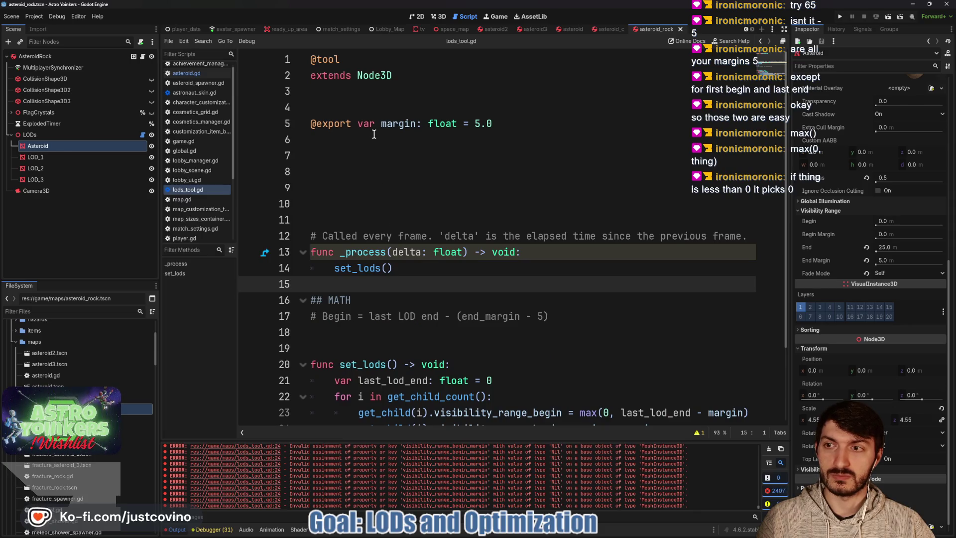
scroll(373, 134, down, 2)
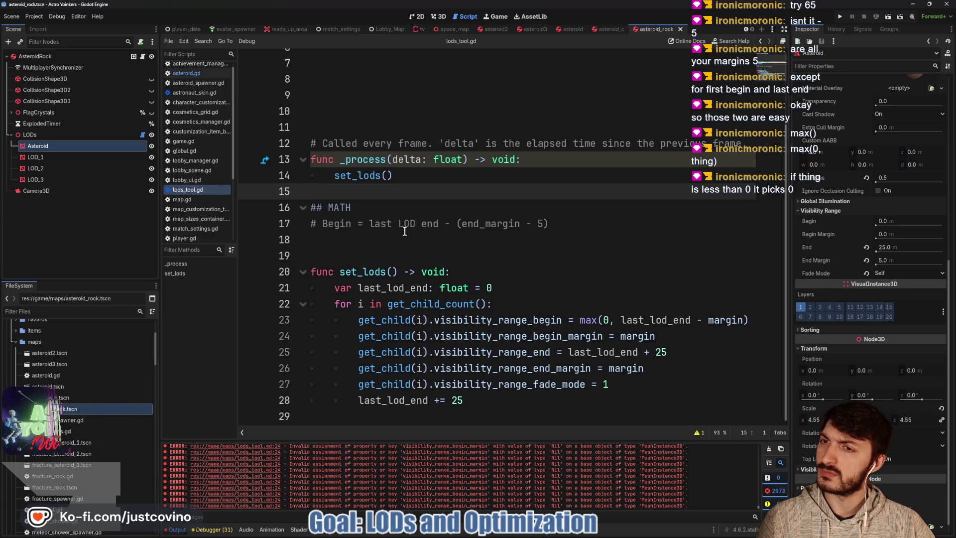
click(12, 16)
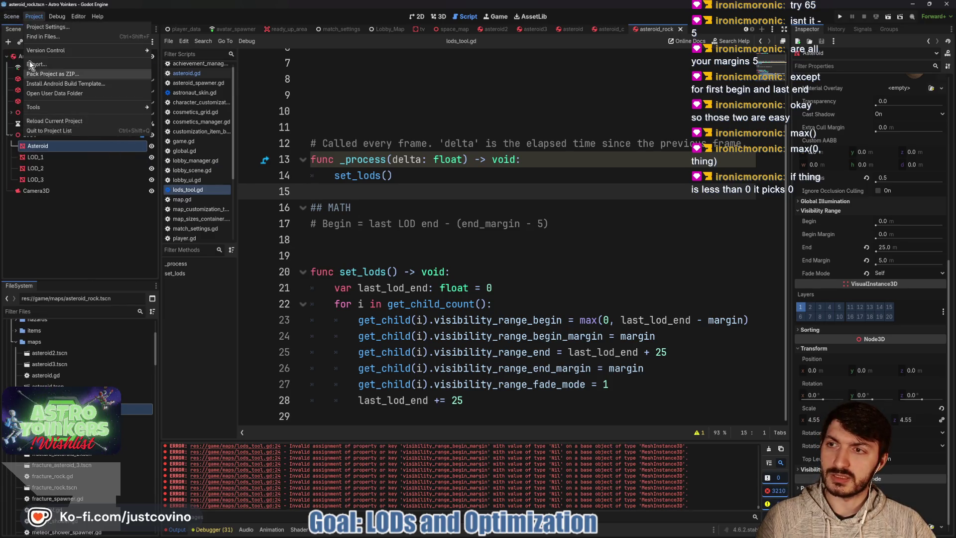
click(37, 184)
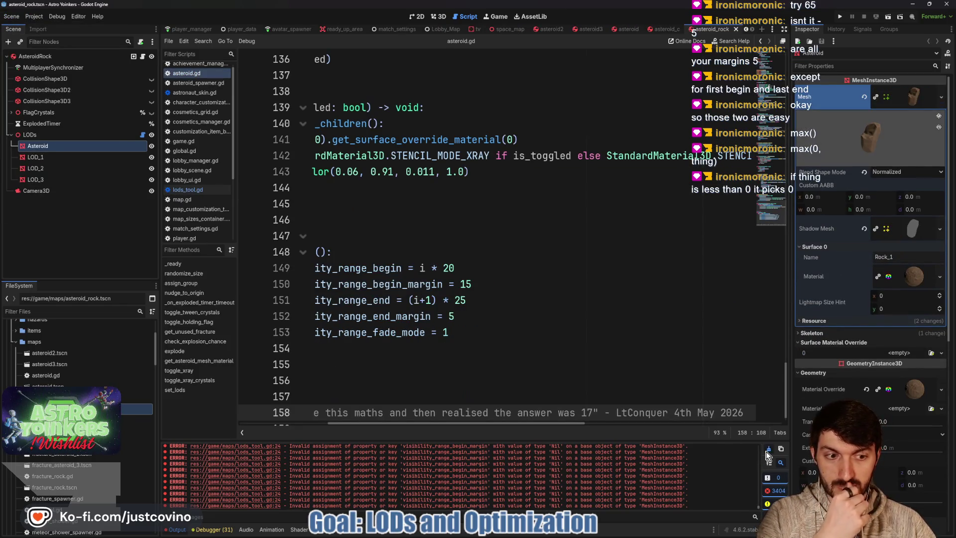
Step: Set Camera3D's Position z to 1.09, drag it back to 16.22 m, and reopen lods_tool.gd
click(438, 16)
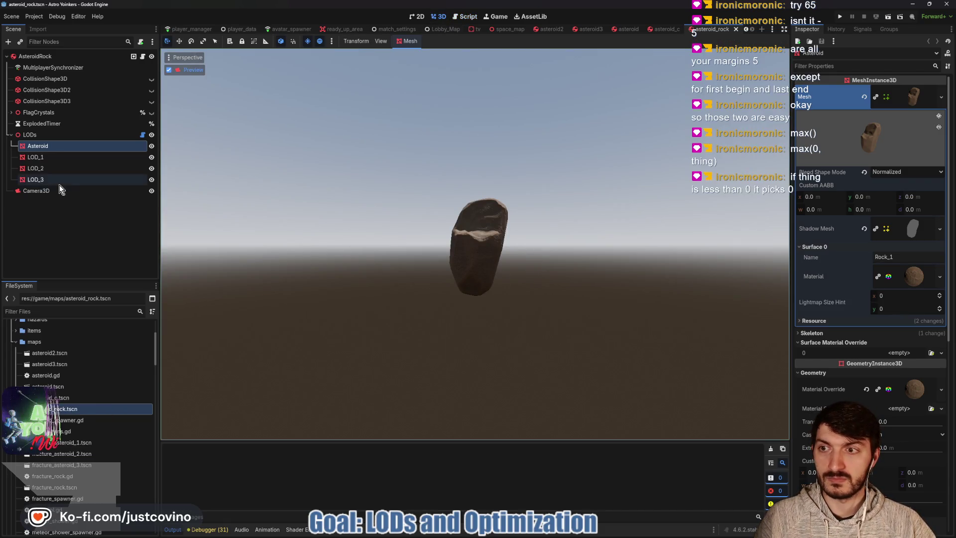
click(55, 191)
click(926, 409)
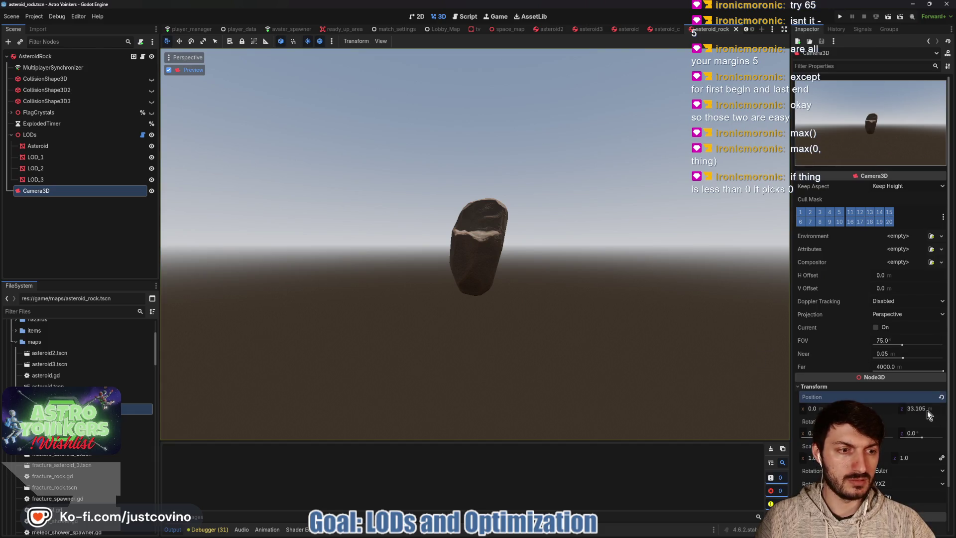
text(1.09)
key(Return)
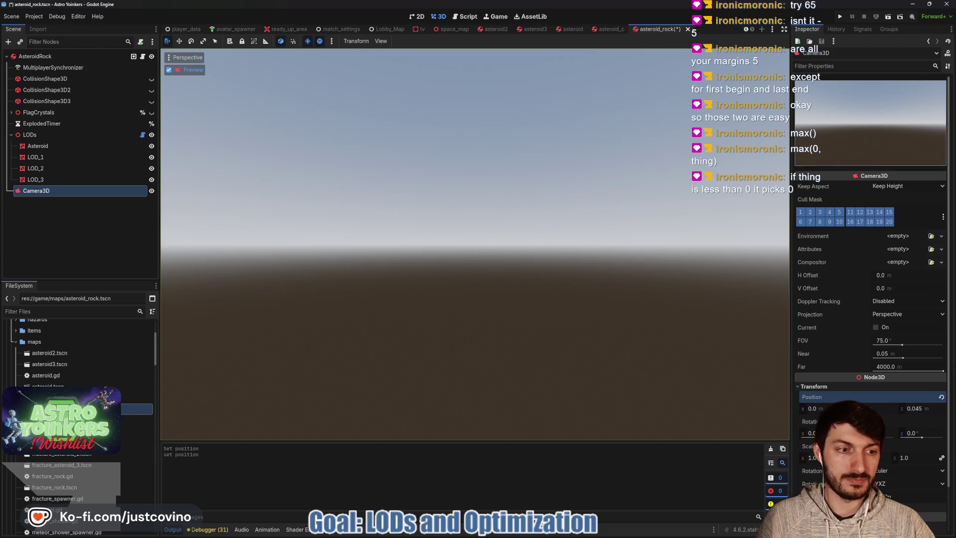
drag(916, 409, 946, 409)
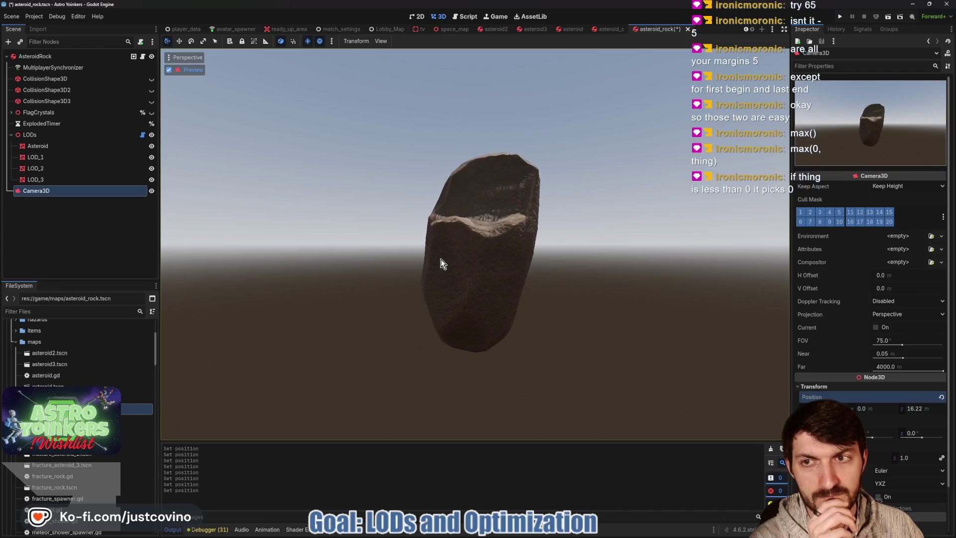
click(143, 134)
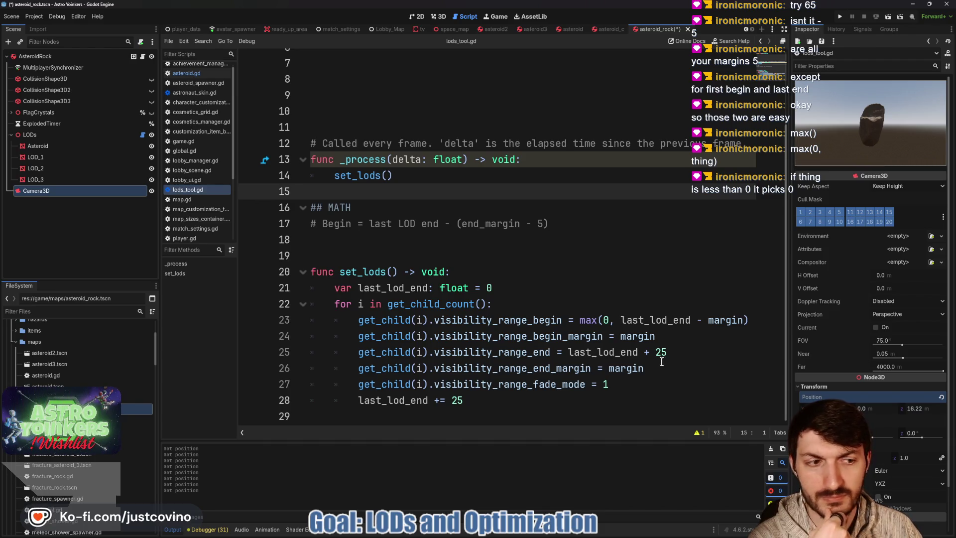
Step: Read the visibility ranges of LOD_2, Asteroid and LOD_1, then select Camera3D in the 3D view
click(80, 169)
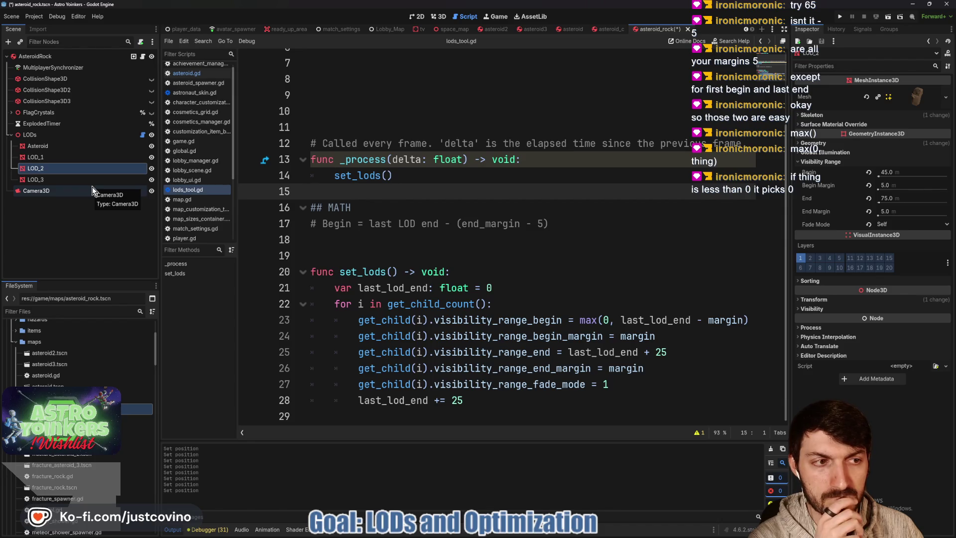
click(61, 147)
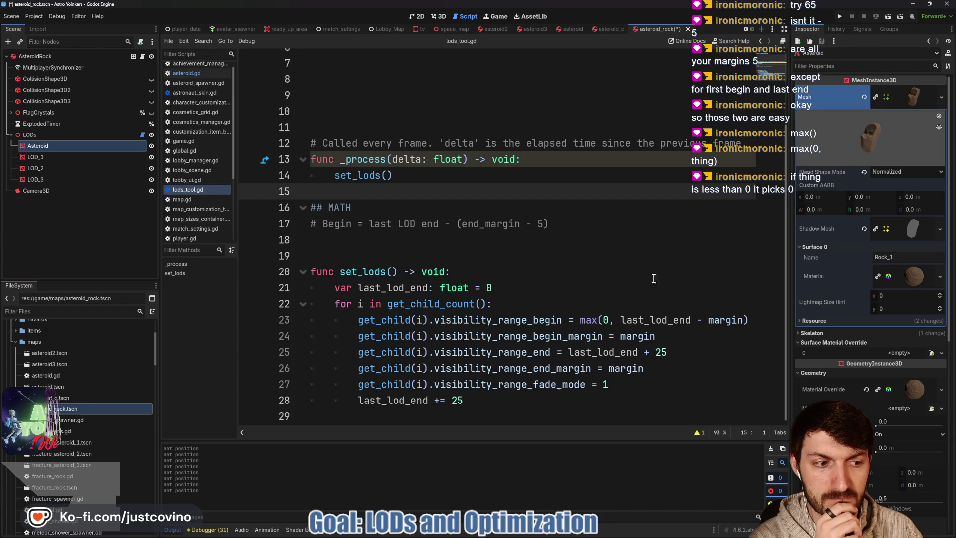
scroll(873, 305, down, 5)
scroll(856, 299, down, 2)
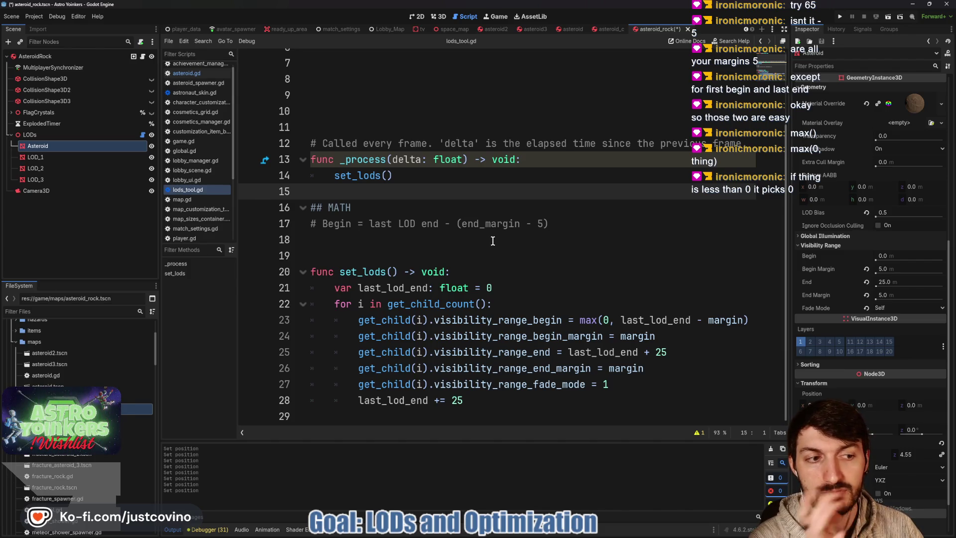
click(66, 160)
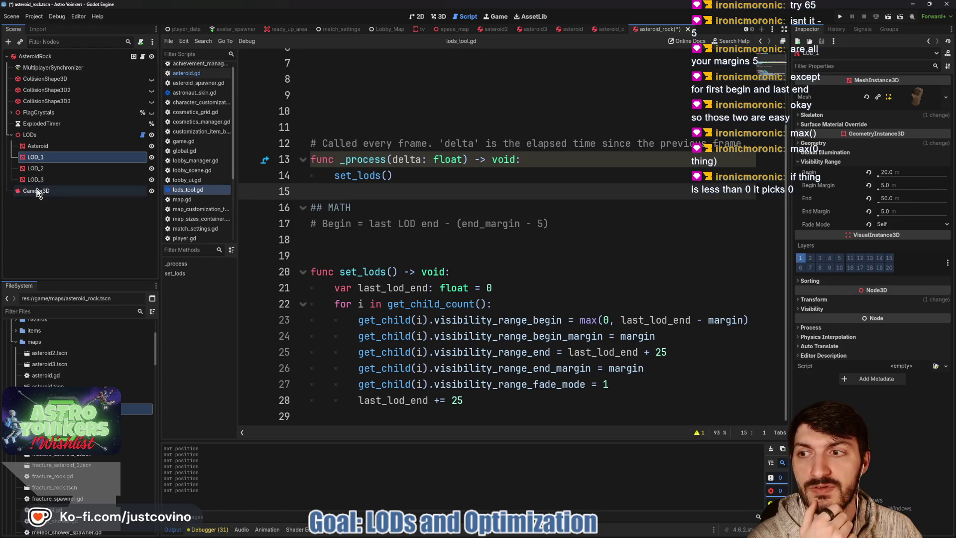
click(80, 191)
click(439, 18)
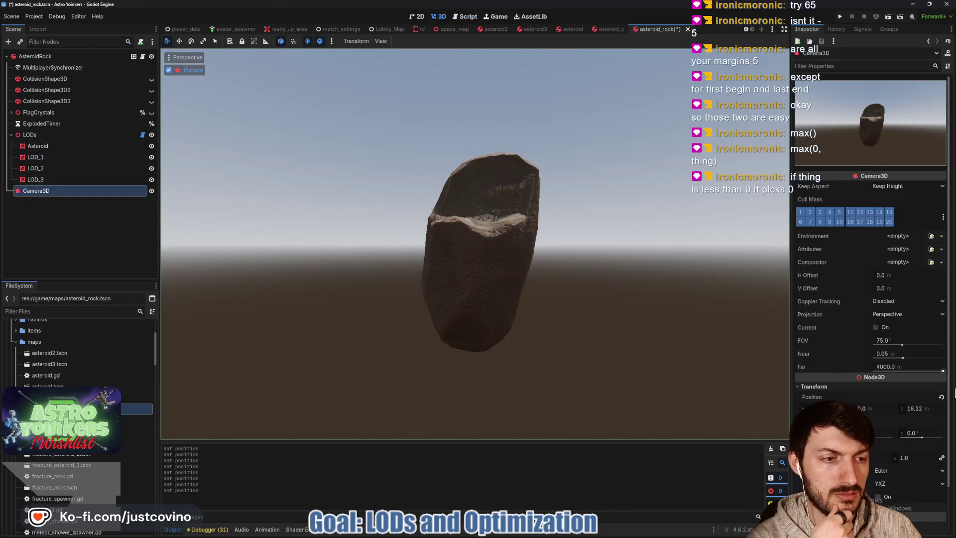
Step: Set Camera3D's z to 15, then compare LOD_1's 20–50 m and LOD_2's 45–75 m ranges
click(928, 410)
text(15)
key(Return)
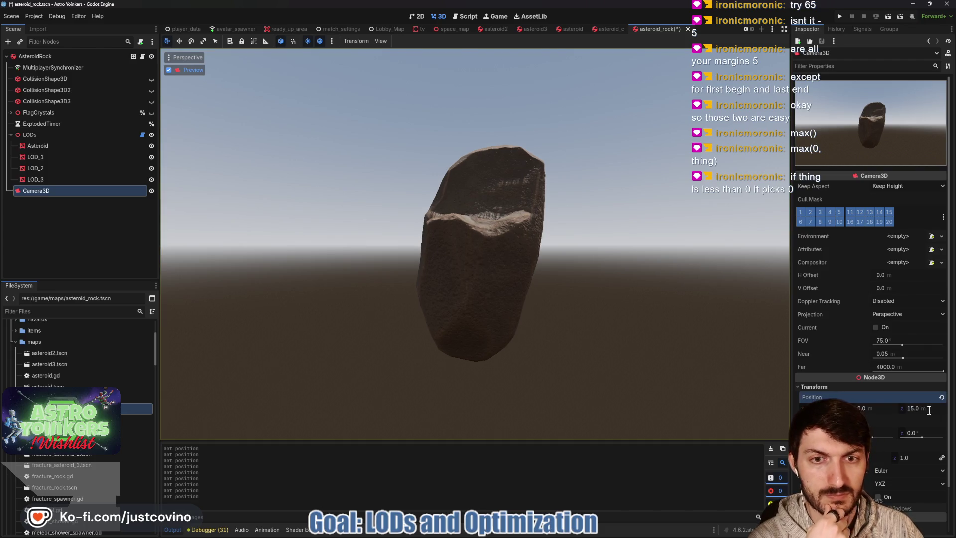
mouse_move(927, 410)
mouse_down()
mouse_move(901, 409)
mouse_move(949, 409)
mouse_up()
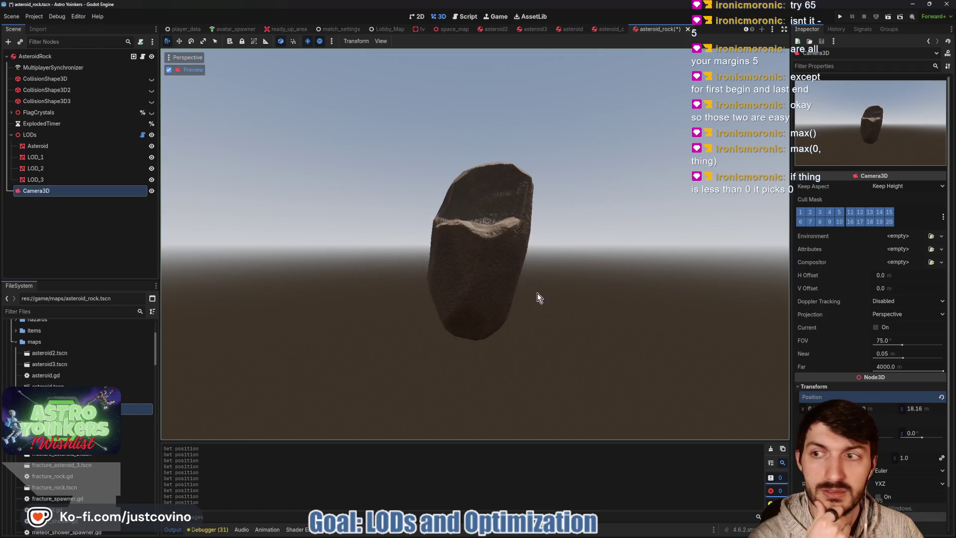
click(61, 170)
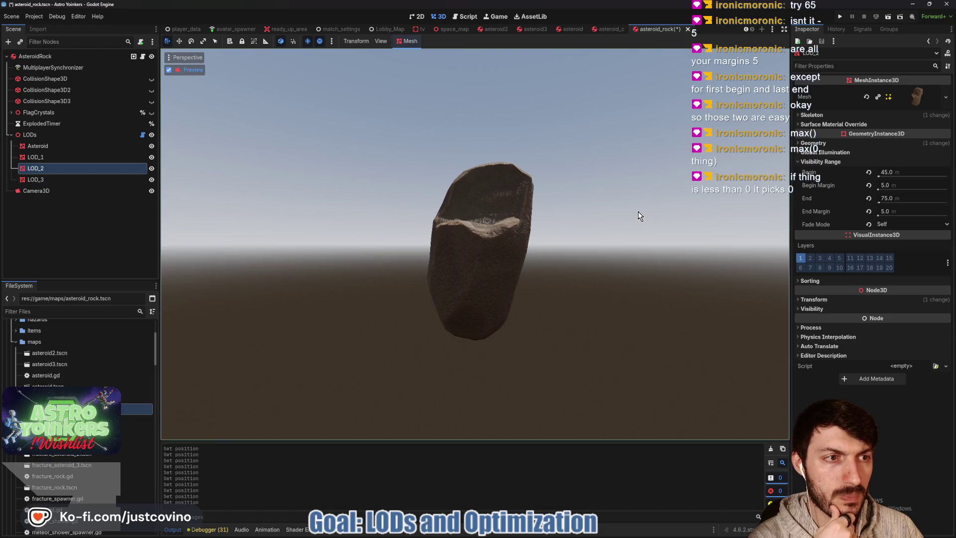
click(64, 157)
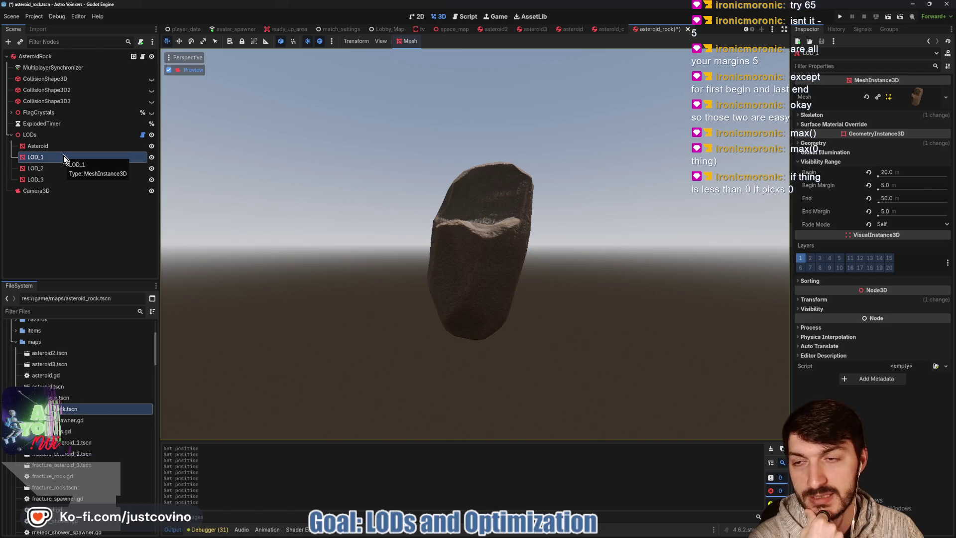
click(58, 169)
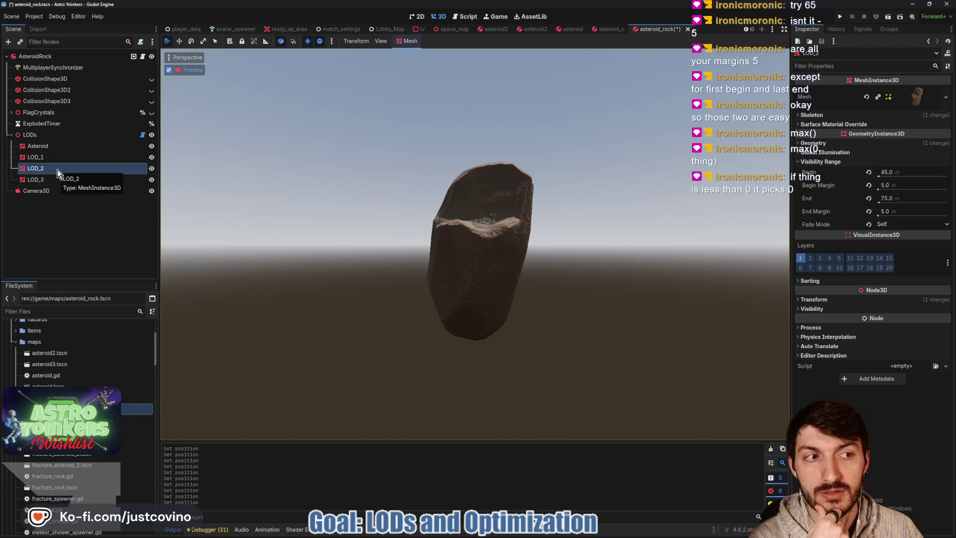
click(50, 157)
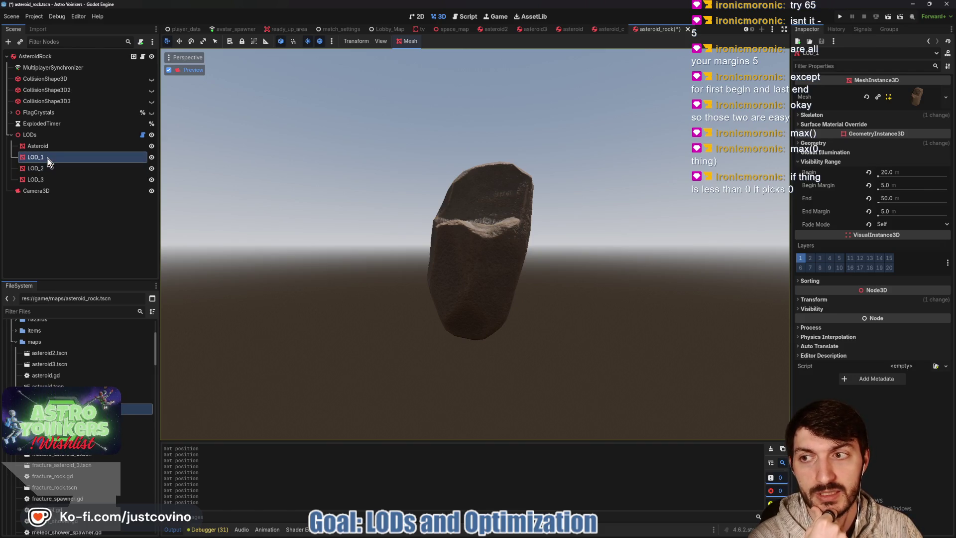
Step: Set Camera3D's z to 30, drag it out to about 47.23, and check LOD_3 and LOD_2
click(49, 191)
click(921, 408)
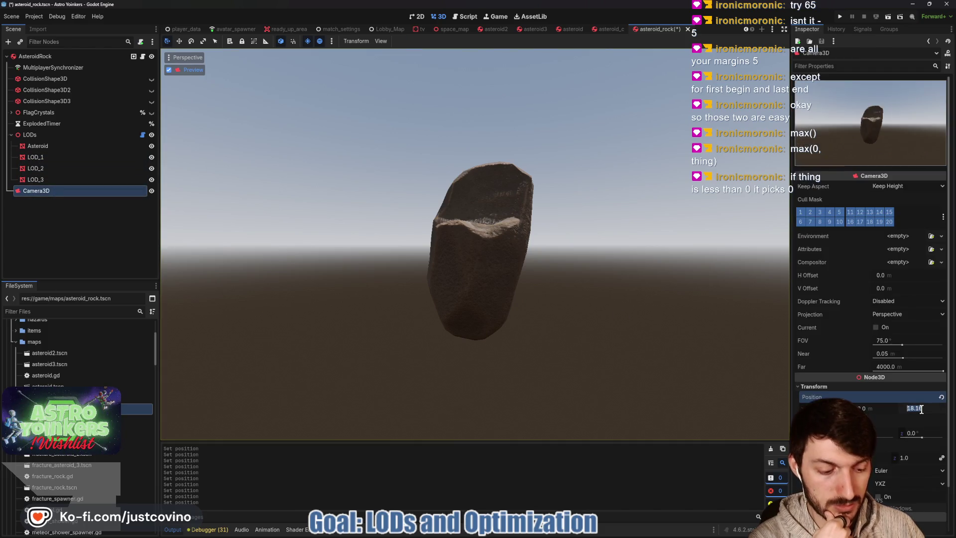
text(30)
key(Return)
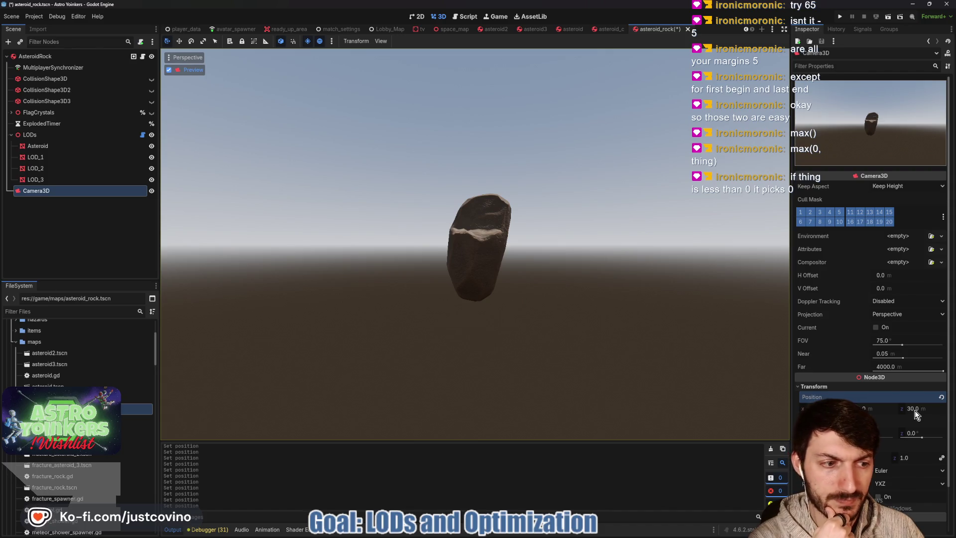
drag(922, 409, 937, 409)
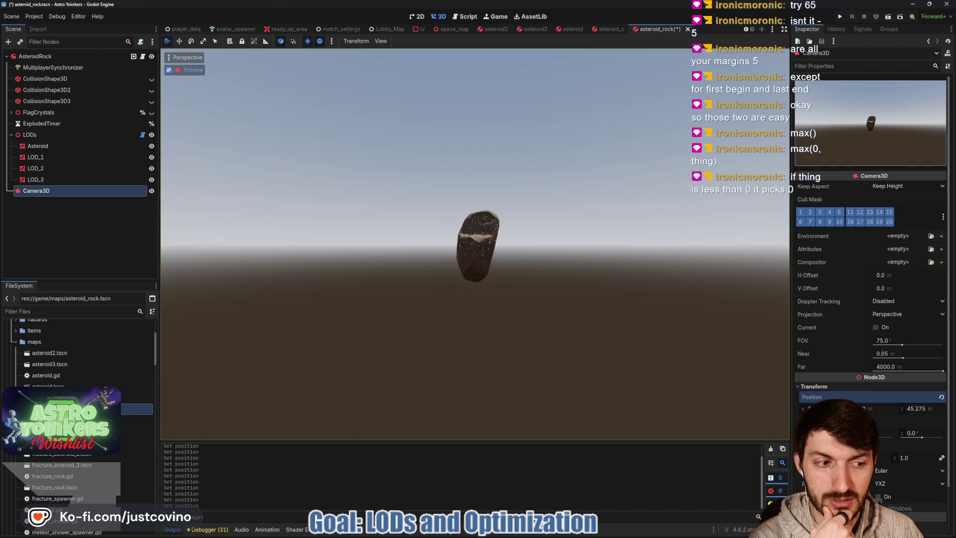
drag(936, 409, 938, 409)
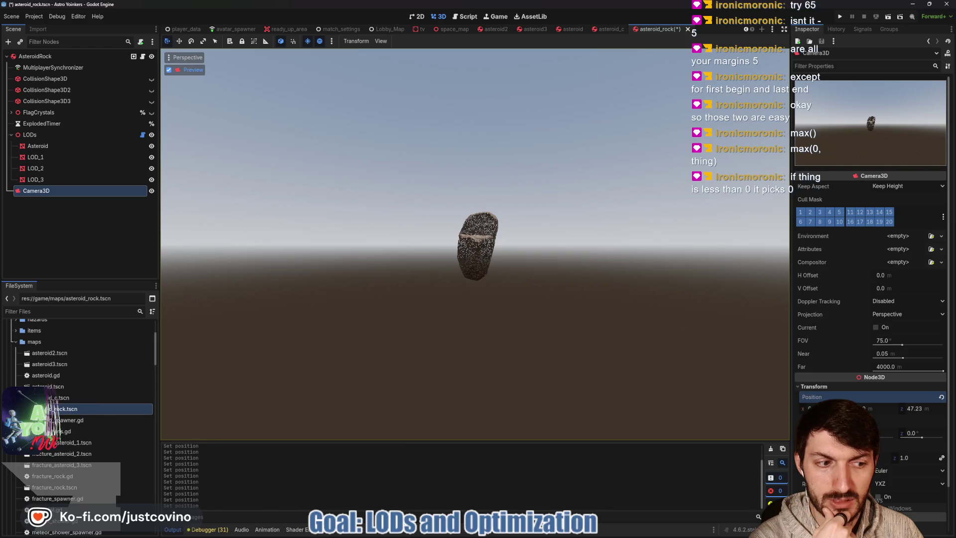
click(55, 179)
click(52, 170)
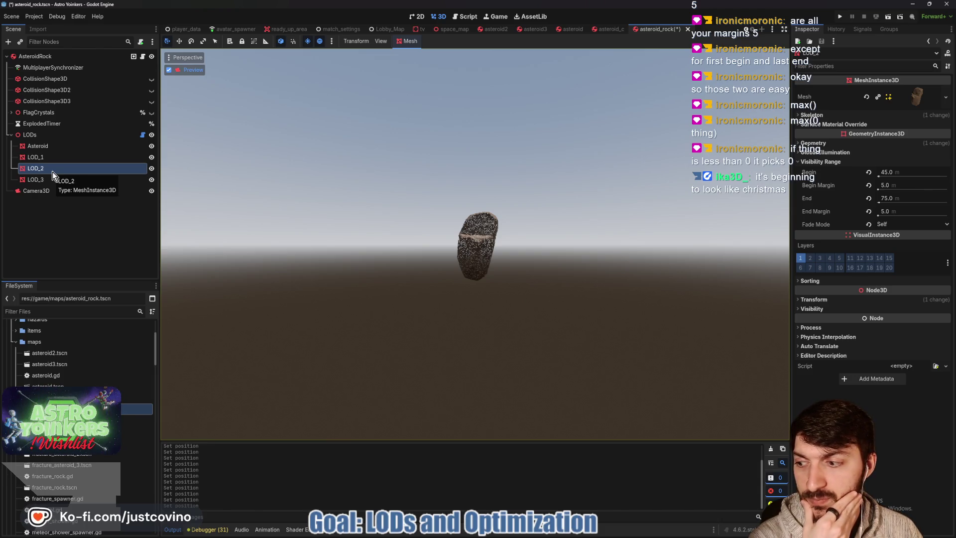
click(49, 159)
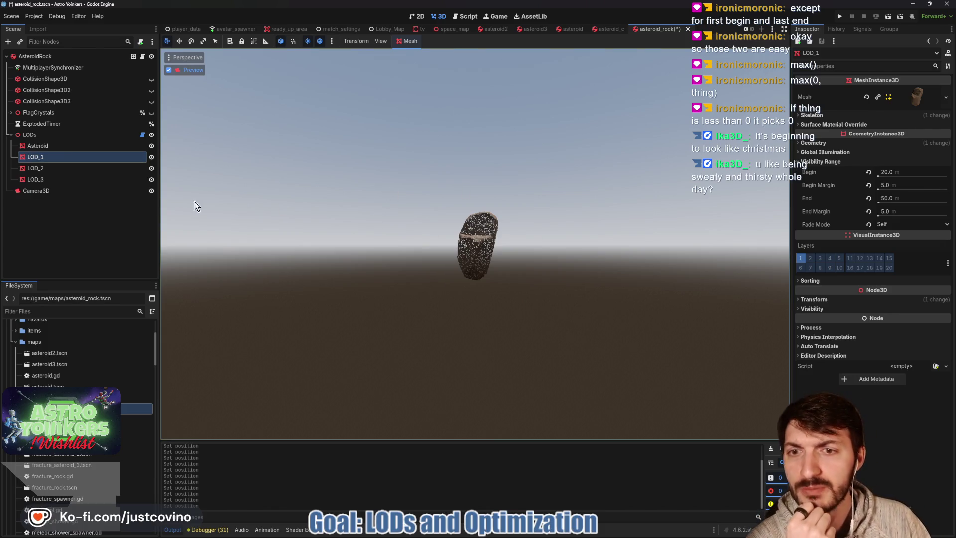
click(58, 148)
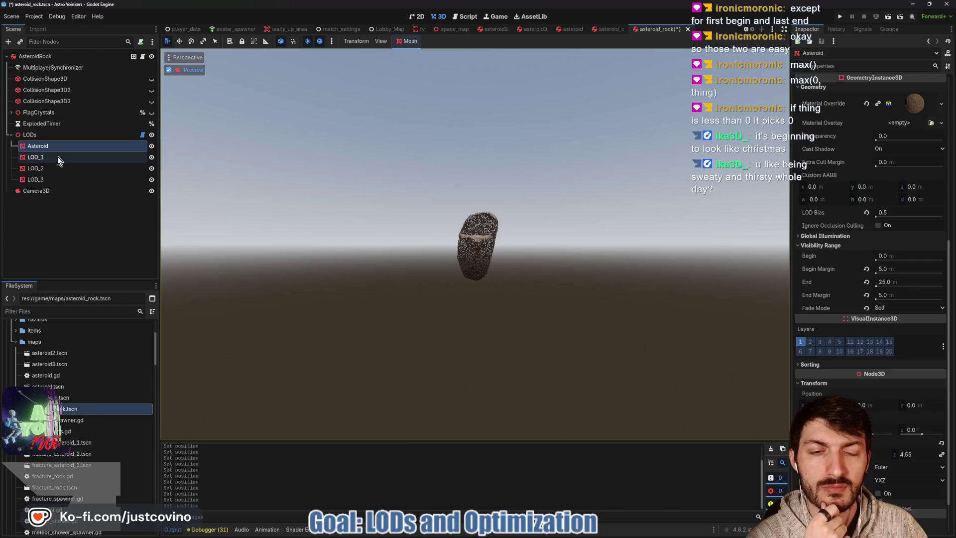
click(57, 156)
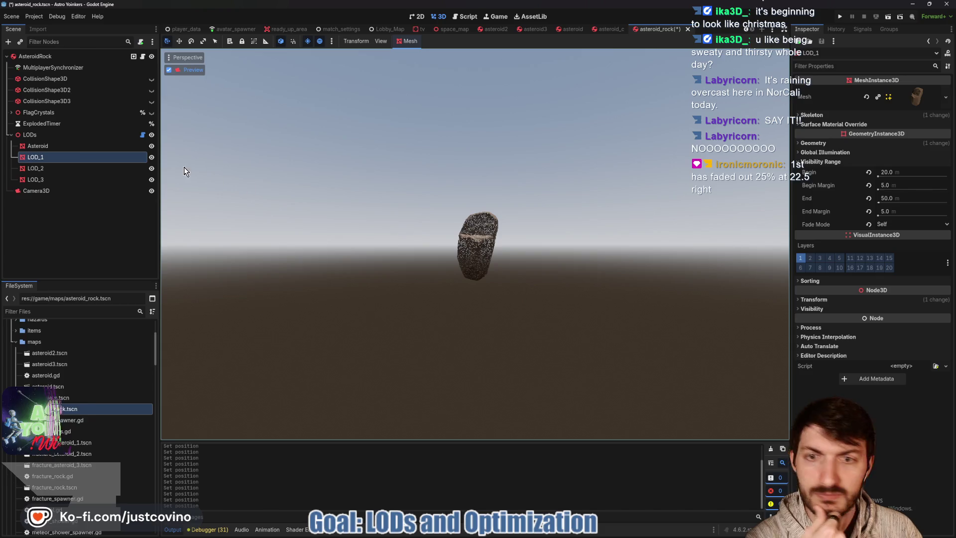
click(53, 146)
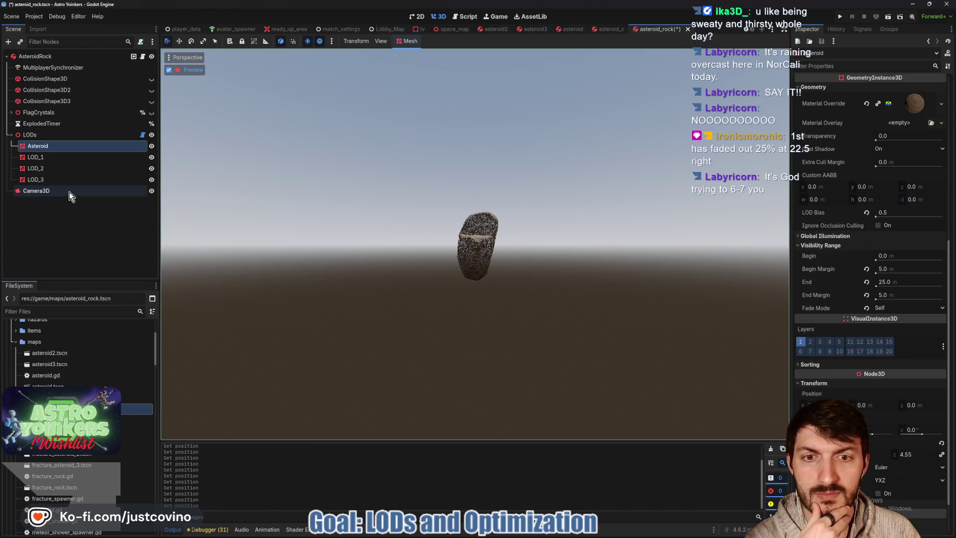
click(149, 157)
click(149, 158)
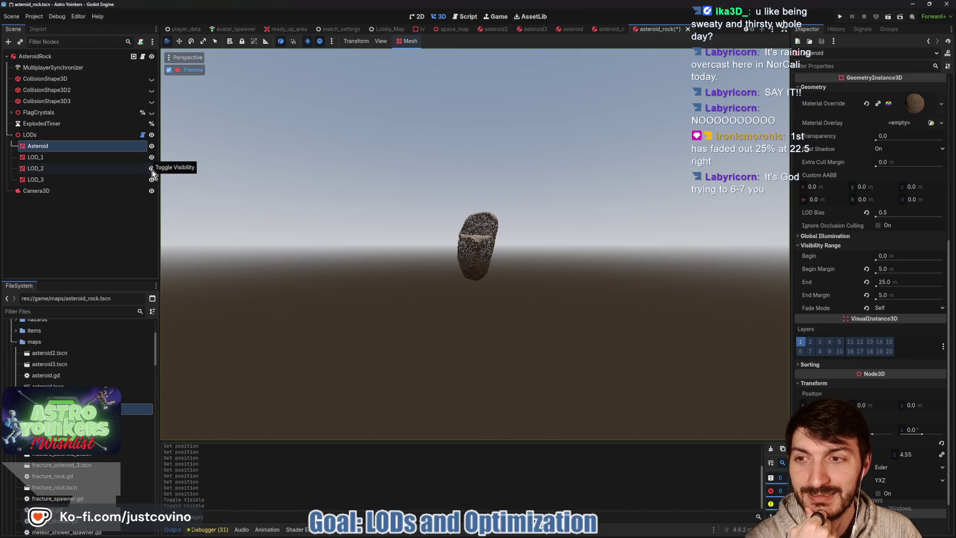
click(151, 169)
click(152, 168)
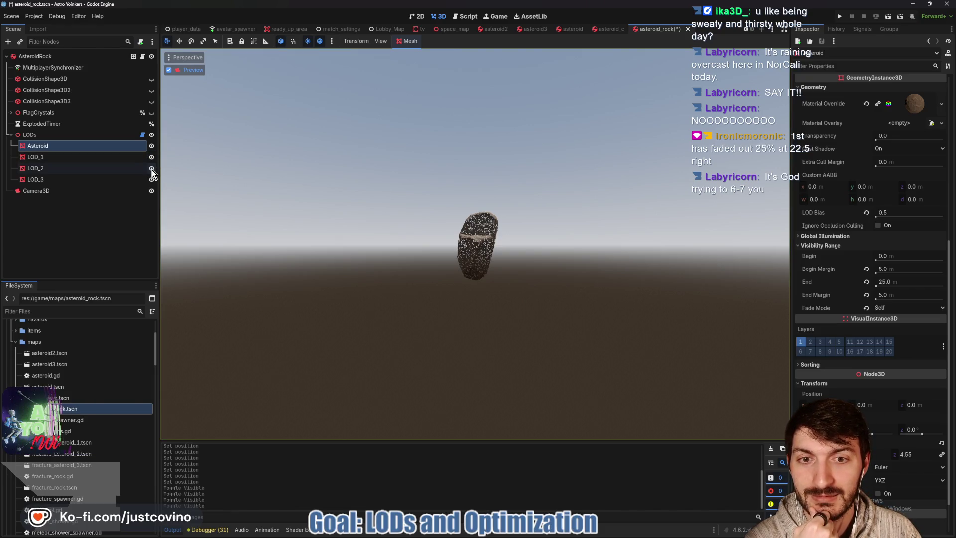
click(97, 169)
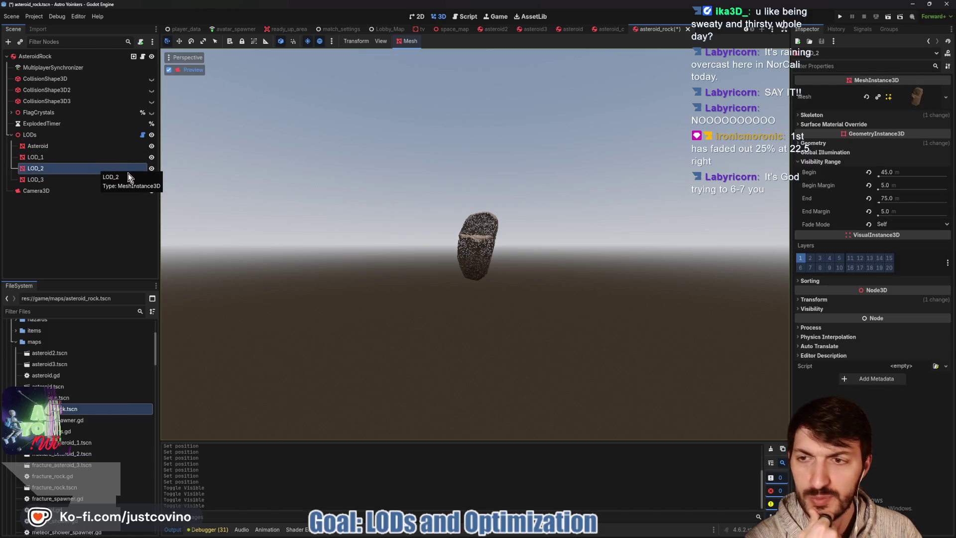
click(152, 168)
click(152, 169)
click(152, 169)
click(151, 168)
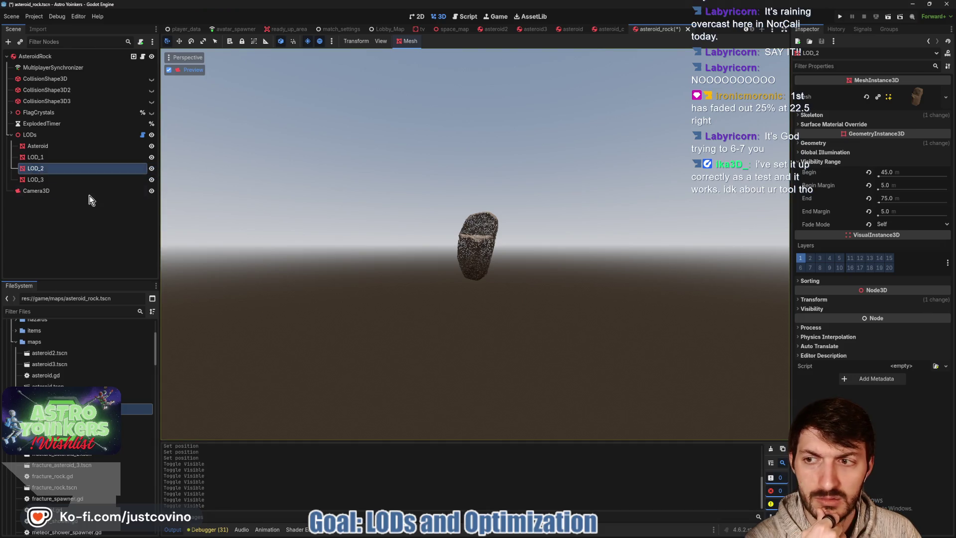
click(152, 169)
click(151, 169)
click(151, 168)
click(152, 168)
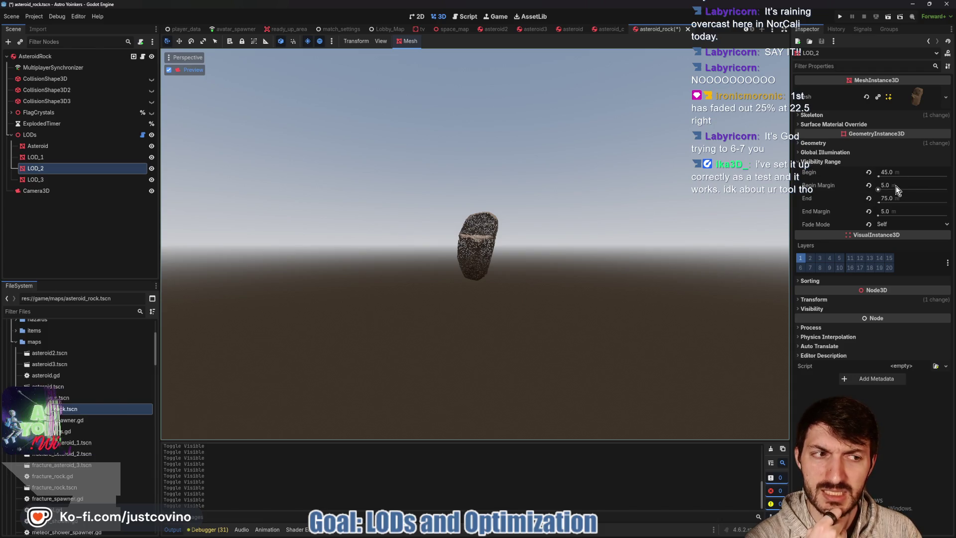
click(416, 273)
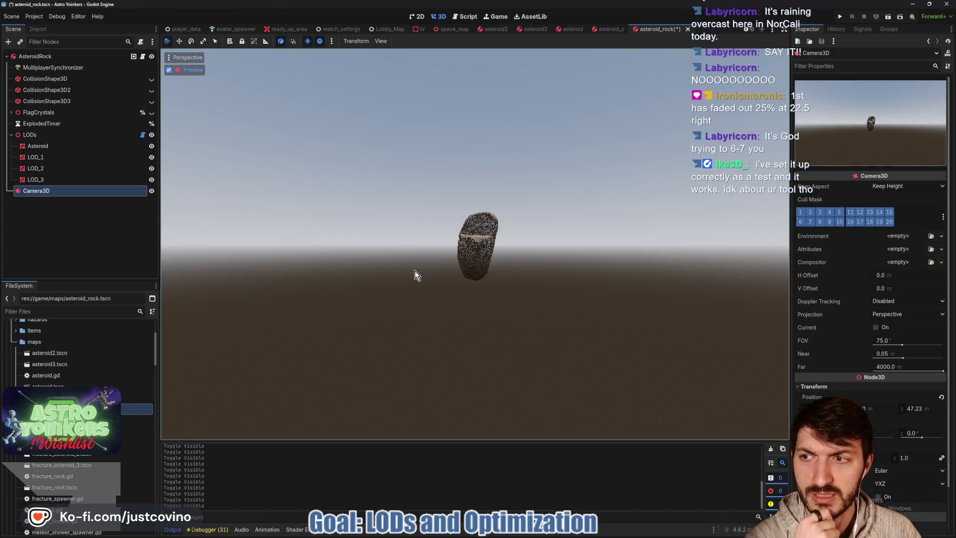
Step: Set Camera3D's Position Z to 25 and check the Asteroid and LOD_1 visibility ranges
mouse_move(924, 409)
mouse_down()
mouse_move(901, 409)
mouse_move(909, 409)
mouse_up()
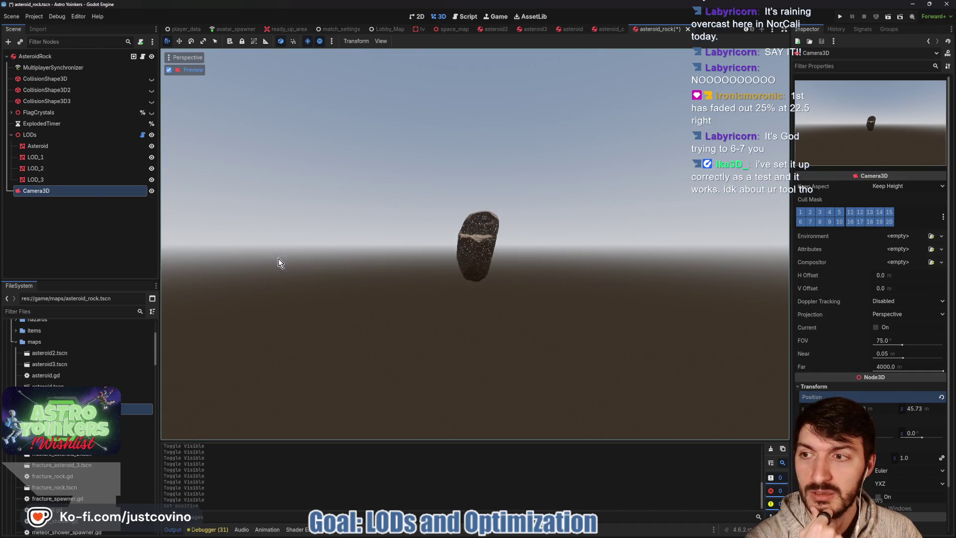
click(926, 409)
text(25)
key(Return)
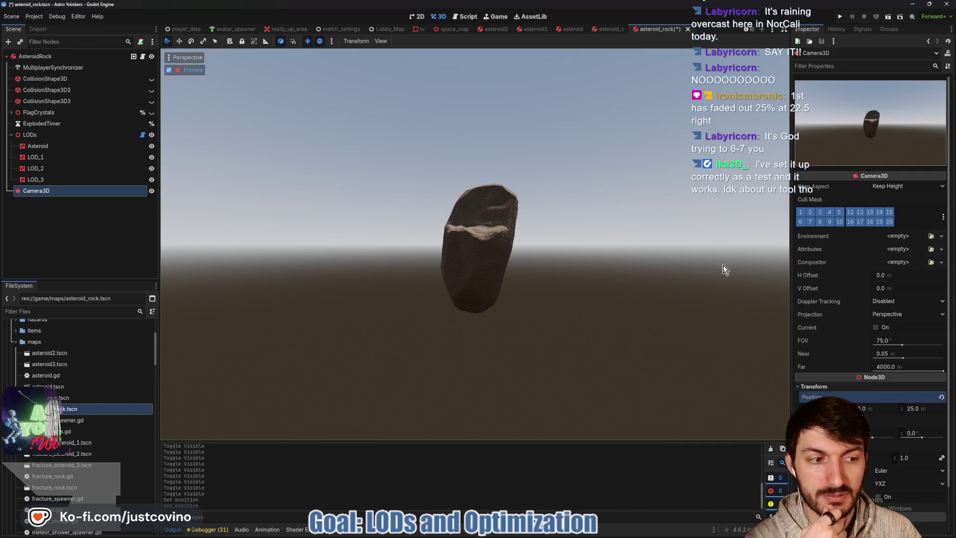
click(55, 149)
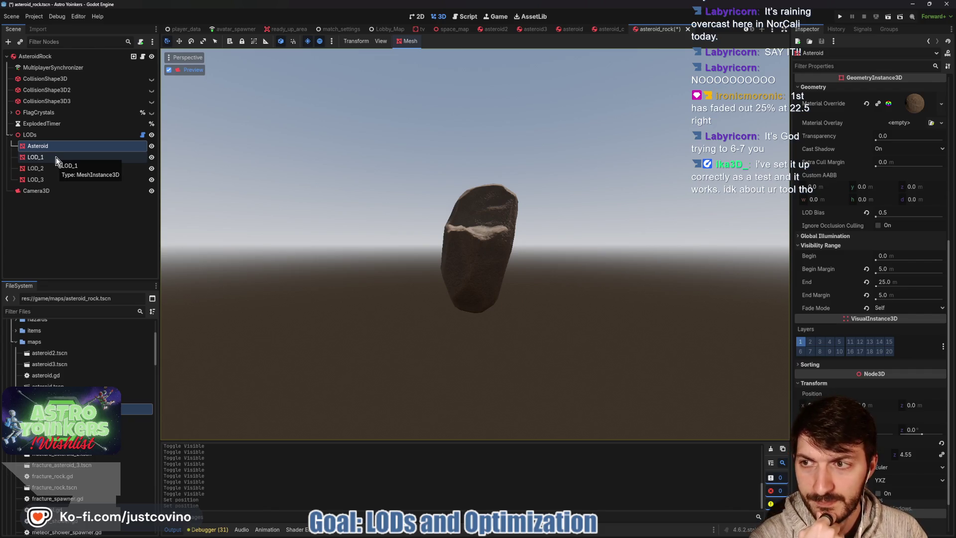
click(56, 157)
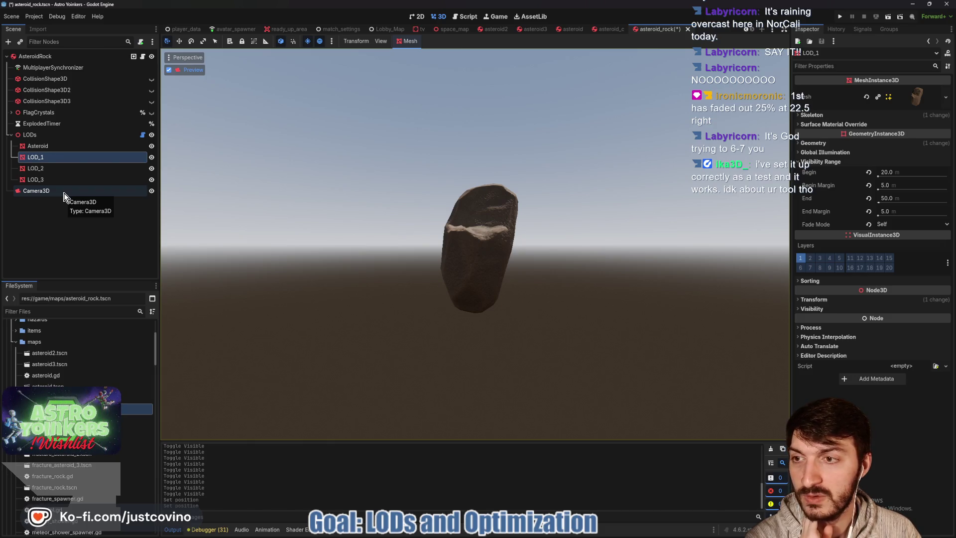
Step: Drag the camera in to Z 21.66, save the scene, and open lods_tool.gd
click(64, 193)
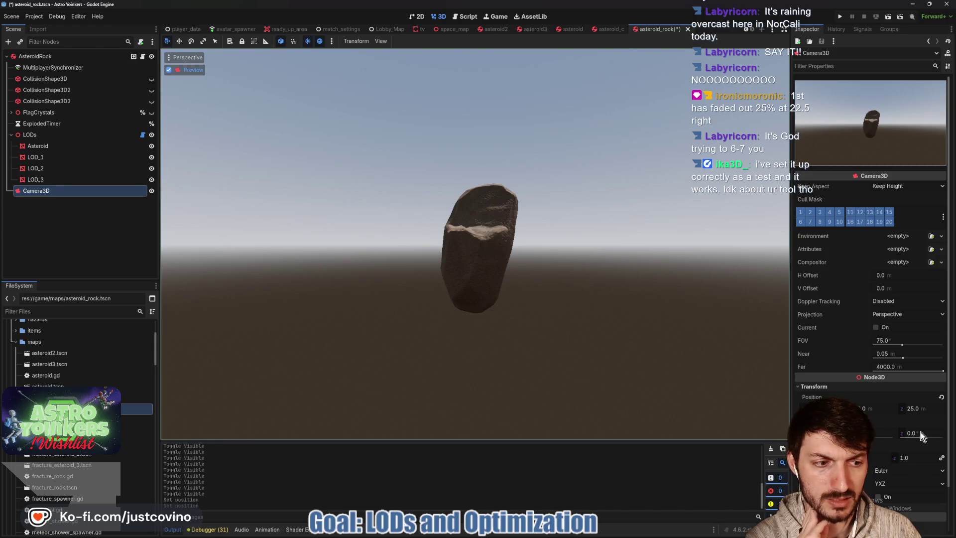
drag(913, 408, 896, 408)
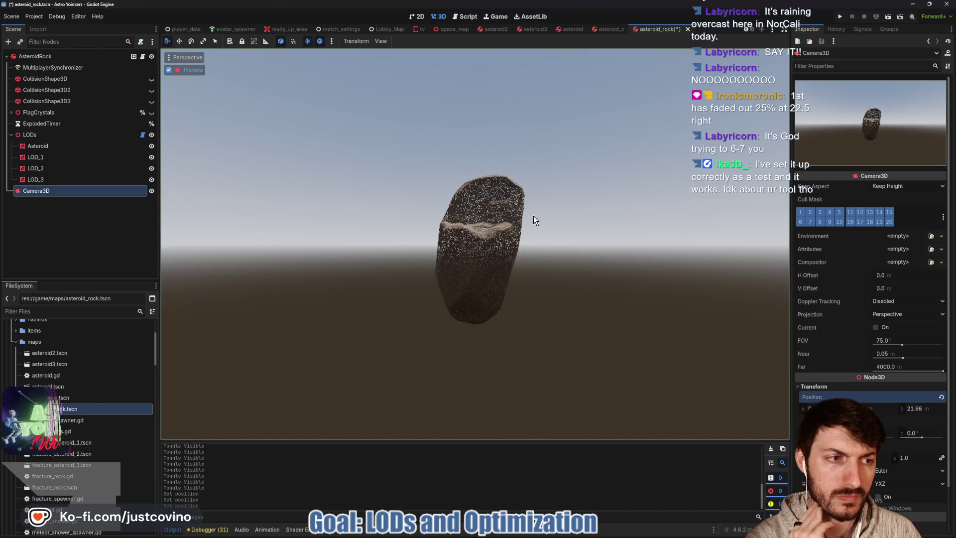
key(ctrl+s)
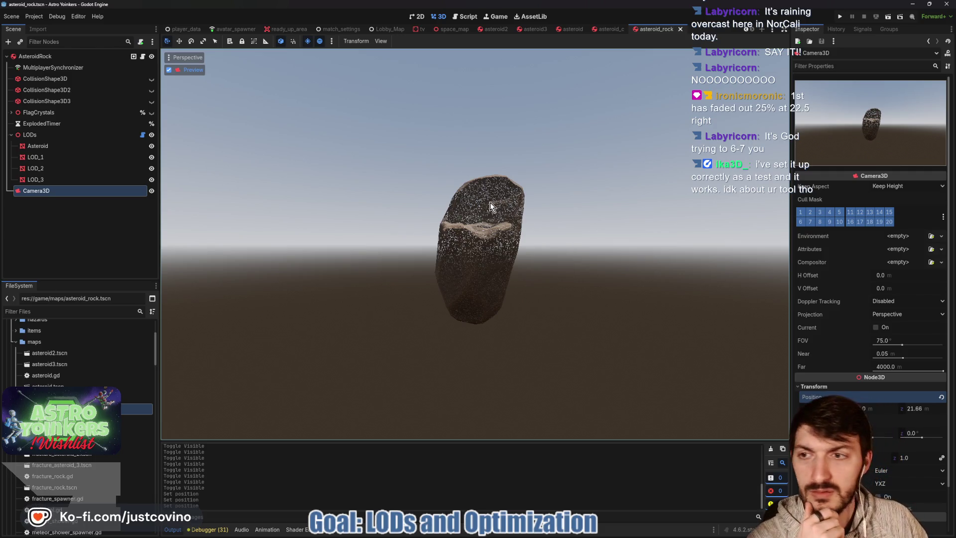
click(143, 135)
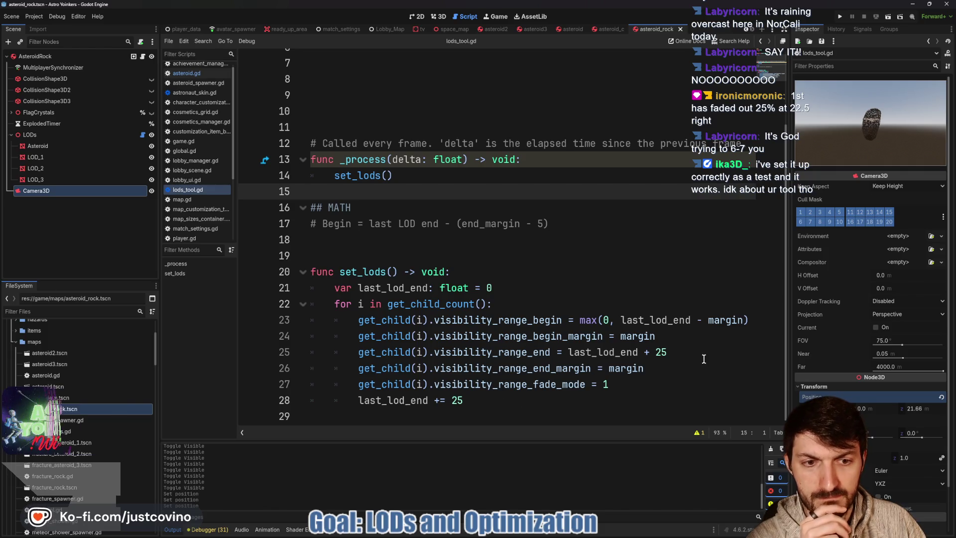
double_click(659, 324)
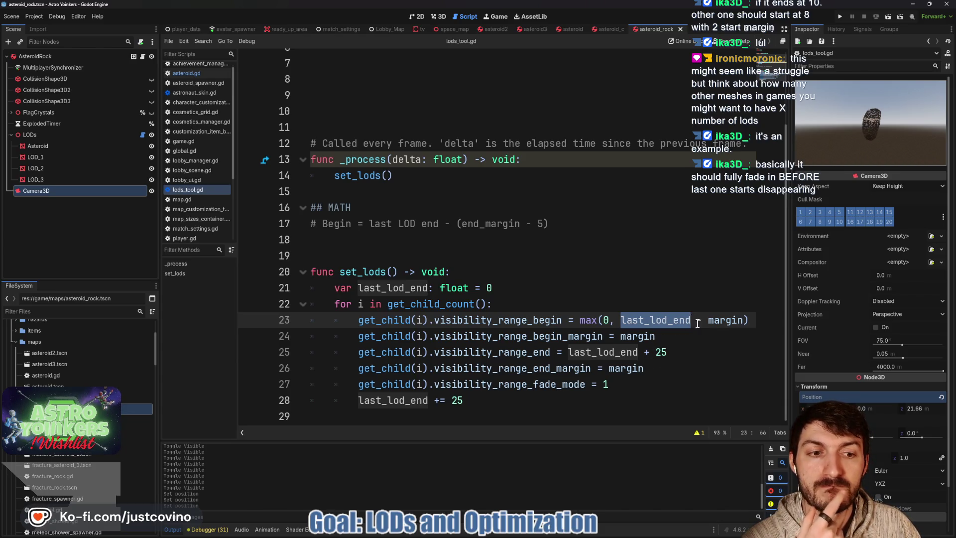
click(667, 320)
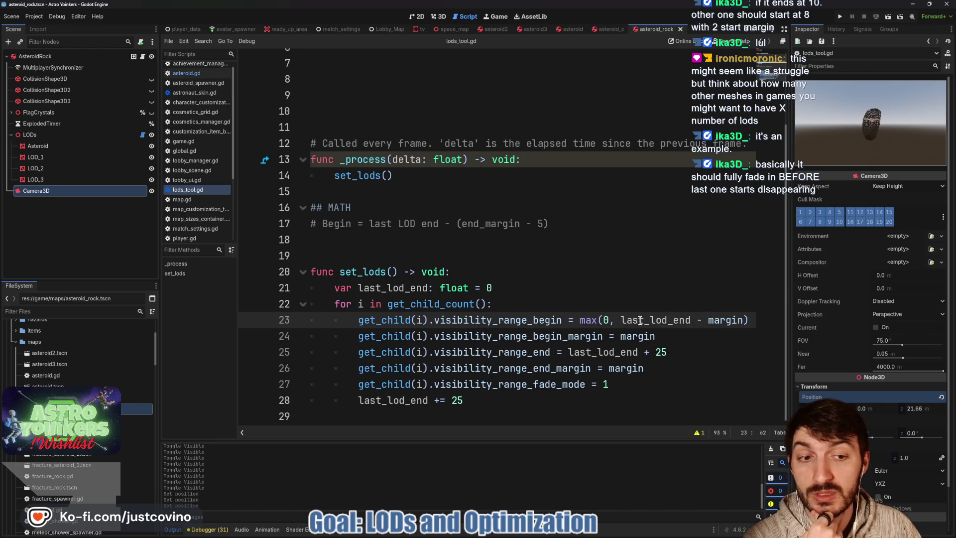
click(39, 147)
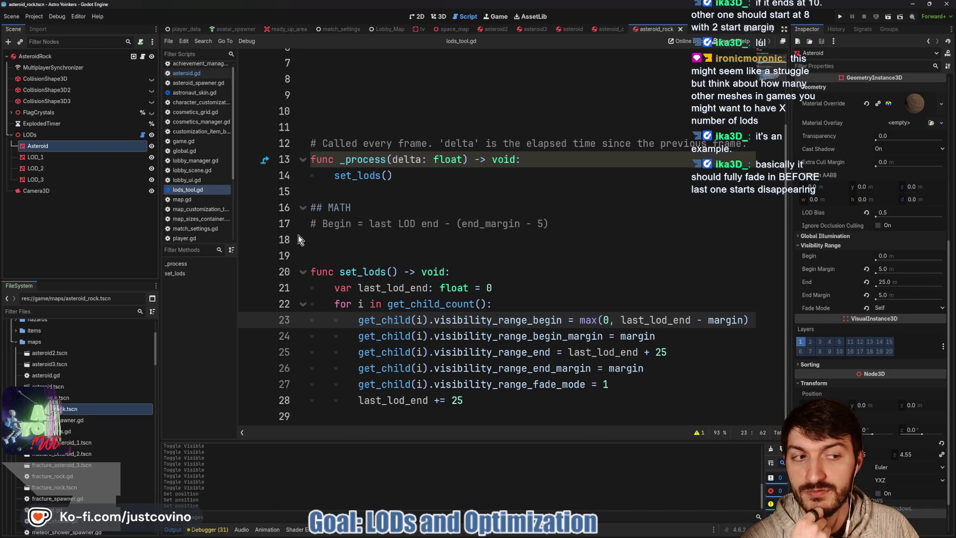
click(75, 157)
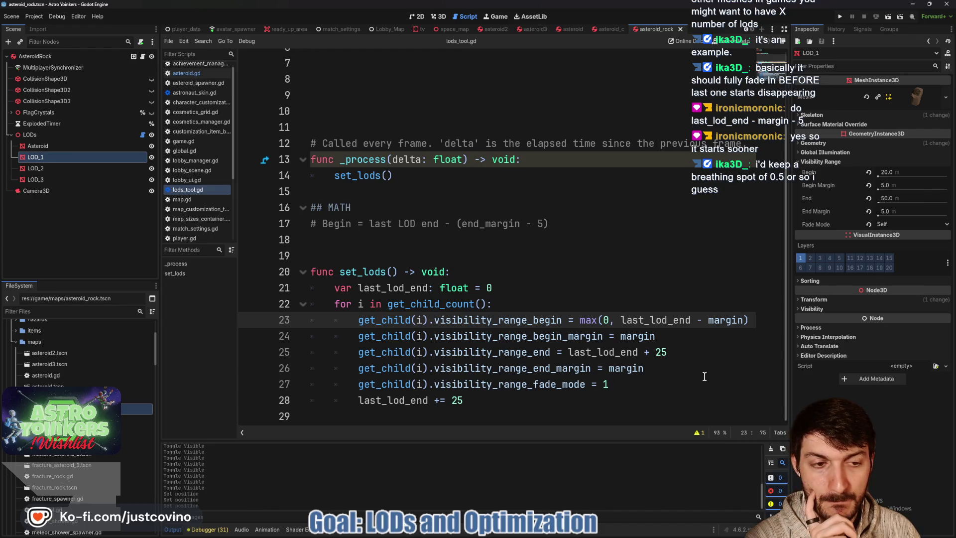
scroll(679, 352, up, 2)
scroll(678, 352, down, 2)
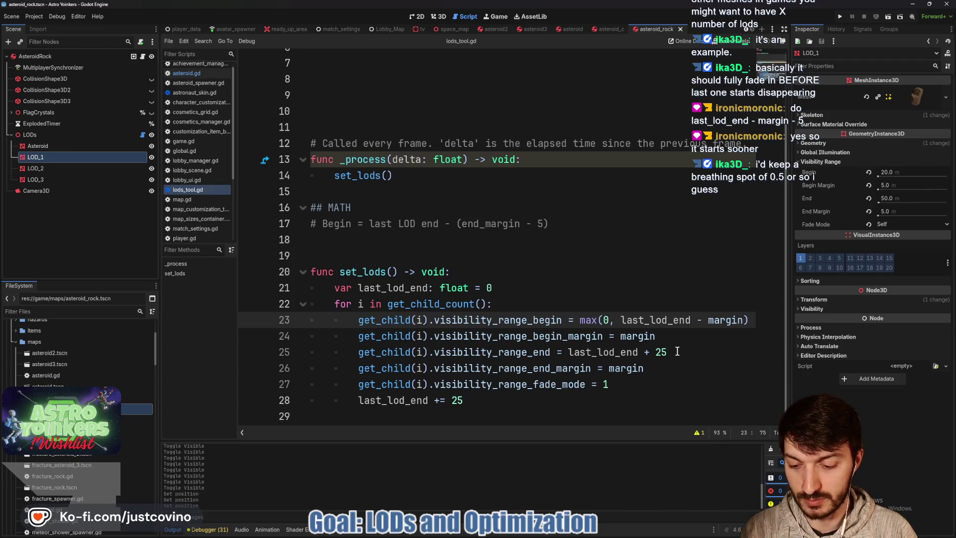
text(2)
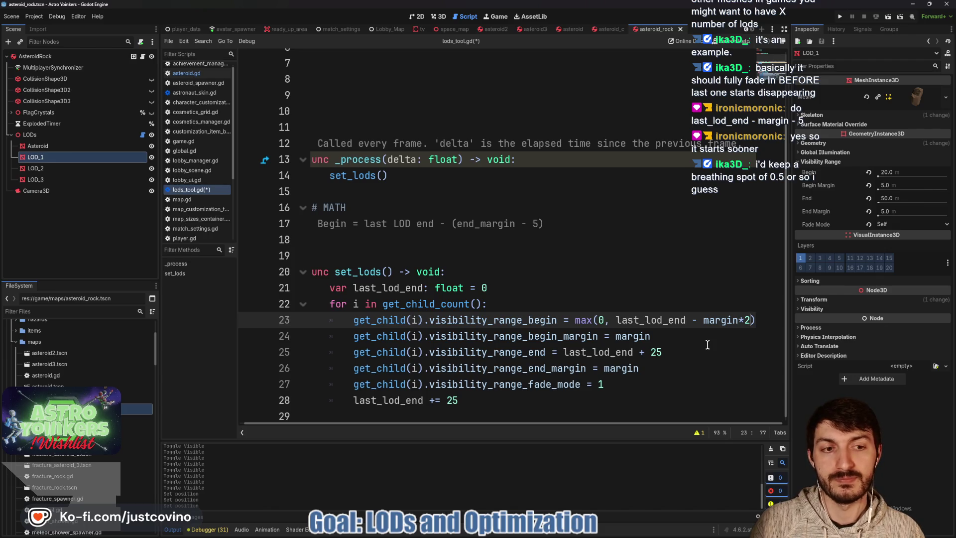
Step: Change the range-begin line to last_lod_end - margin*2, giving LOD_1 a 15 m begin, and save
click(707, 345)
key(ctrl+s)
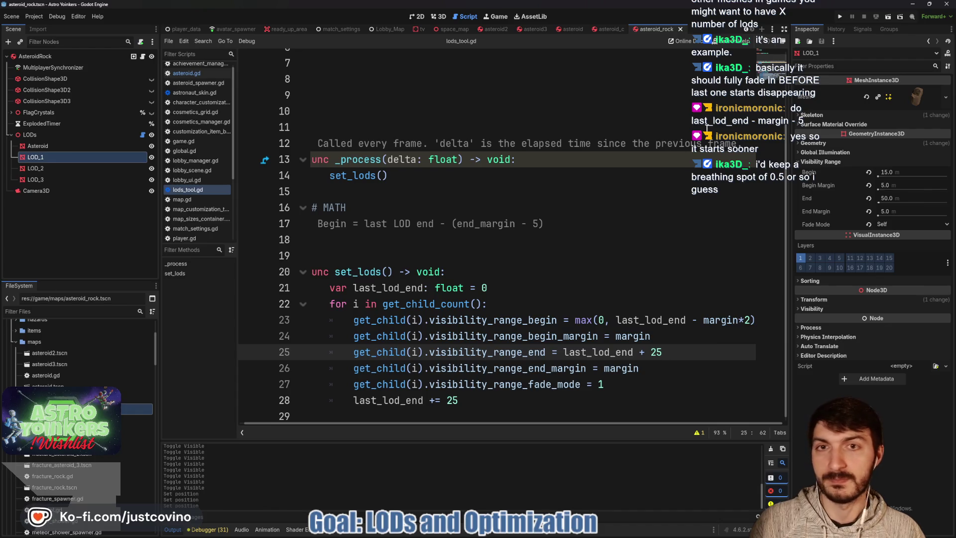
click(435, 18)
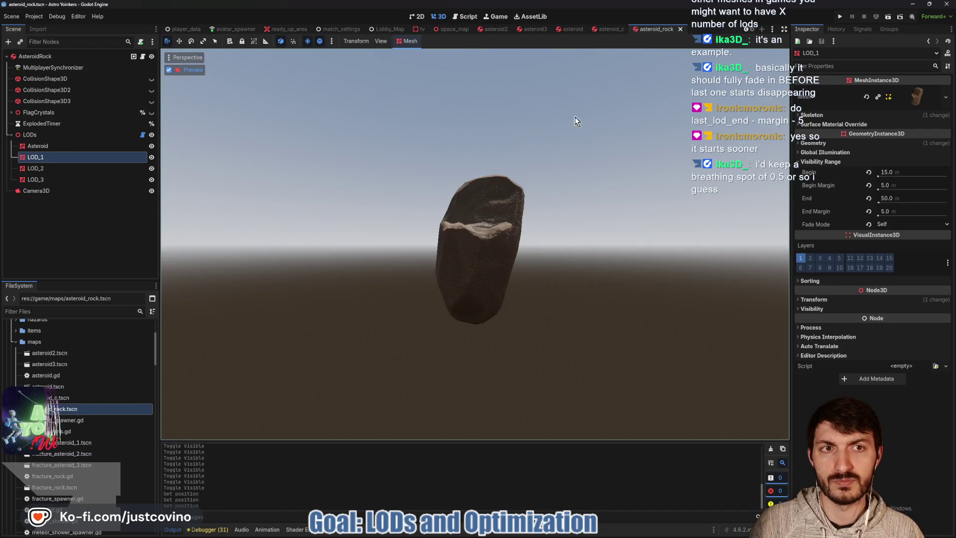
Step: Drag Camera3D out to Z 52.76, check LOD_3's 65–100 m range, and reopen lods_tool.gd
click(65, 192)
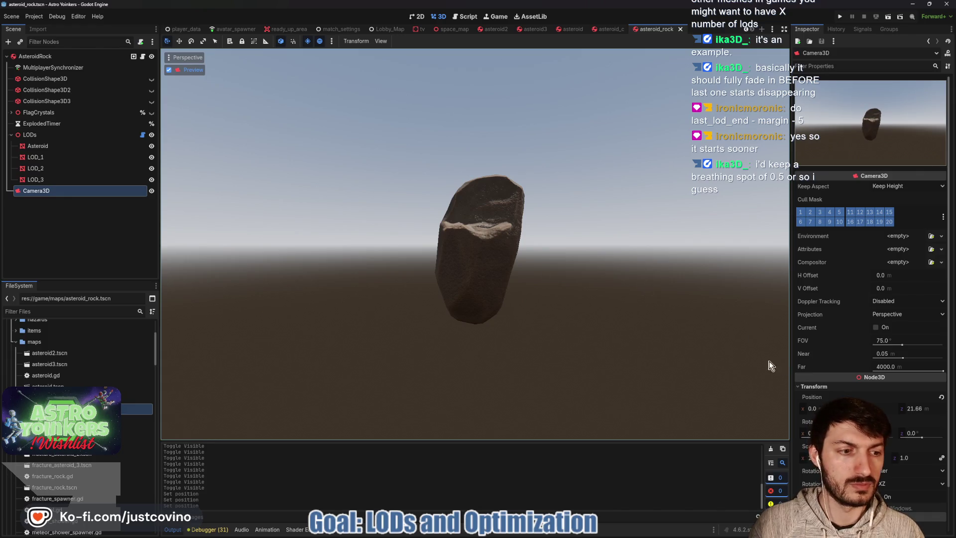
mouse_move(929, 407)
mouse_down()
mouse_move(897, 408)
mouse_move(955, 408)
mouse_move(947, 408)
mouse_up()
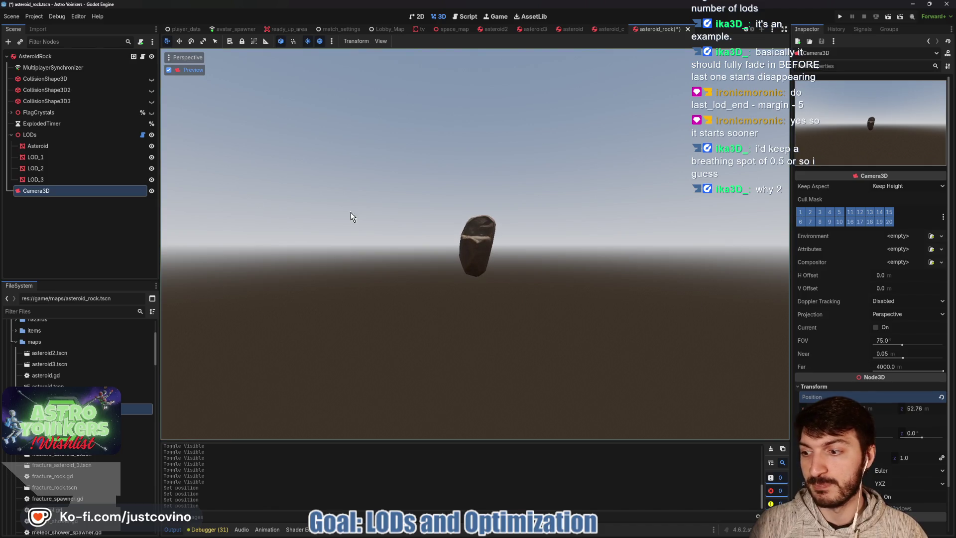
click(63, 180)
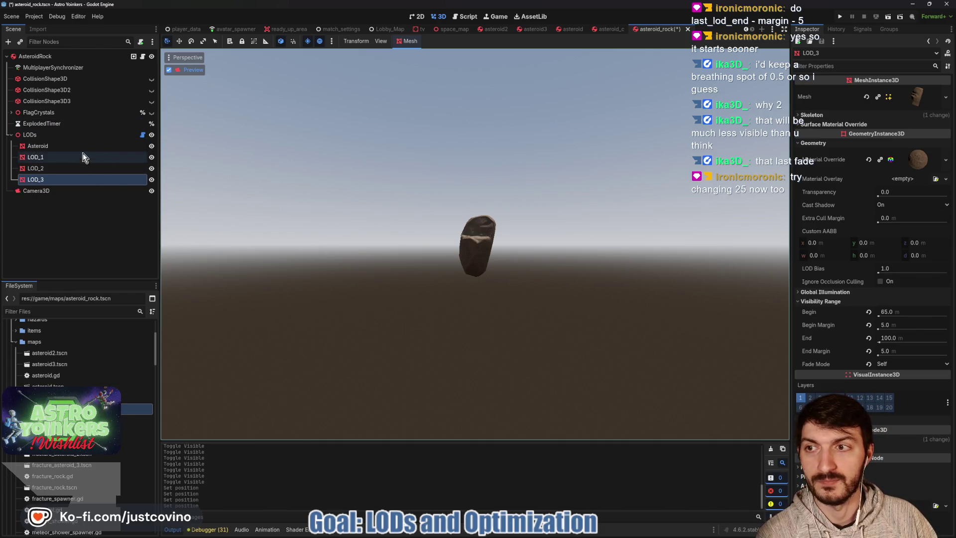
click(143, 136)
scroll(564, 321, down, 1)
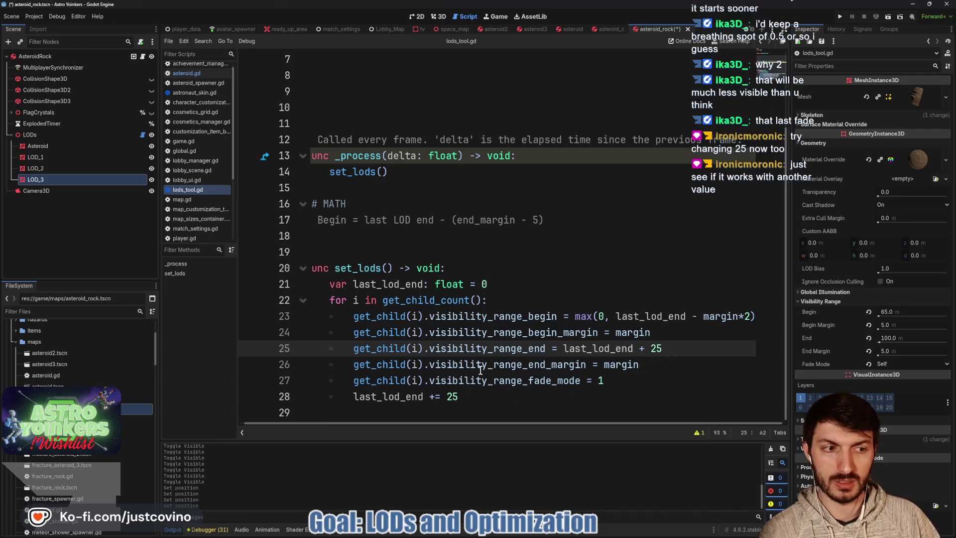
Step: Move 'last_lod_end += 50' above the range-end line, dropping its '+ 25', and save
mouse_move(443, 285)
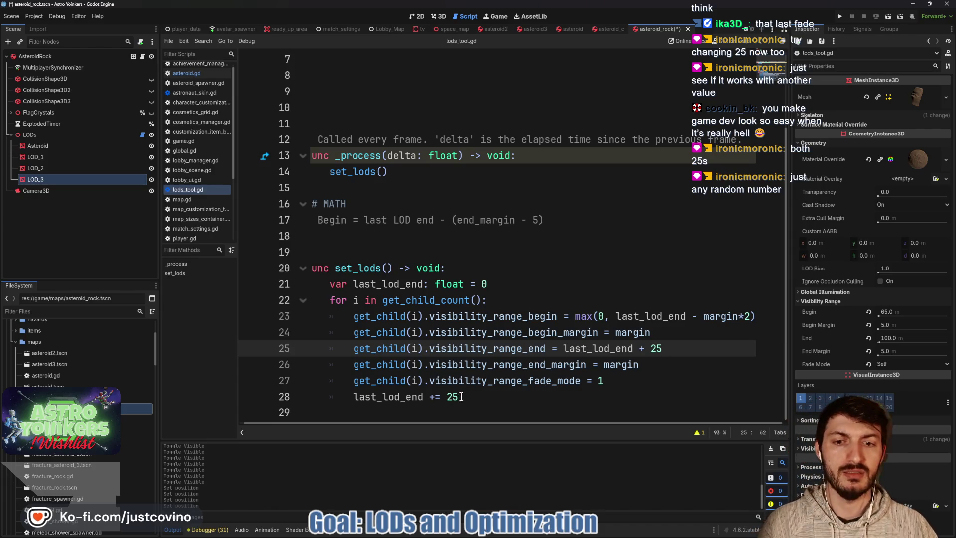
drag(458, 397, 331, 399)
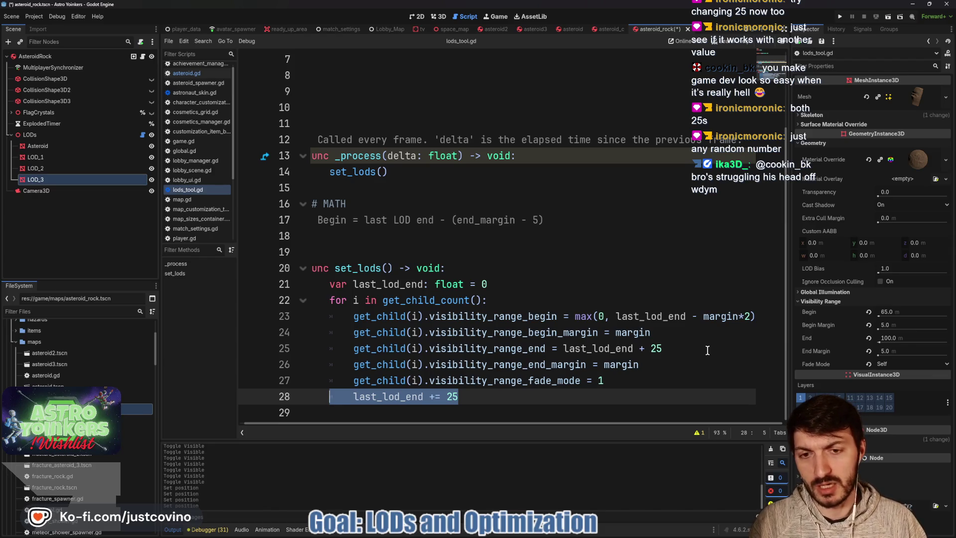
key(alt+Up)
key(alt+Up)
key(alt+Up)
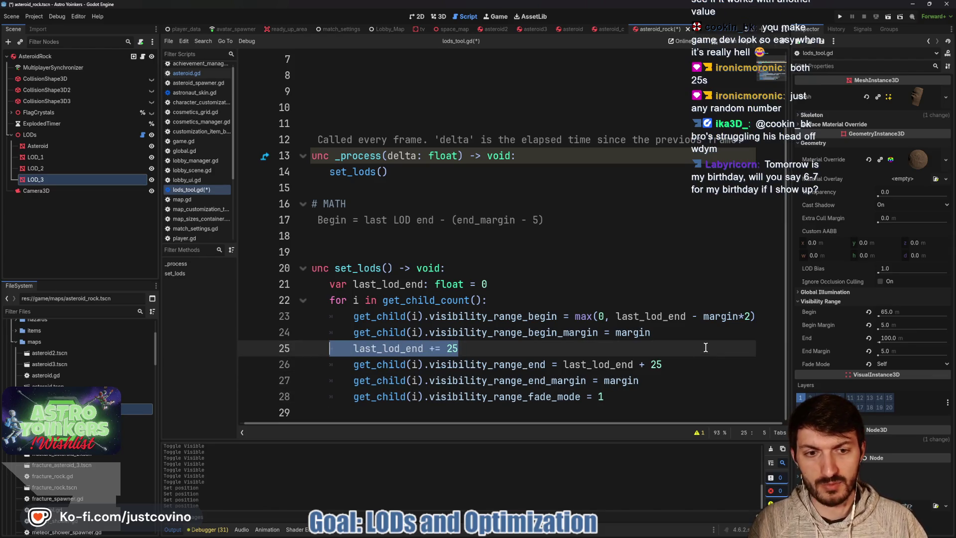
drag(667, 364, 636, 363)
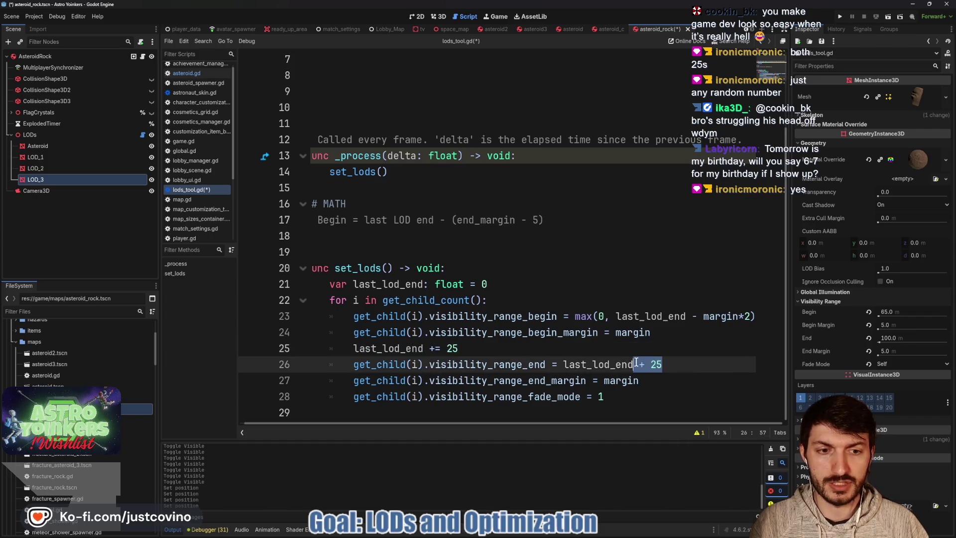
click(456, 348)
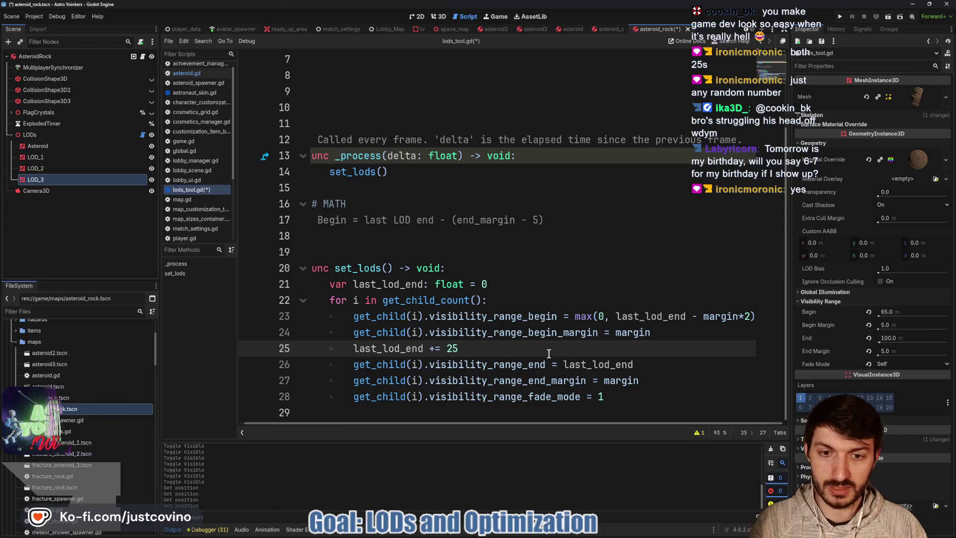
key(BackSpace)
key(BackSpace)
text(50)
key(ctrl+s)
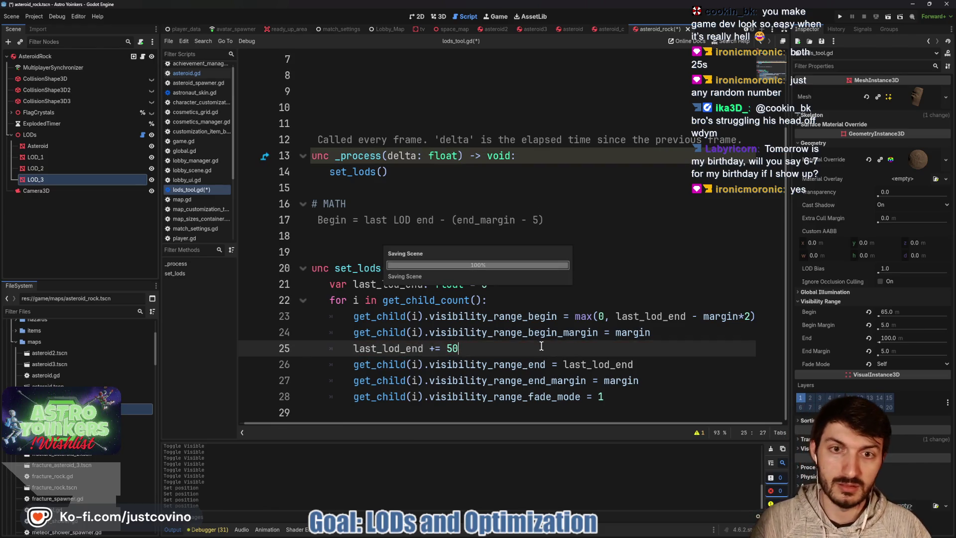
Step: Rename _process's delta parameter to _delta and save the script
click(388, 155)
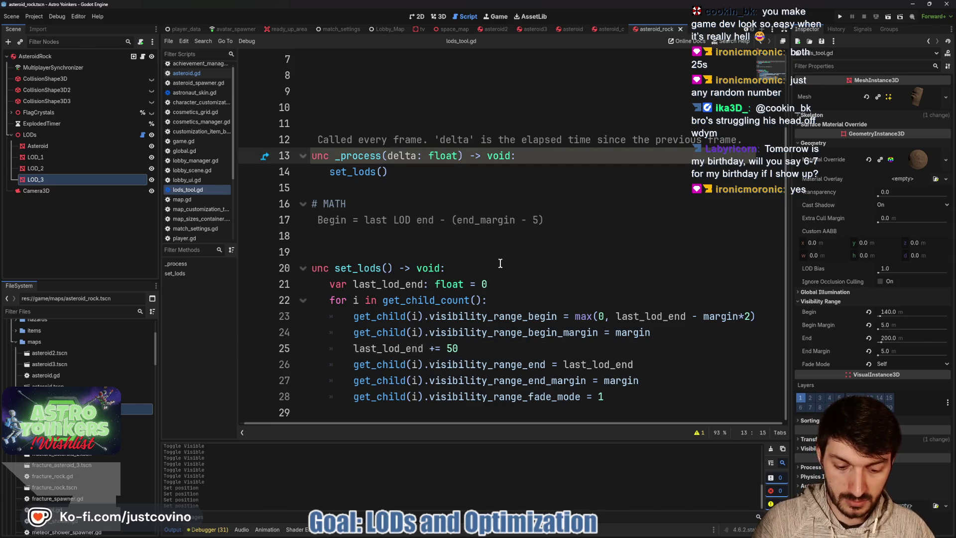
text(_)
key(ctrl+s)
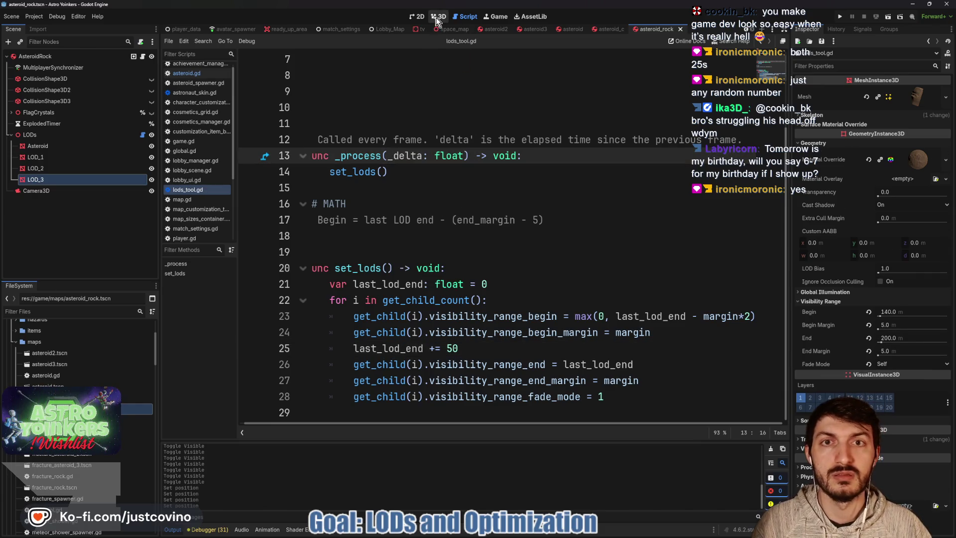
Step: Drag Camera3D's Position z out to about 163.175 m, then select the LODs node
click(438, 16)
click(55, 190)
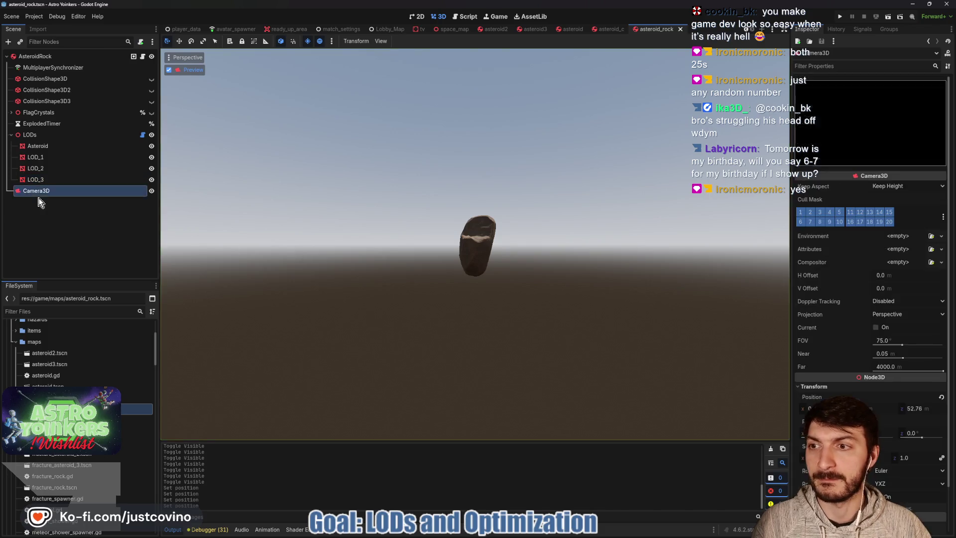
mouse_move(927, 412)
mouse_down()
mouse_move(855, 411)
mouse_move(933, 412)
mouse_up()
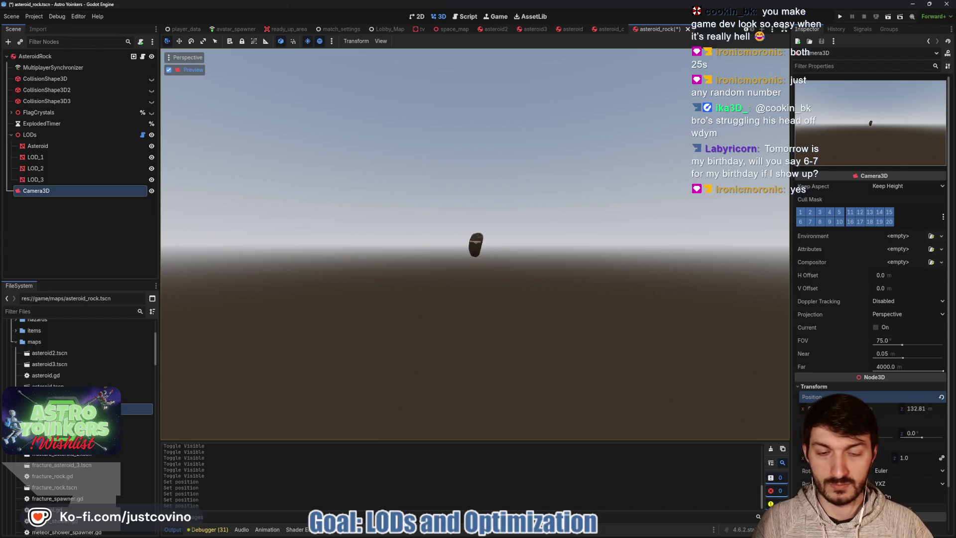
drag(934, 412, 932, 412)
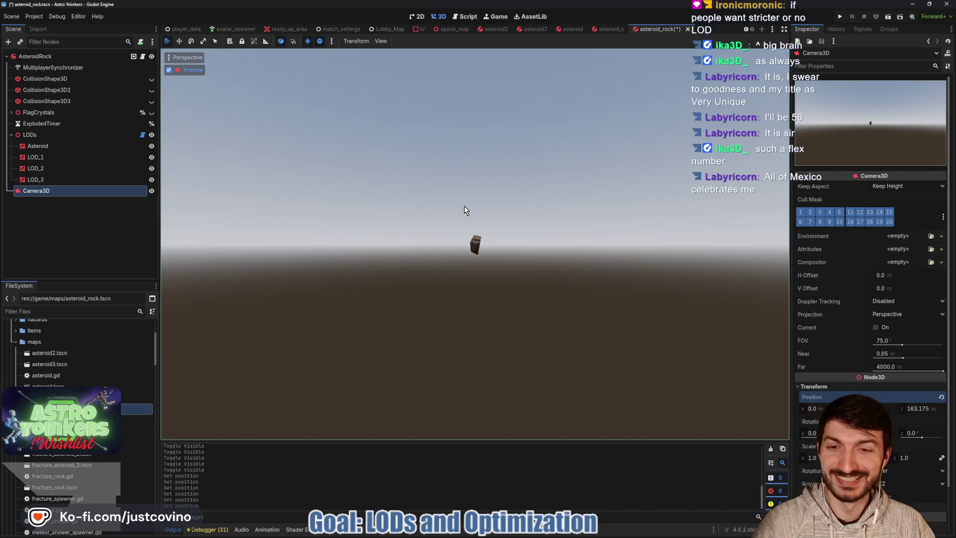
click(98, 136)
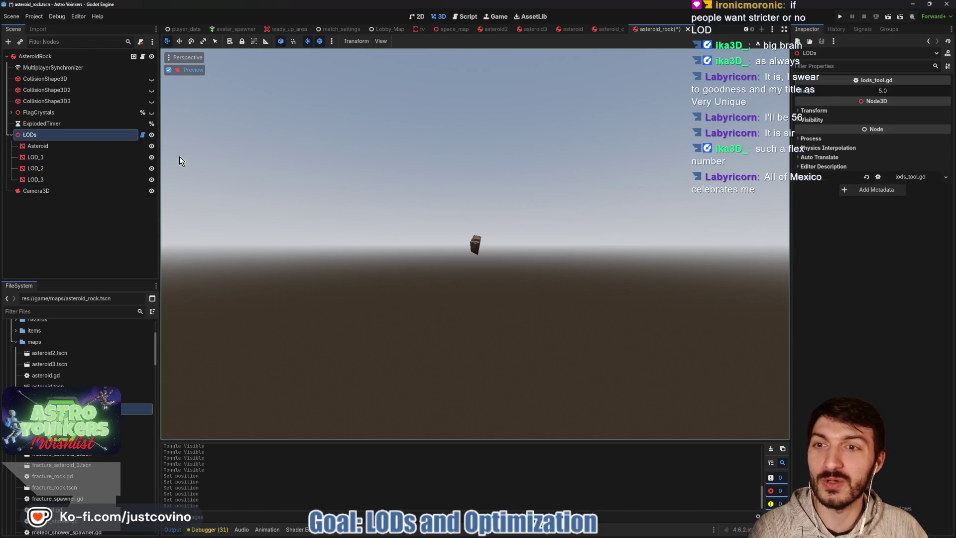
Step: Delete the MATH comment lines from lods_tool.gd and select the per-frame comment
click(147, 135)
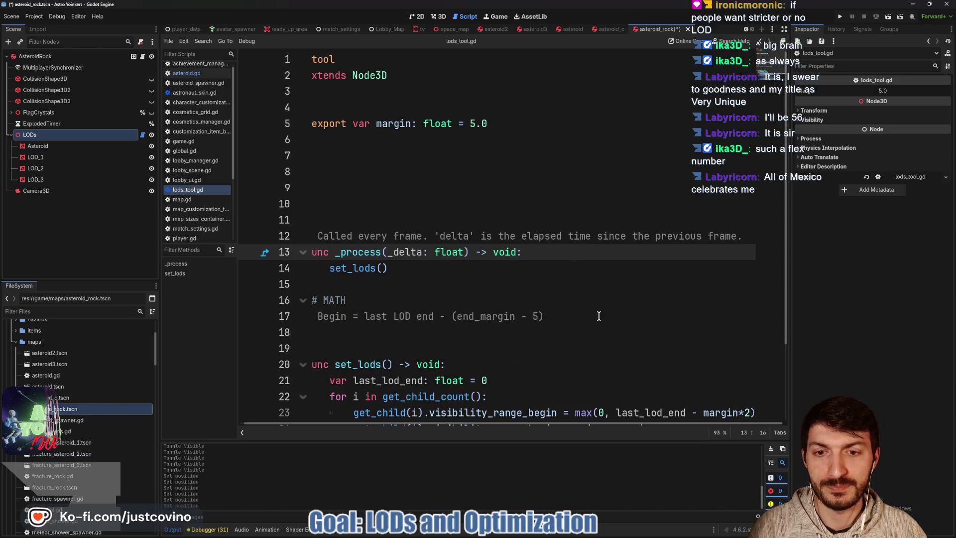
click(557, 321)
drag(557, 320, 292, 301)
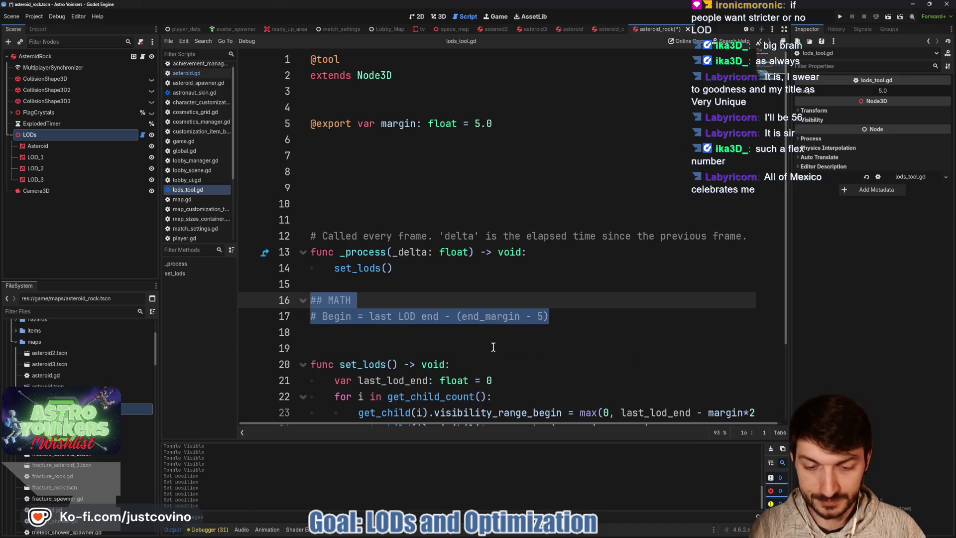
key(BackSpace)
Step: Remove the leftover comment and blank lines, then type 'class_name LODTool' before extends
key(BackSpace)
key(BackSpace)
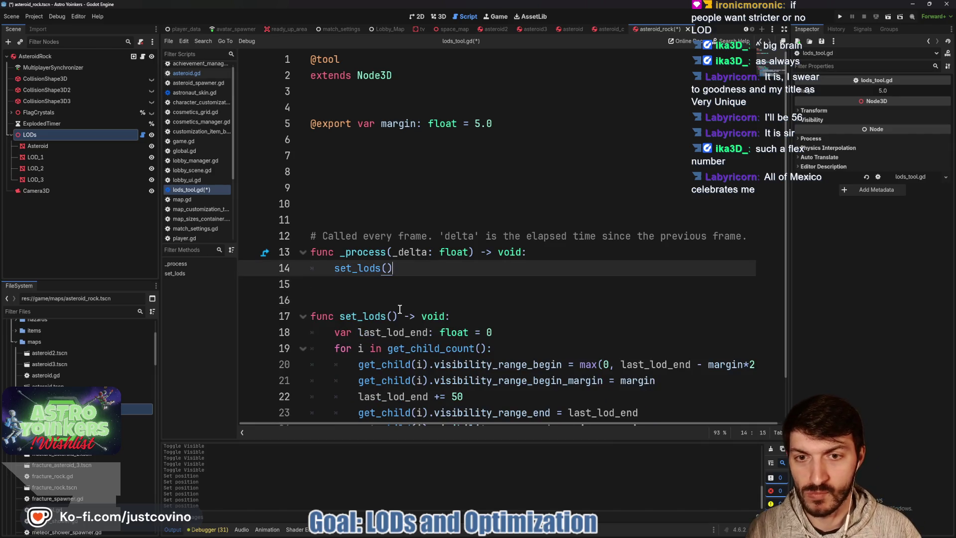
click(341, 220)
drag(311, 236, 747, 235)
key(BackSpace)
key(BackSpace)
key(BackSpace)
key(BackSpace)
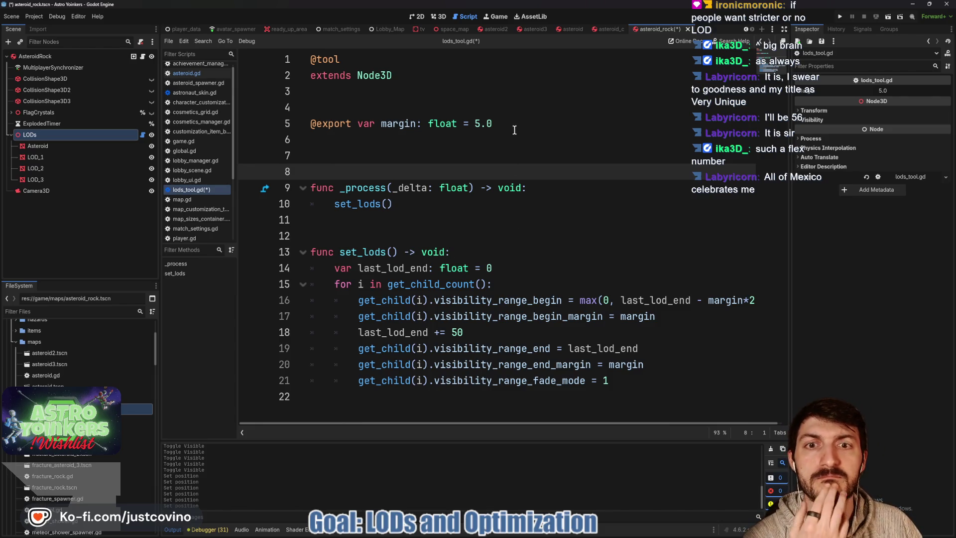
click(312, 75)
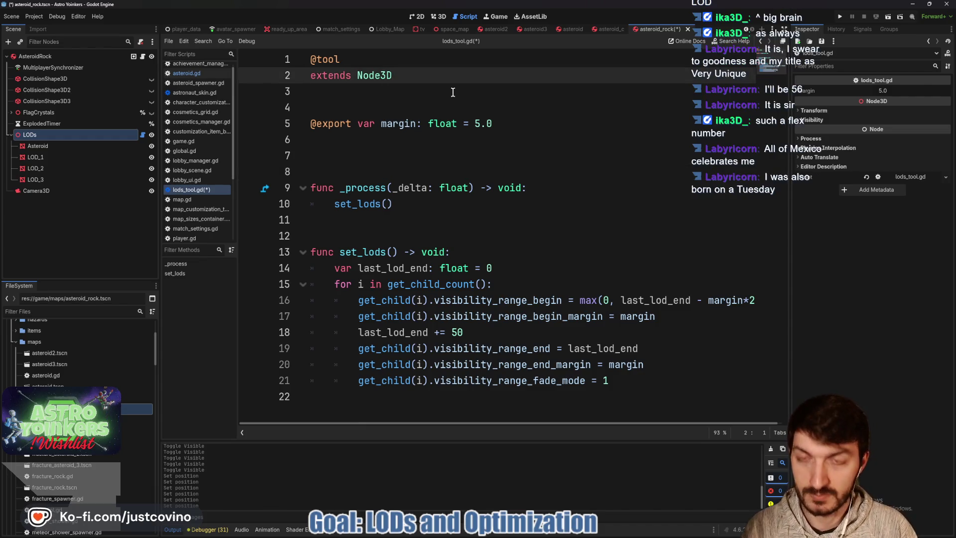
text(class_name )
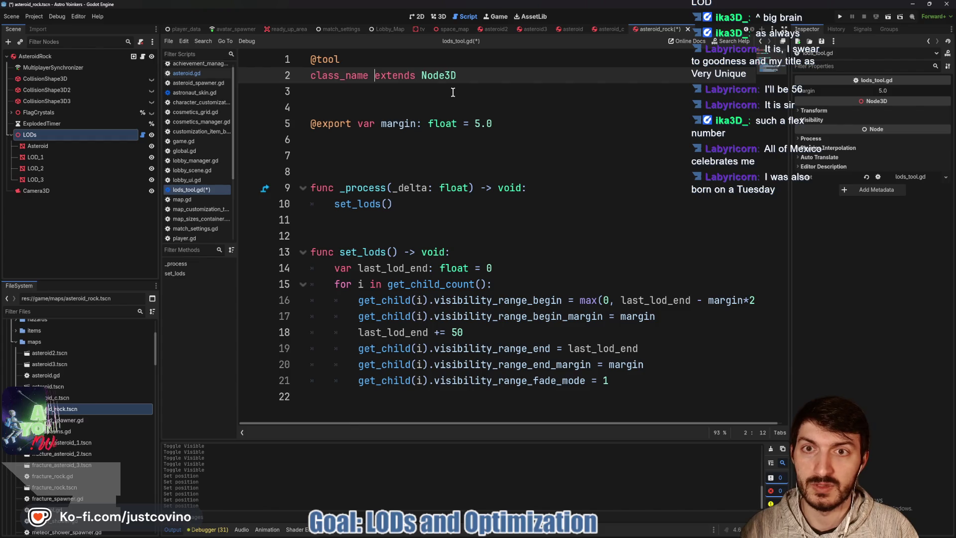
text(LODTool)
Step: Save lods_tool.gd with 'class_name LODTool' declared on line 2
key(ctrl+s)
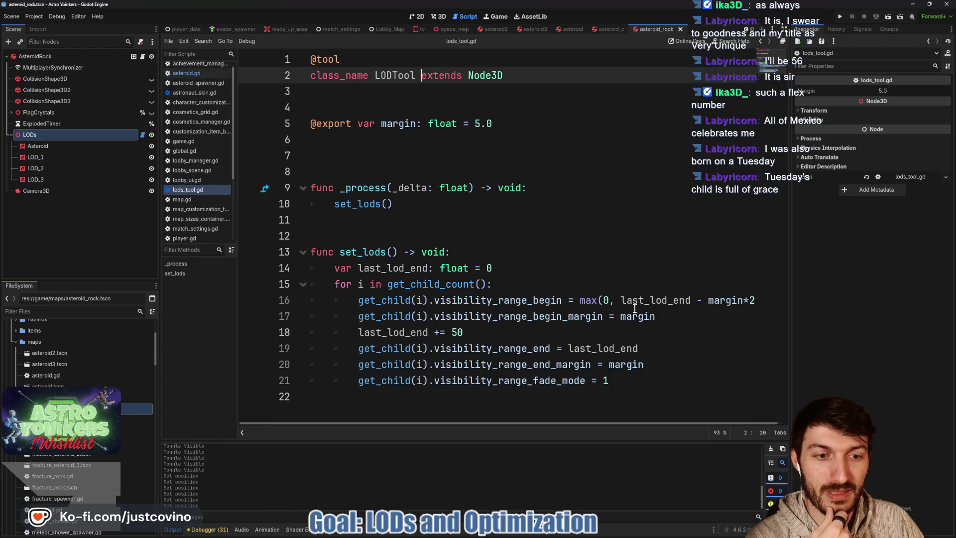
scroll(635, 309, right, 1)
scroll(581, 296, left, 1)
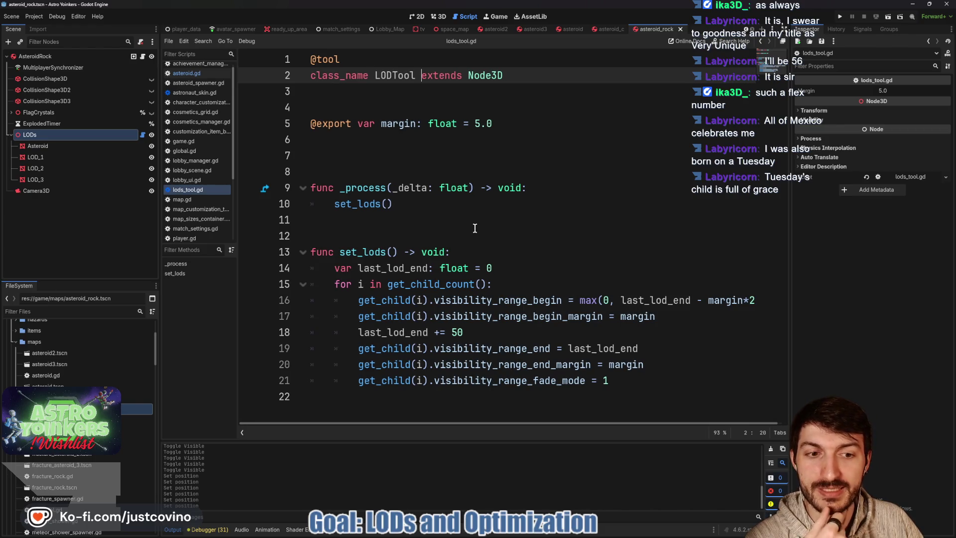
click(396, 138)
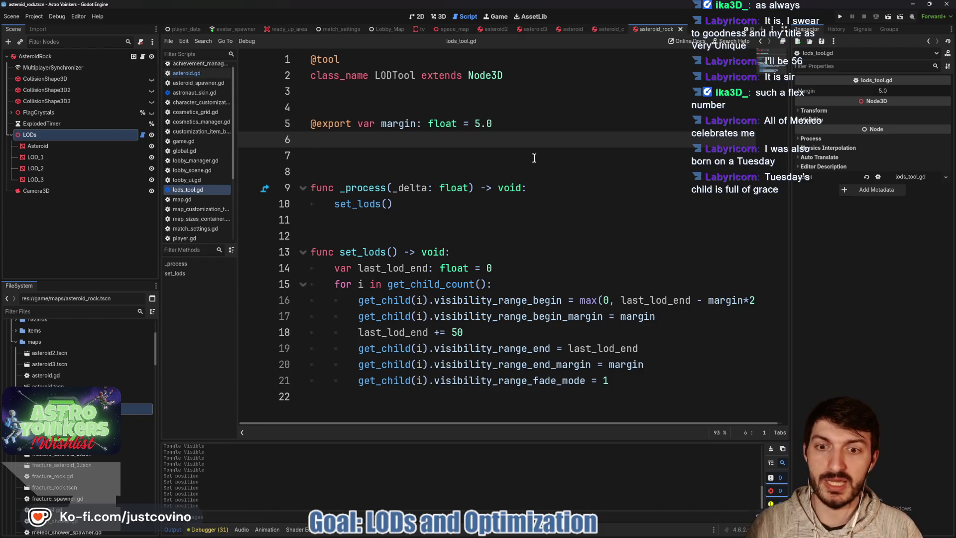
text(@export v)
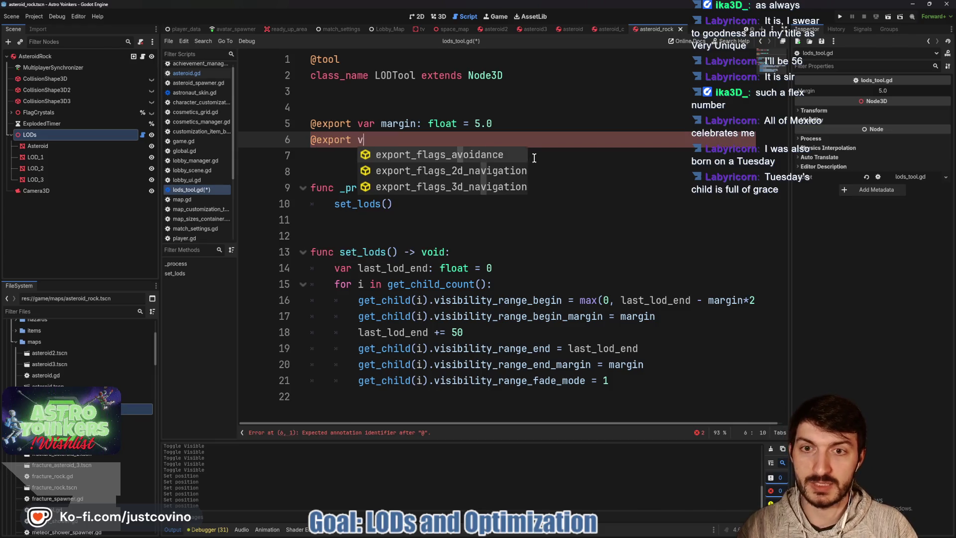
text(ar)
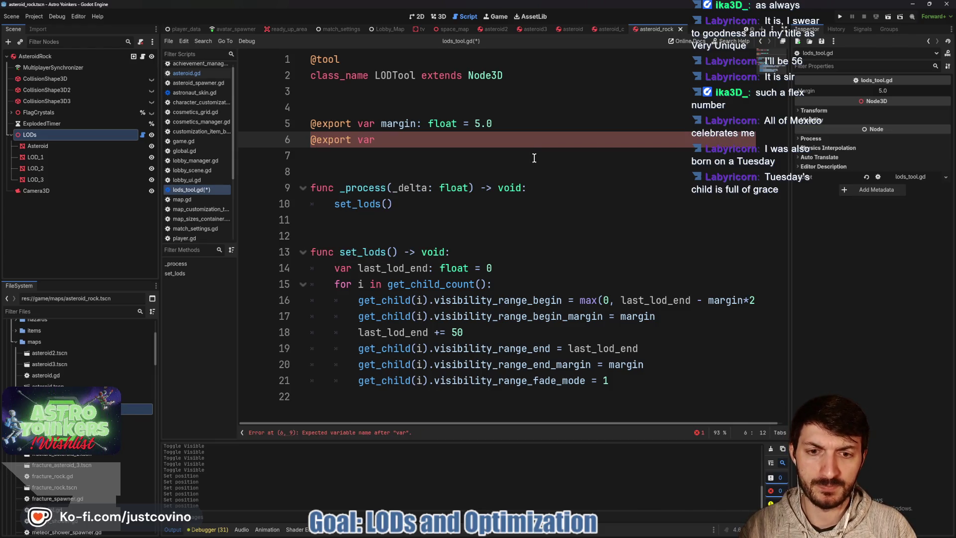
text( distance)
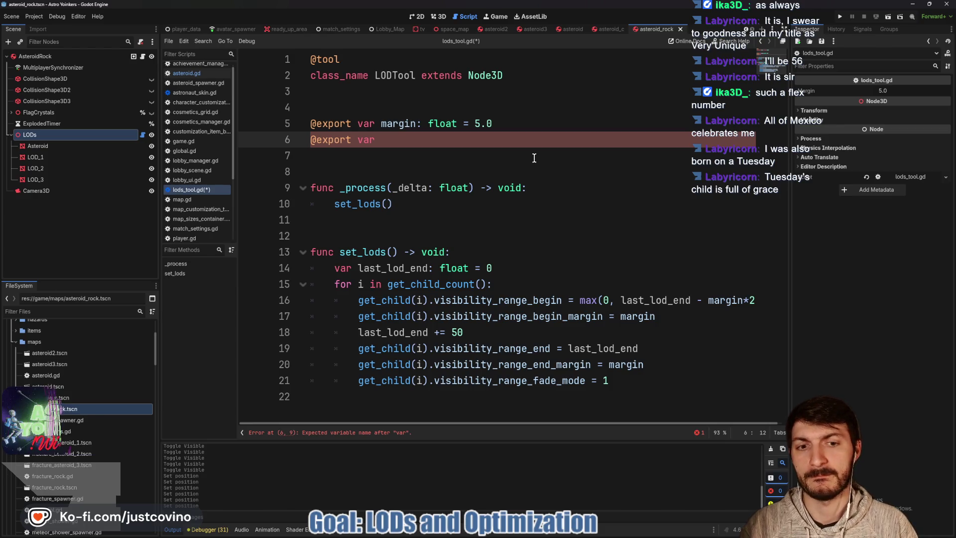
text(: float)
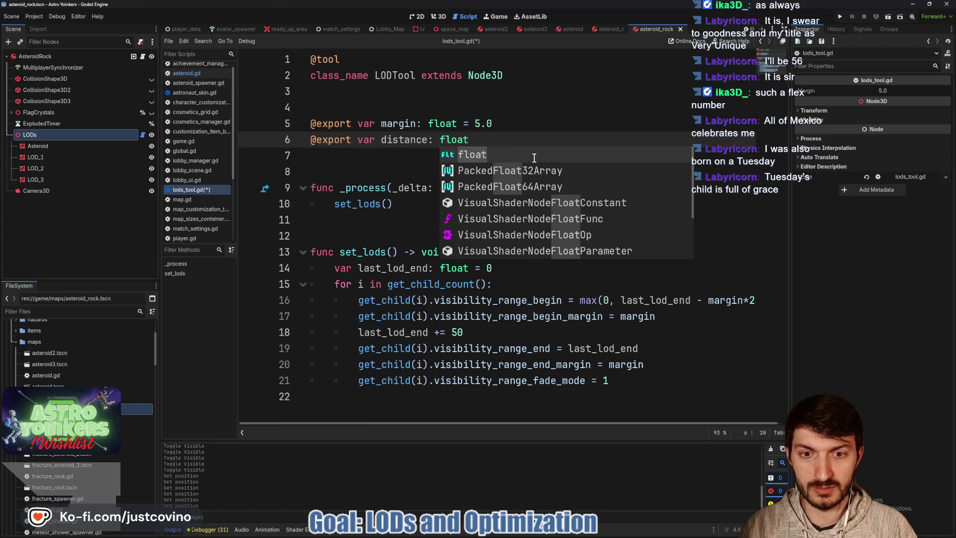
text( = 25.0)
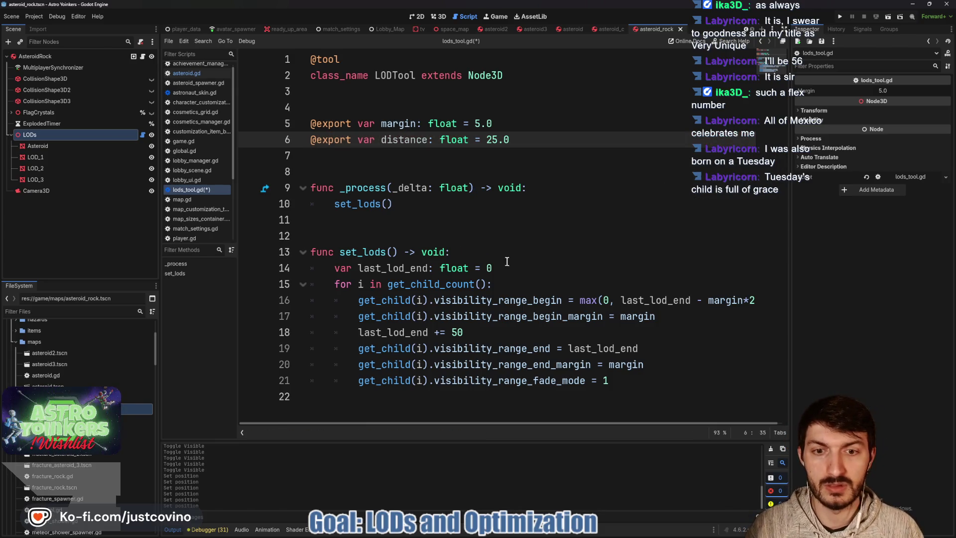
drag(466, 334, 453, 334)
text(distance)
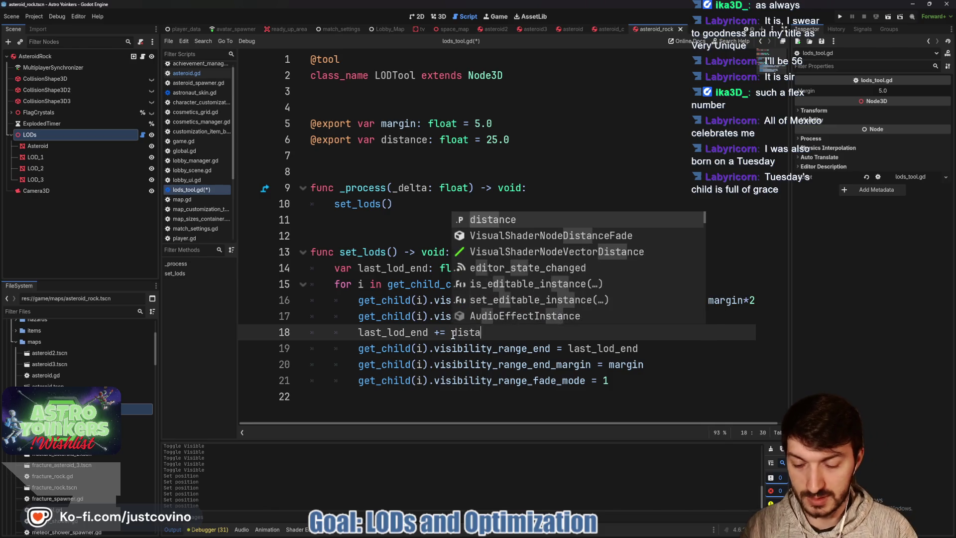
key(Escape)
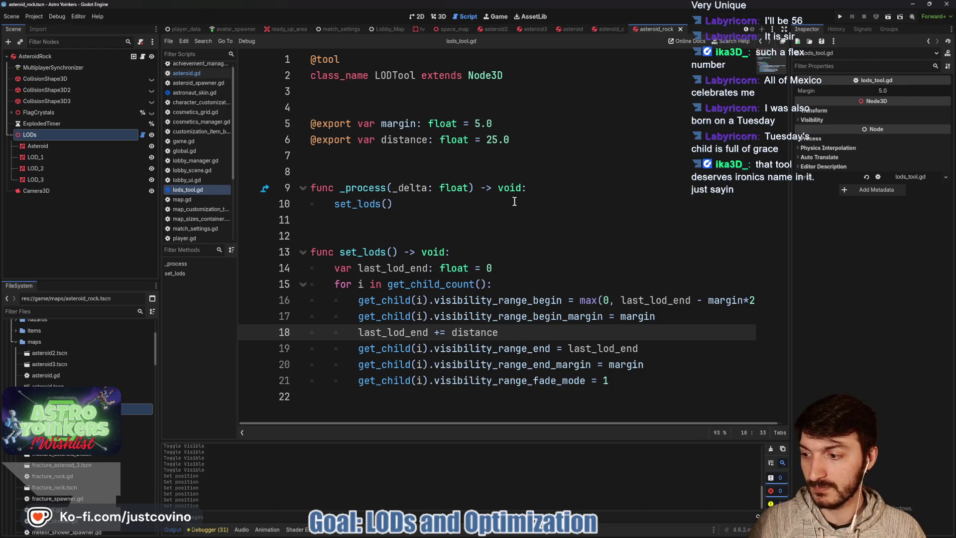
click(360, 105)
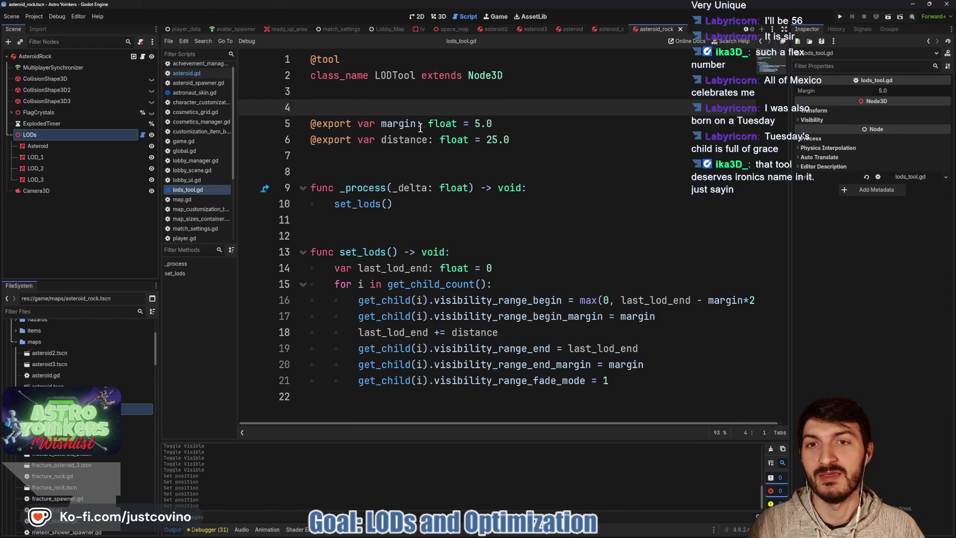
click(425, 156)
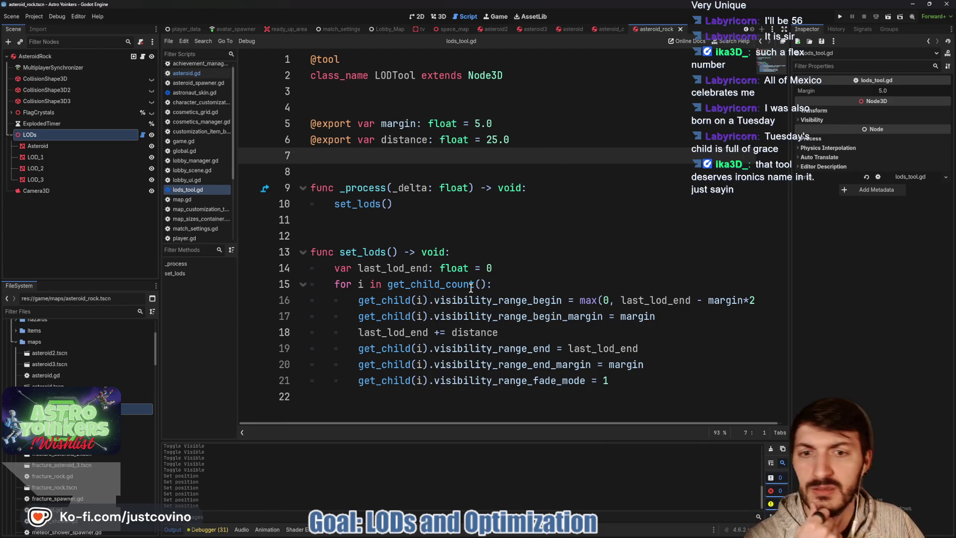
click(501, 266)
key(shift+Home)
key(shift+Home)
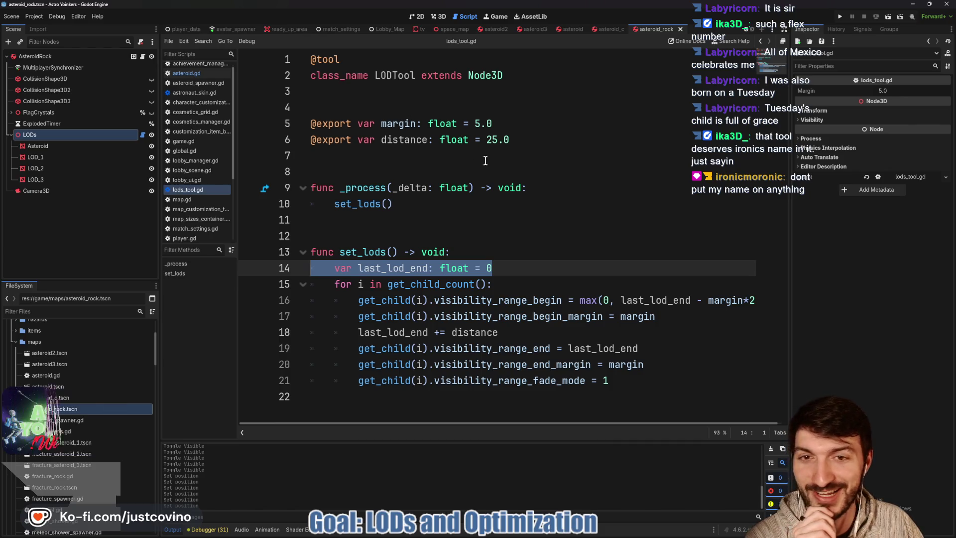
click(343, 156)
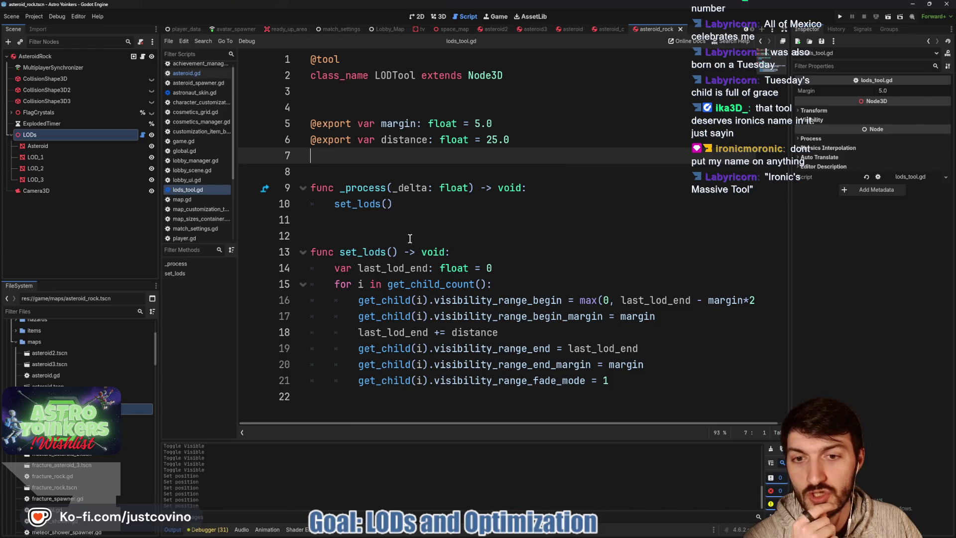
double_click(378, 268)
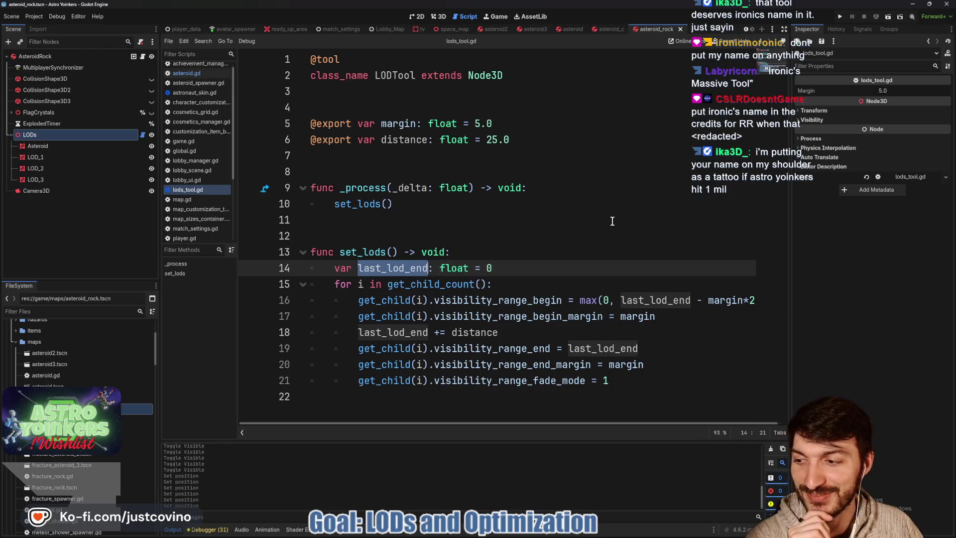
click(451, 165)
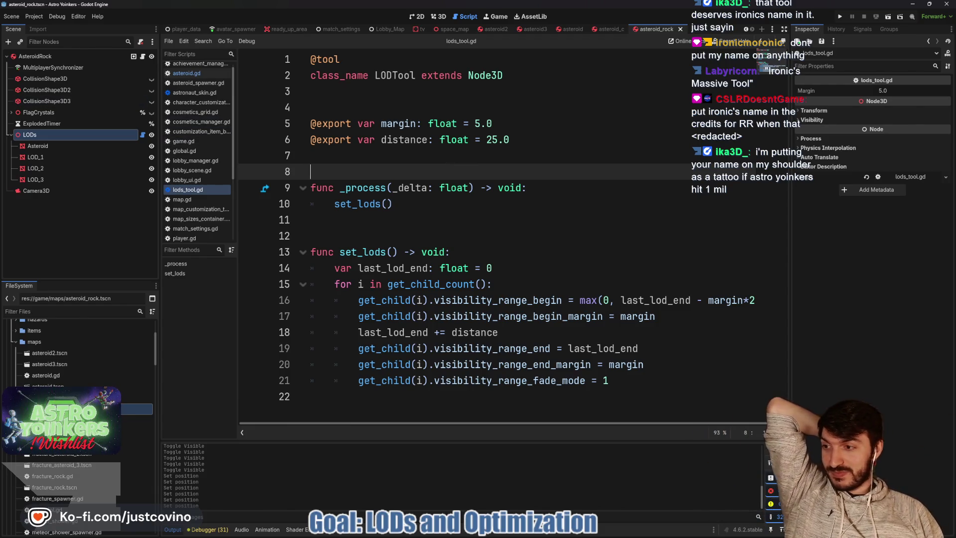
key(alt+Tab)
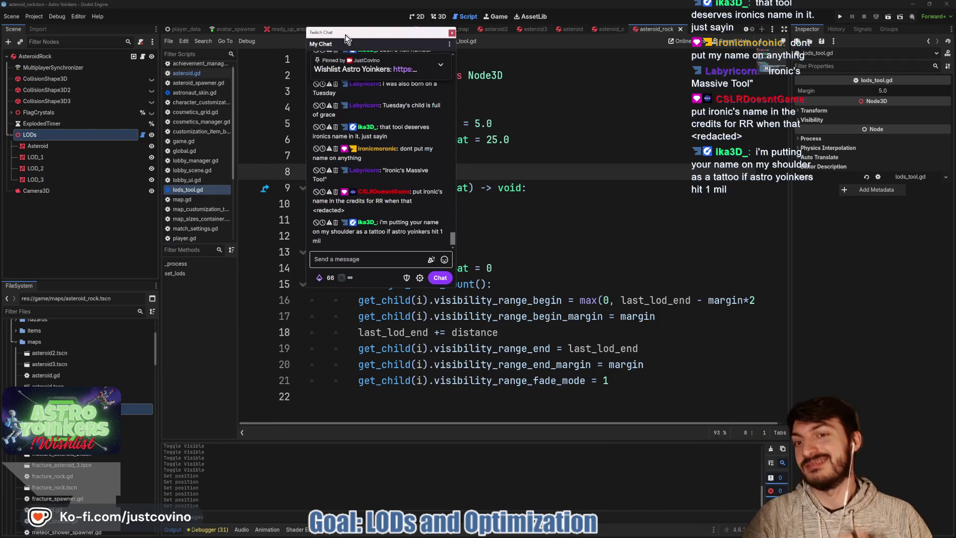
Step: Reposition the Twitch Chat window and snip the shoulder-tattoo chat messages with Win+Shift+S
drag(345, 34, 338, 32)
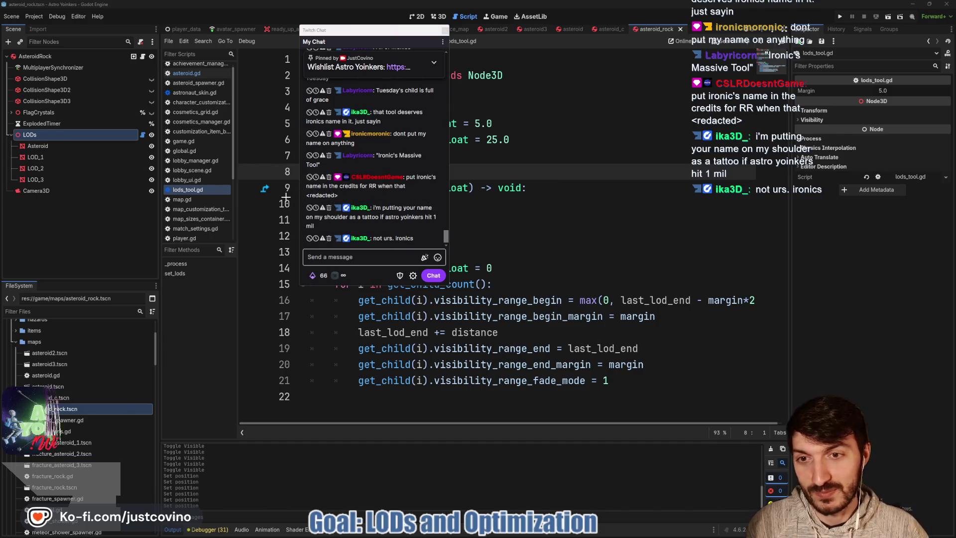
key(super+shift+s)
drag(302, 201, 442, 232)
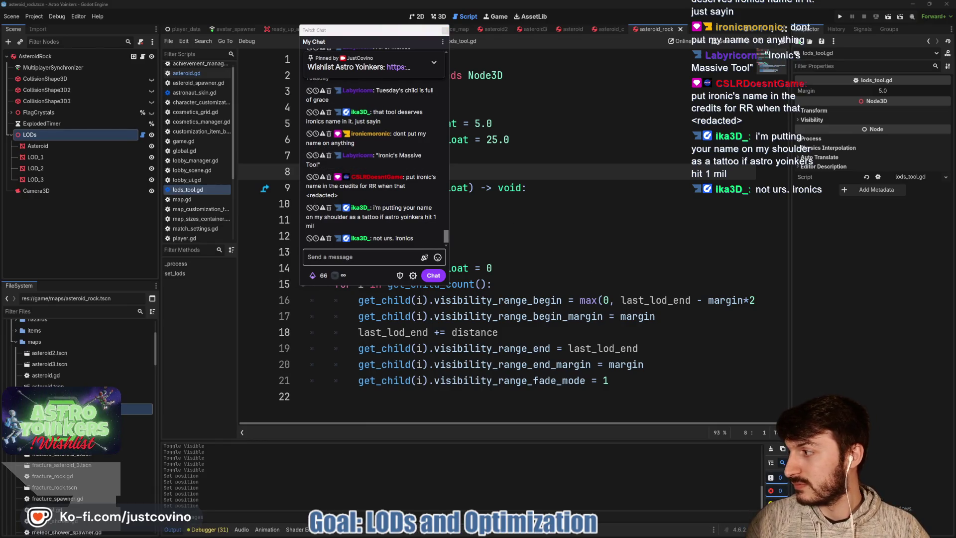
drag(365, 32, 353, 41)
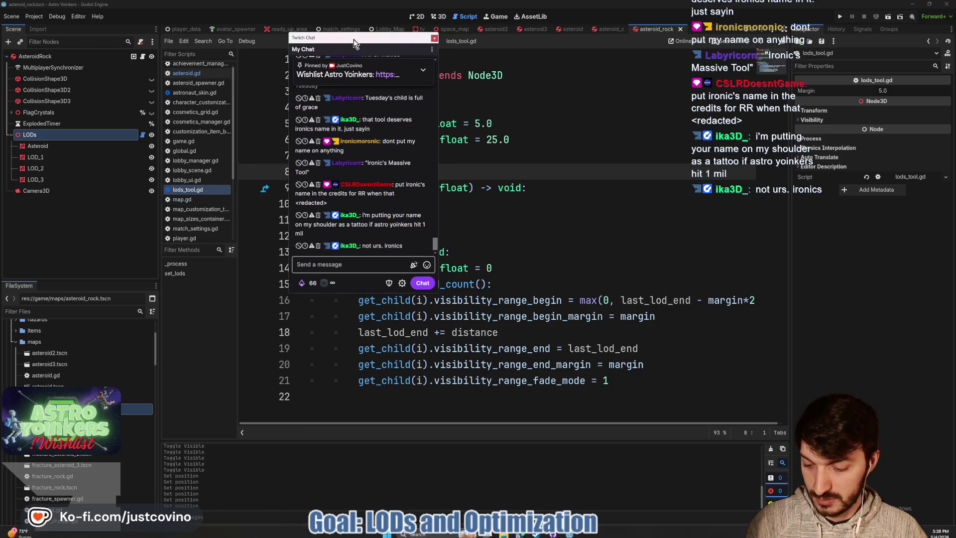
key(super+shift+s)
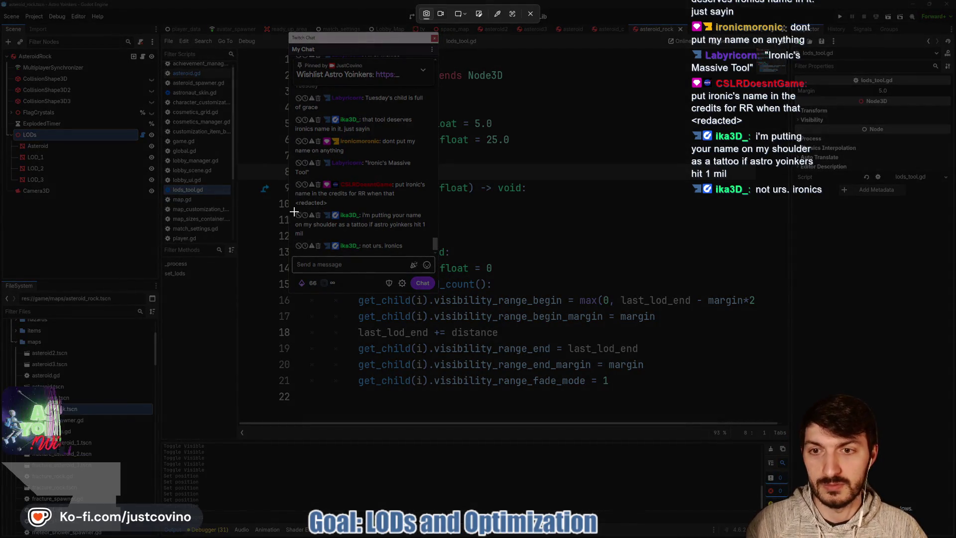
drag(292, 211, 431, 253)
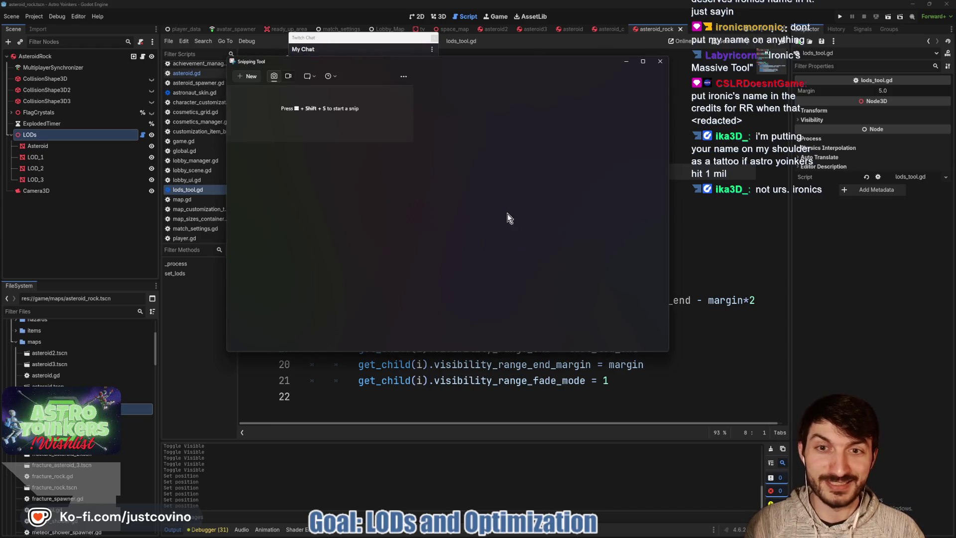
Step: Copy the snip and save it to the Desktop as ka_mistake2.png
click(623, 76)
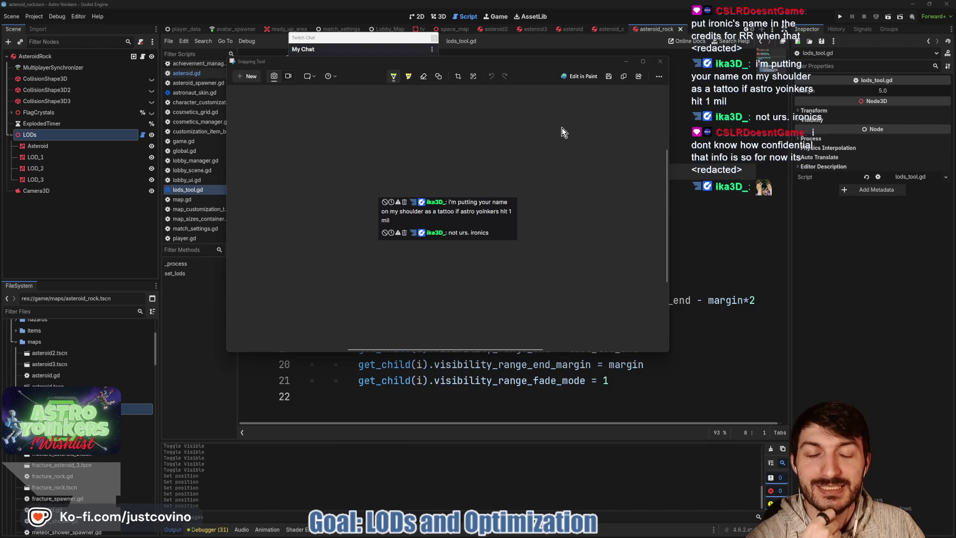
key(ctrl+s)
scroll(261, 207, up, 2)
click(258, 189)
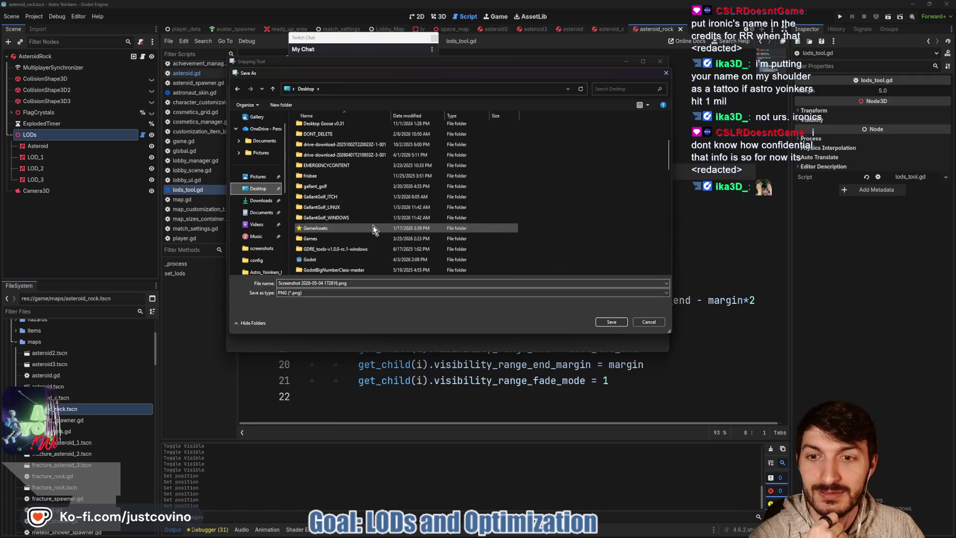
scroll(373, 230, down, 10)
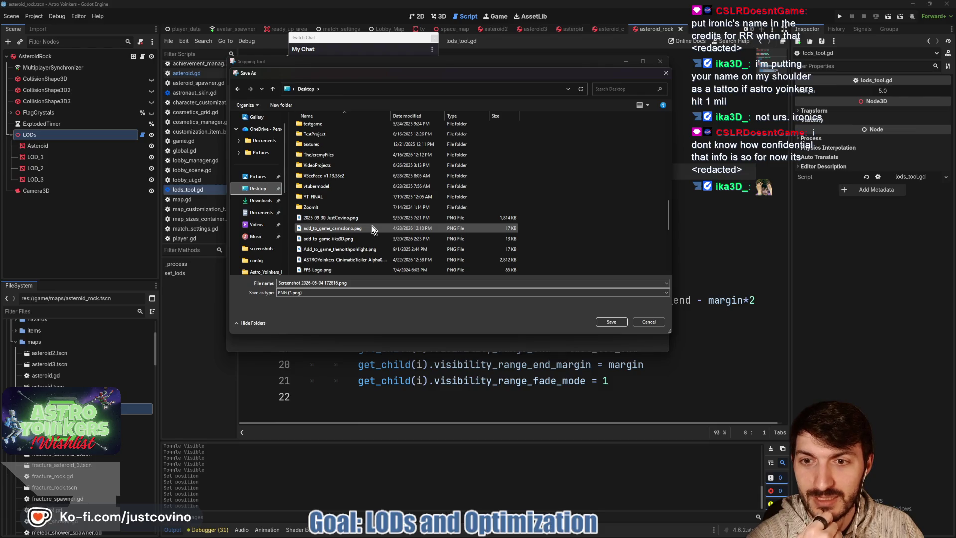
scroll(372, 229, down, 2)
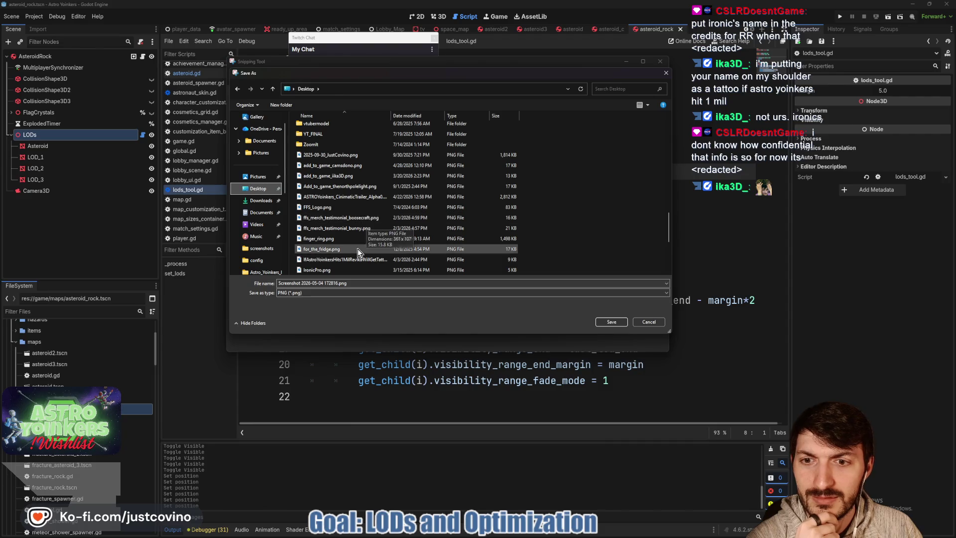
click(357, 283)
key(ctrl+a)
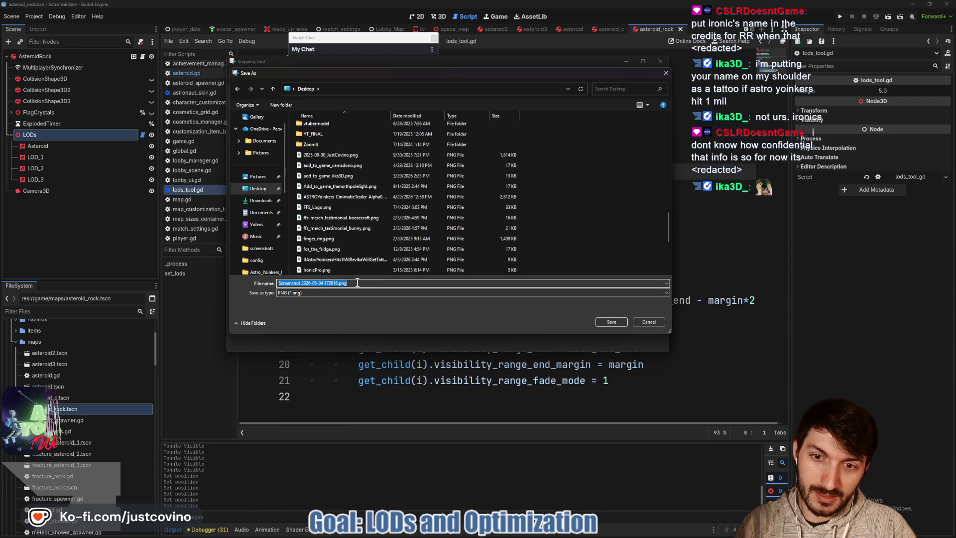
text(ka_mistake)
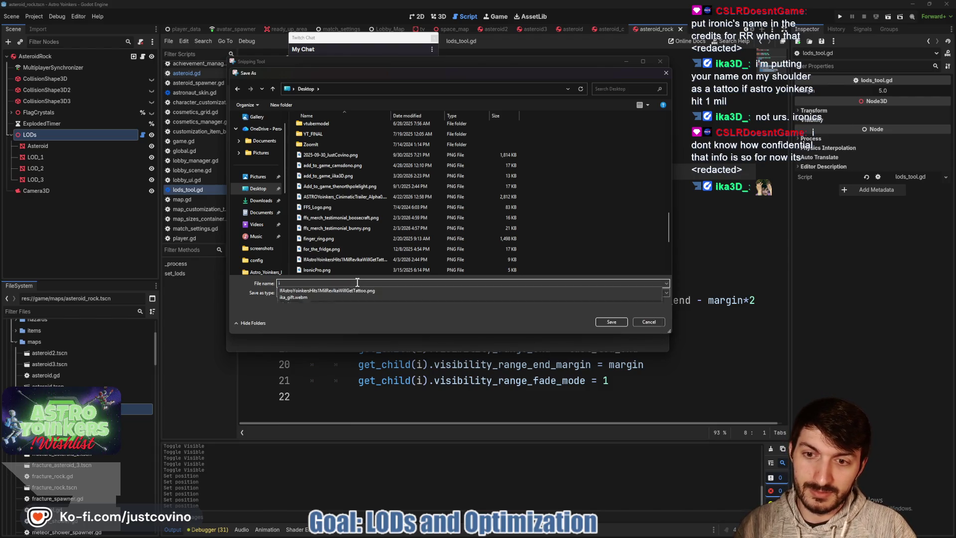
text(2)
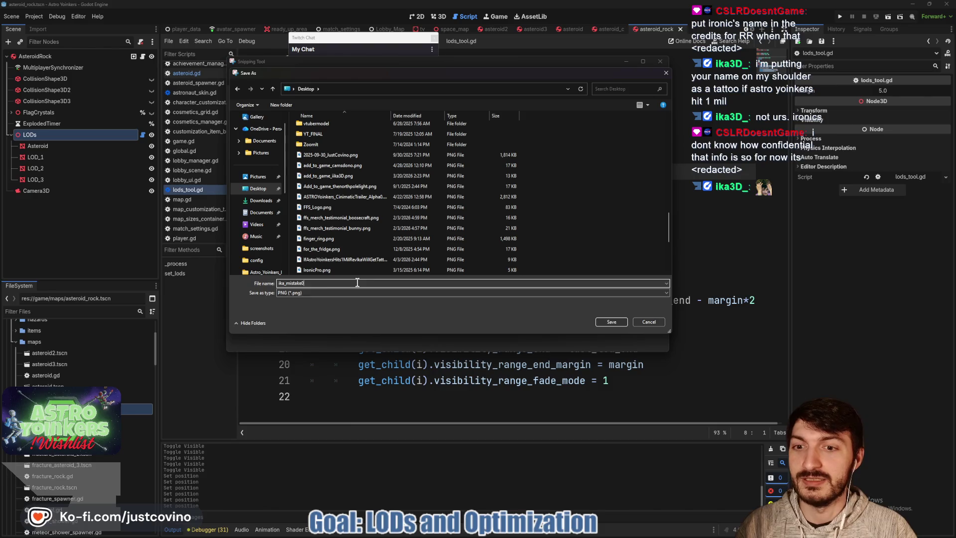
click(611, 323)
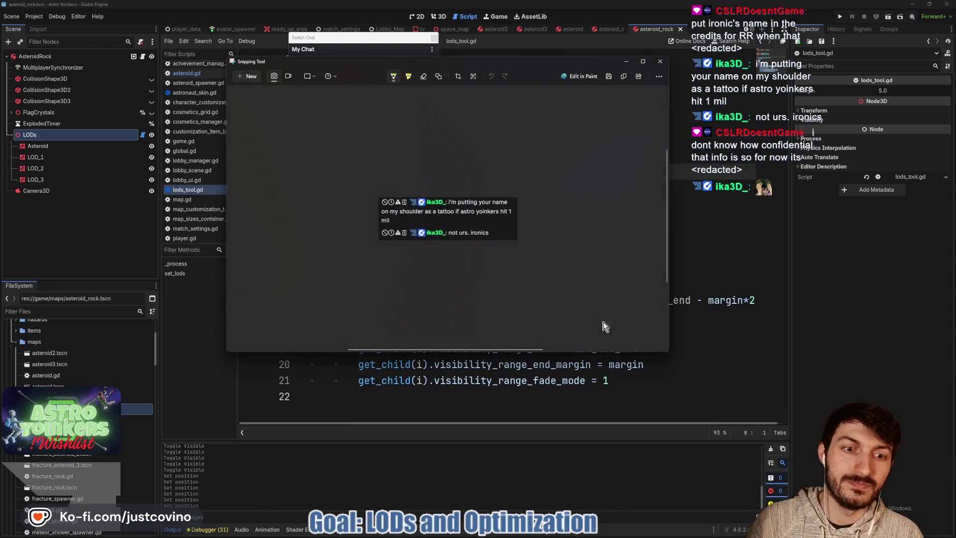
Step: Close Snipping Tool and the floating chat window, returning to the script
click(657, 64)
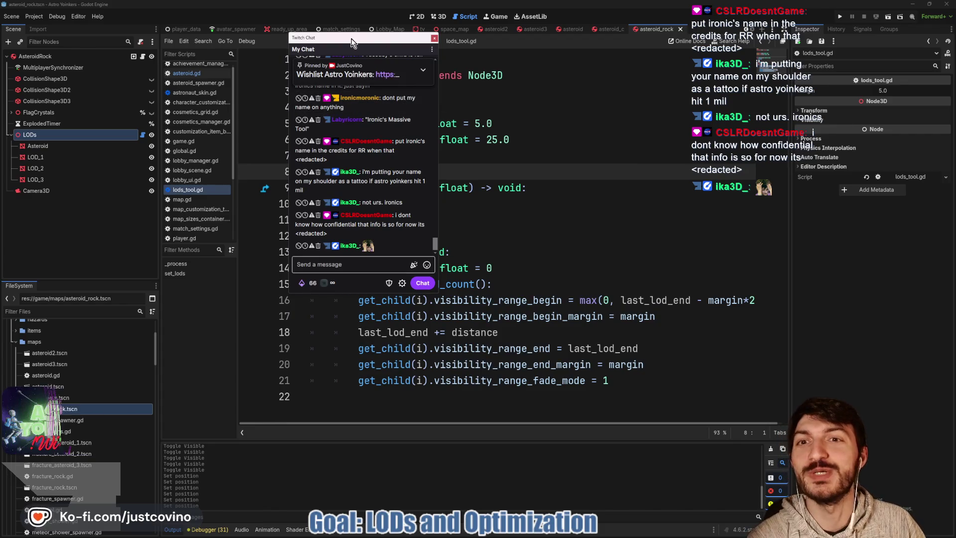
click(434, 38)
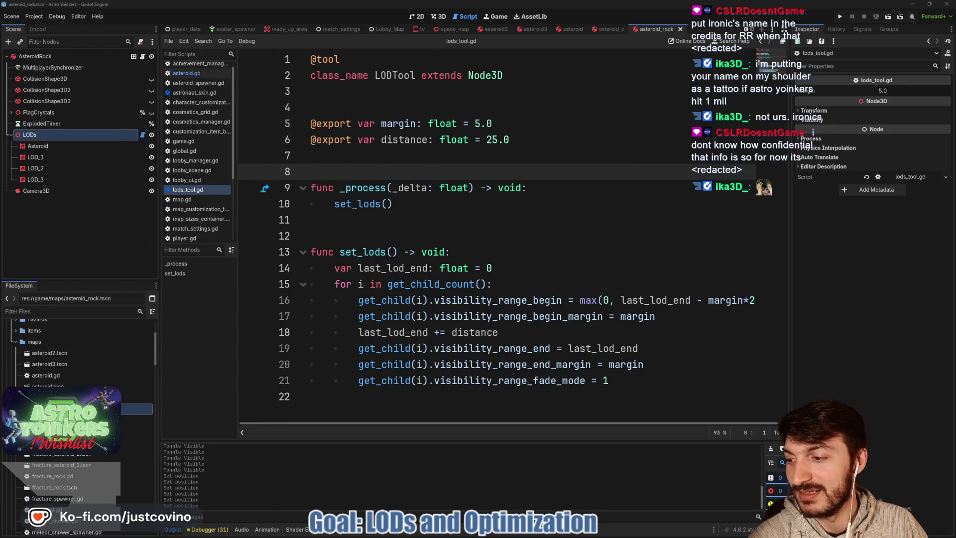
click(549, 230)
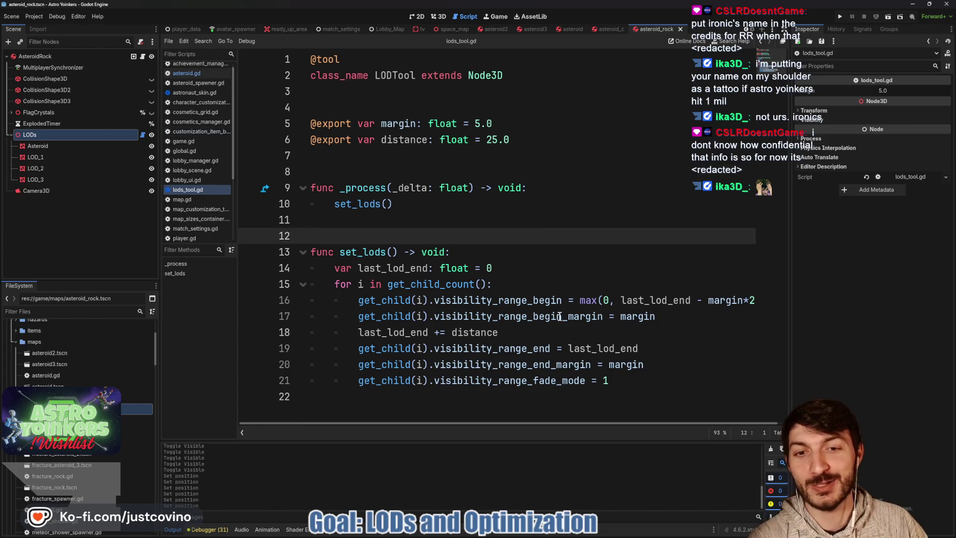
click(501, 536)
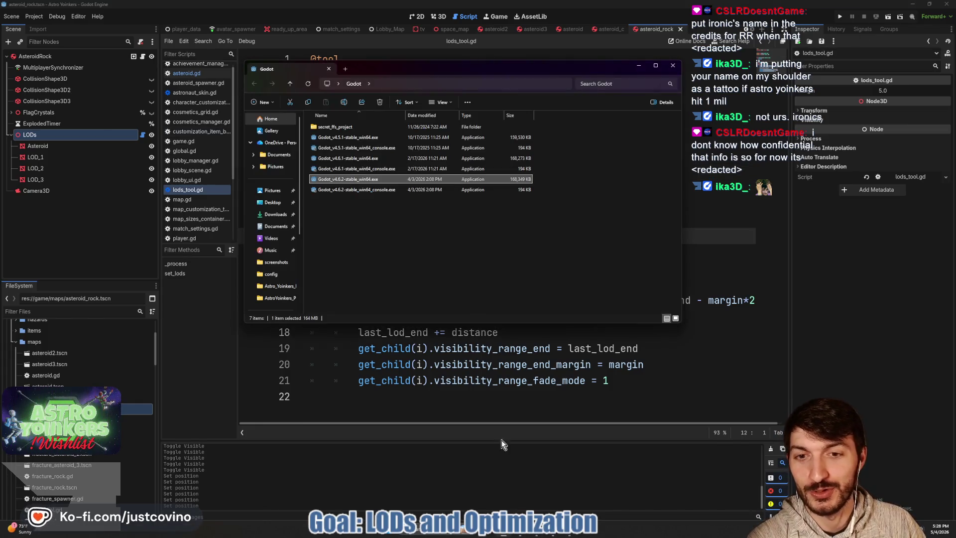
click(274, 205)
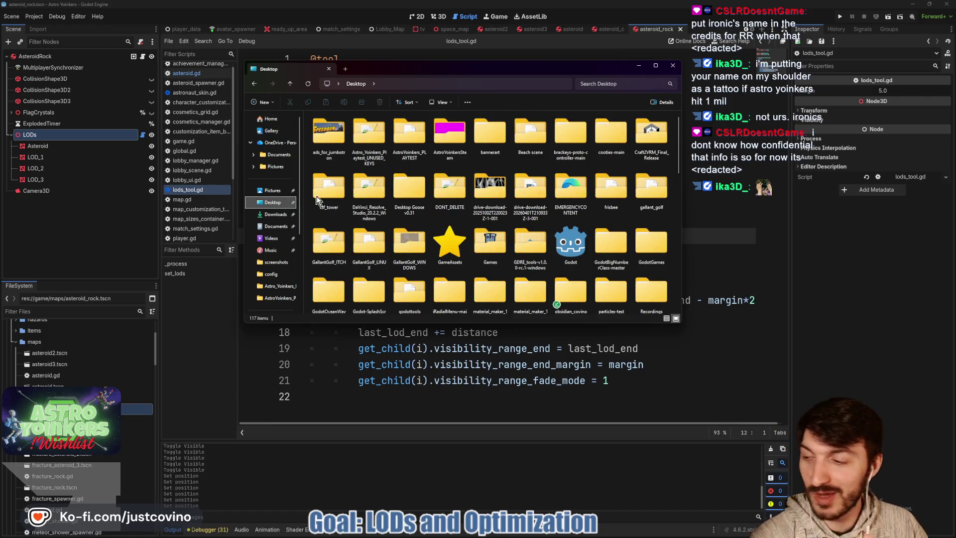
scroll(458, 193, down, 5)
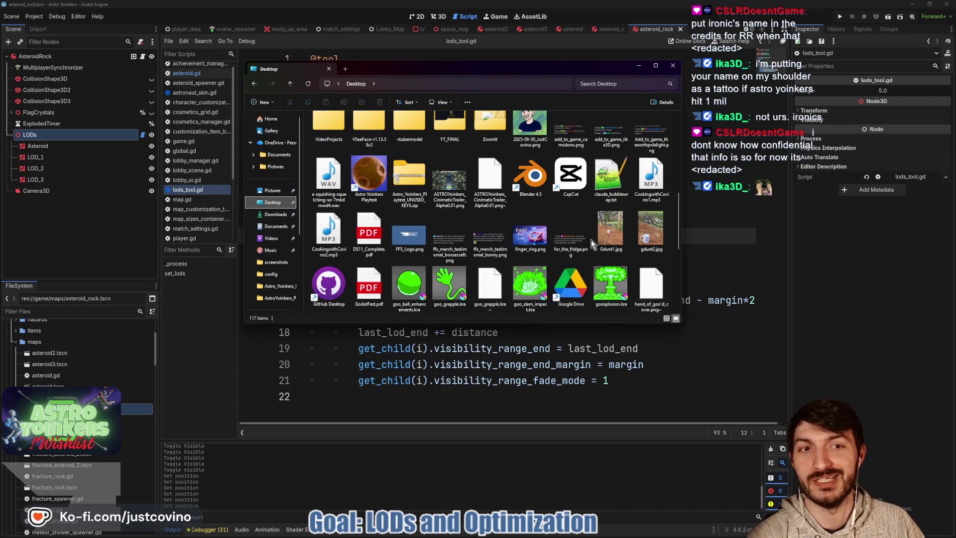
scroll(590, 240, down, 2)
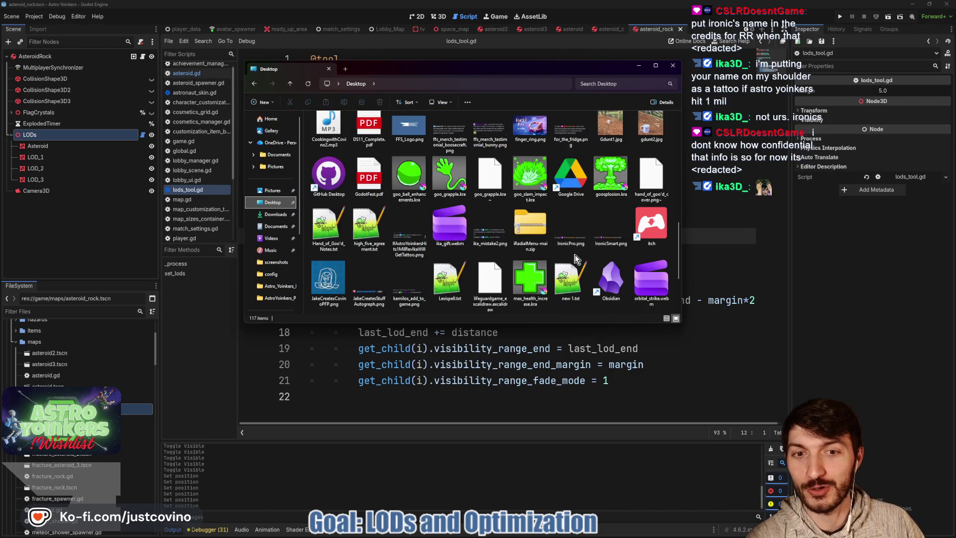
click(403, 241)
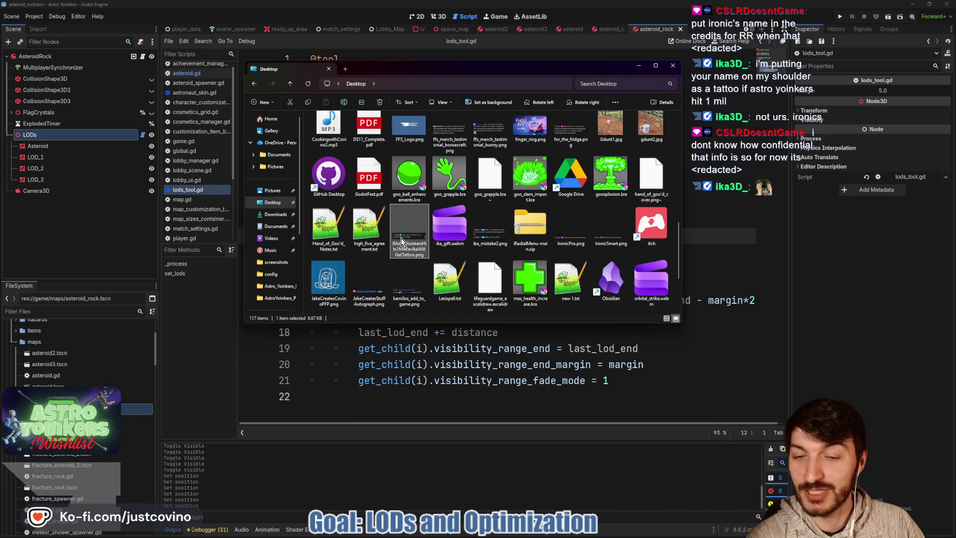
double_click(400, 237)
scroll(519, 254, up, 5)
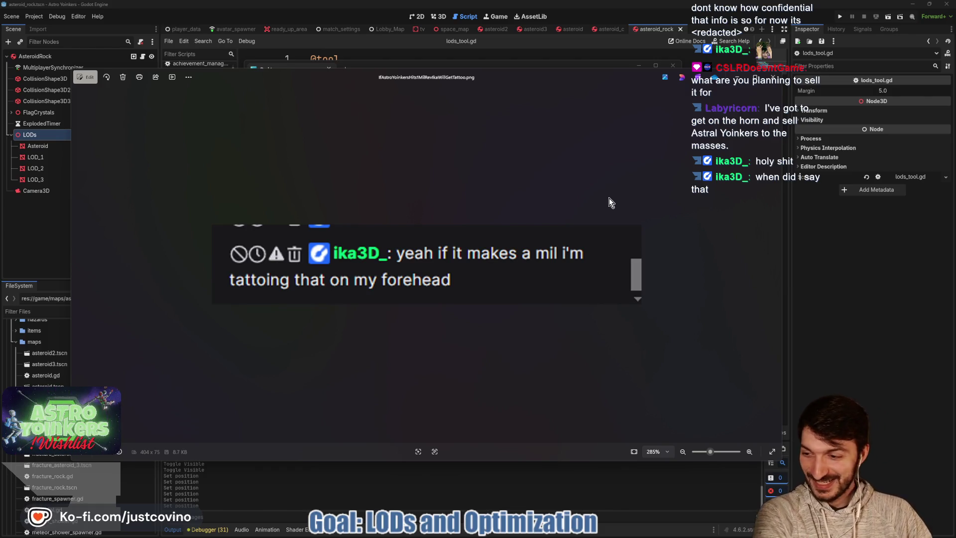
click(774, 80)
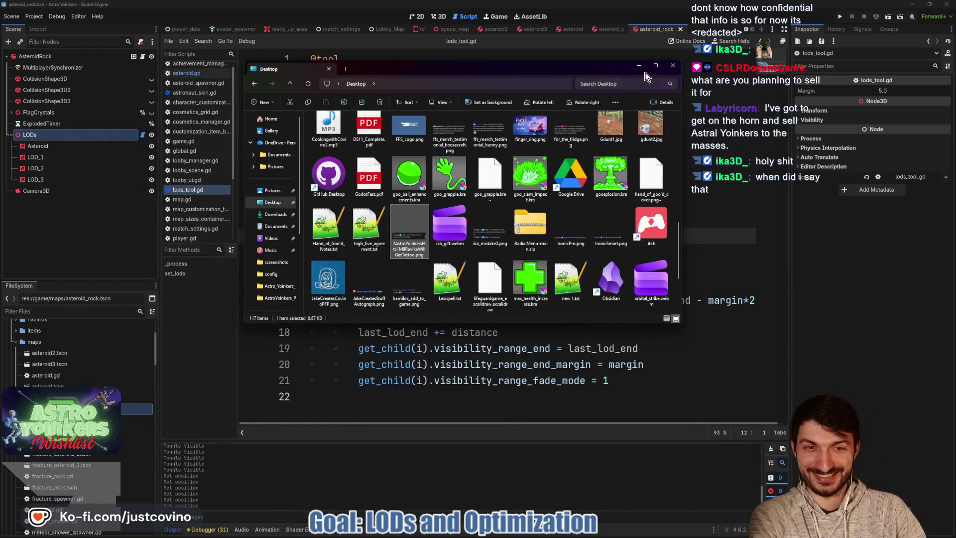
click(673, 66)
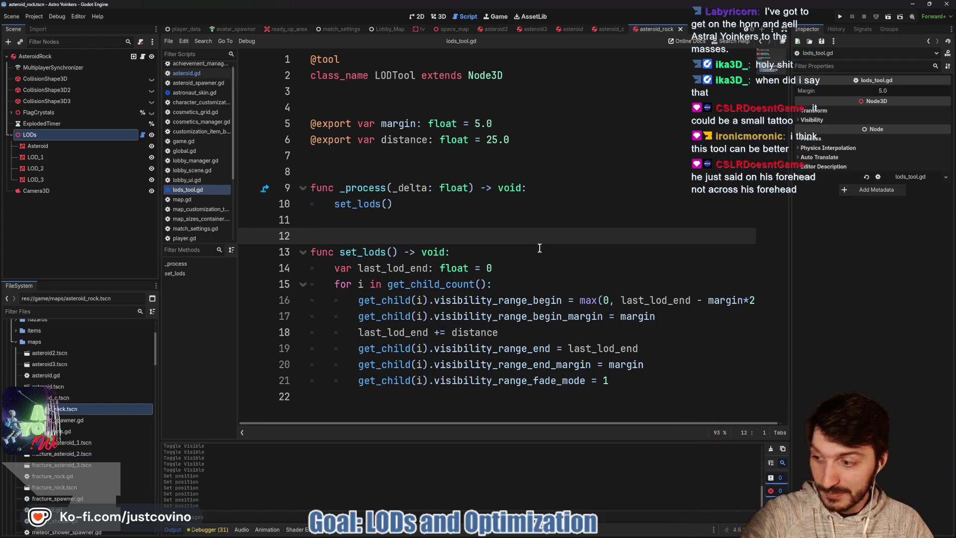
Step: Review lods_tool.gd, selecting the last_lod_end declaration on line 14 and the '3D' of Node3D
click(421, 160)
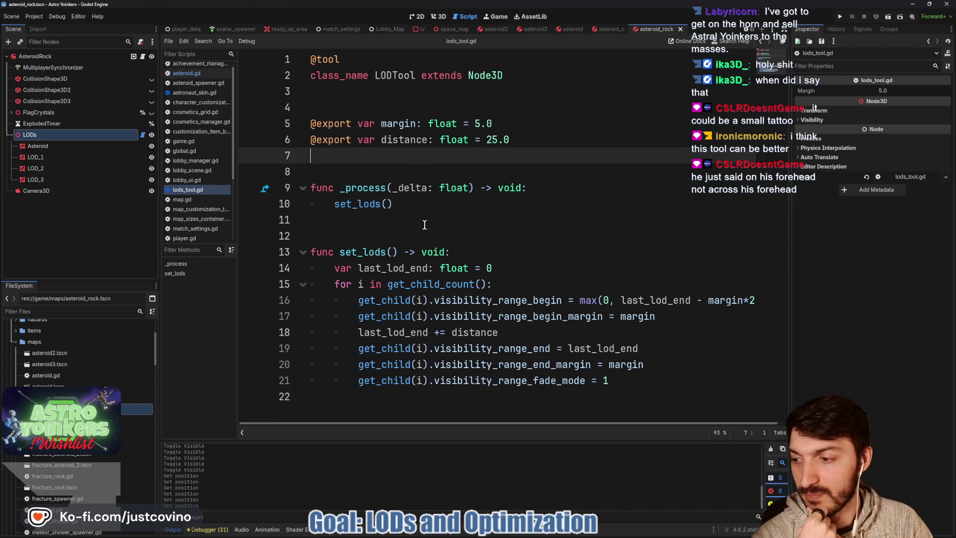
double_click(383, 269)
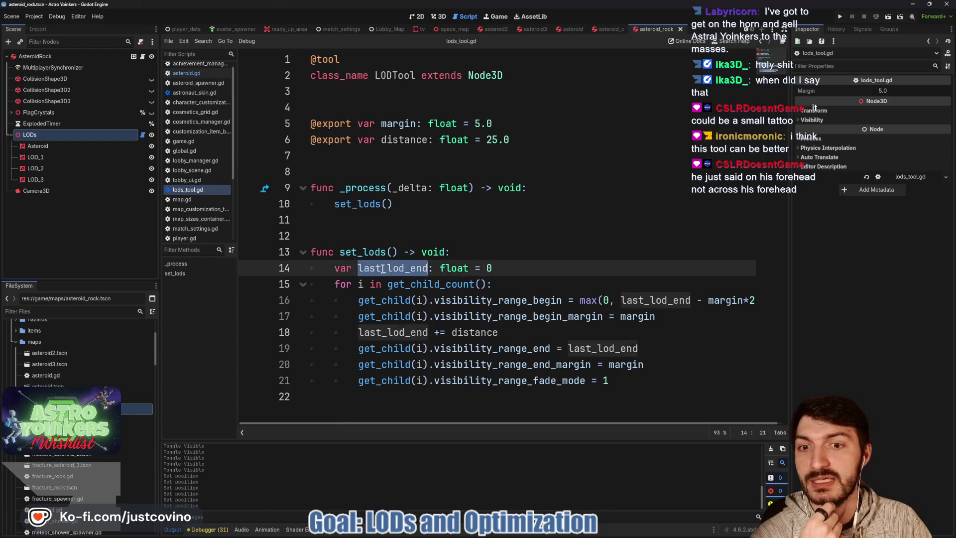
drag(519, 268, 334, 269)
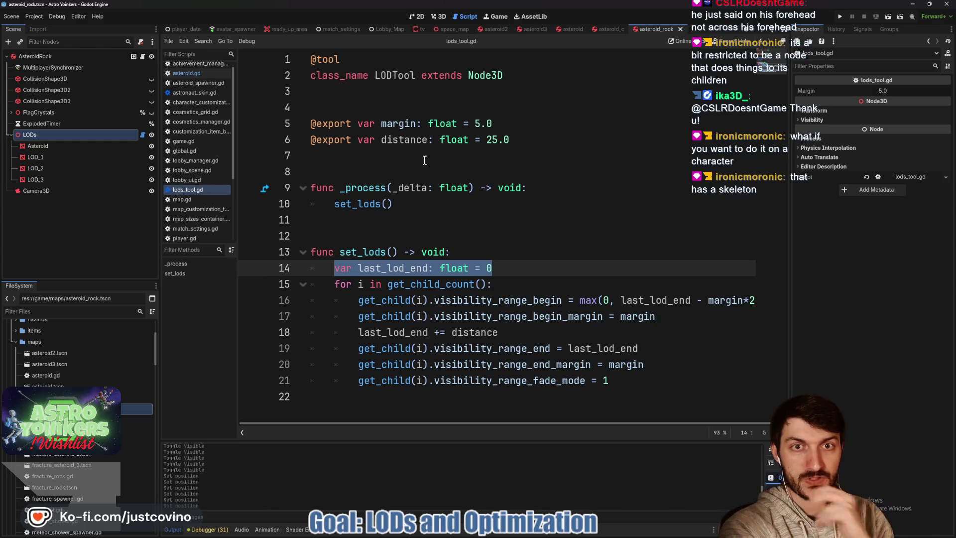
click(505, 76)
key(shift+Left)
key(shift+Left)
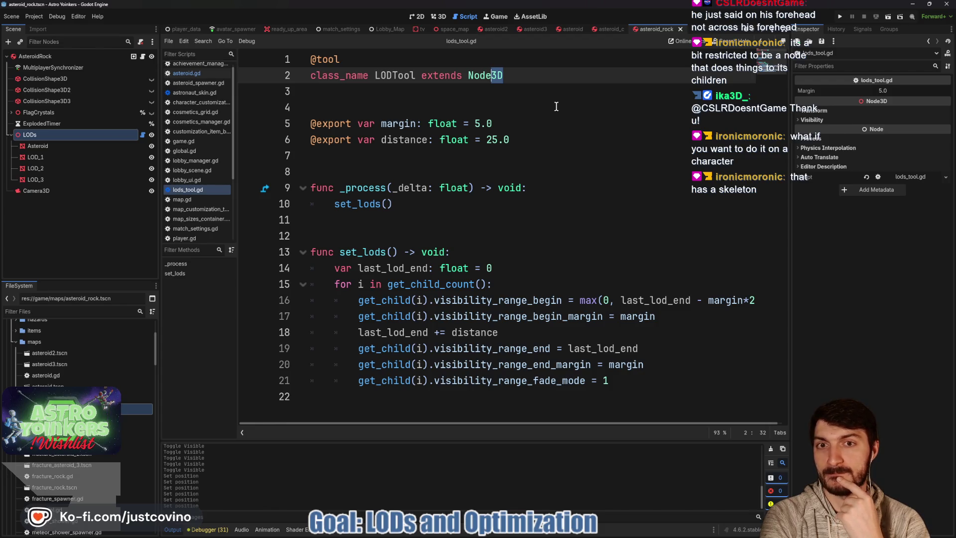
double_click(393, 268)
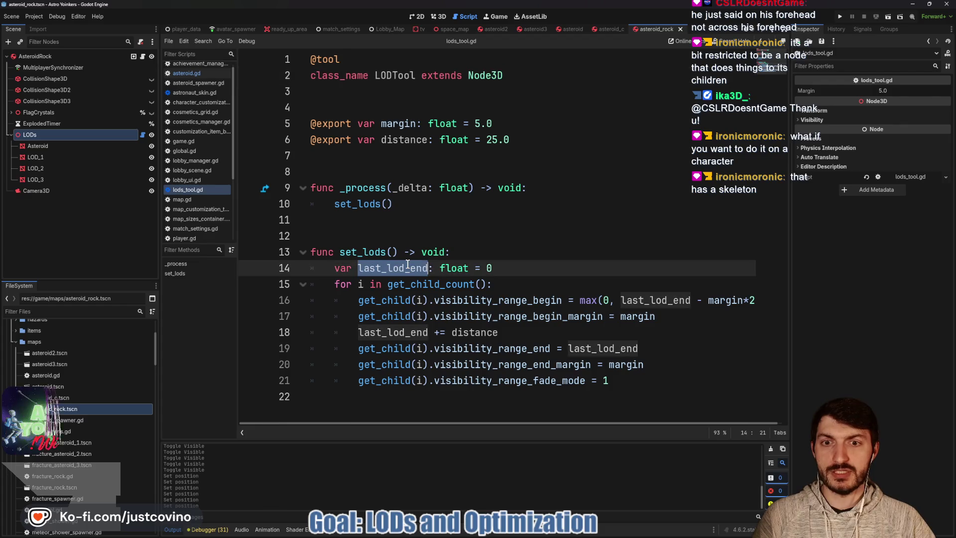
click(525, 141)
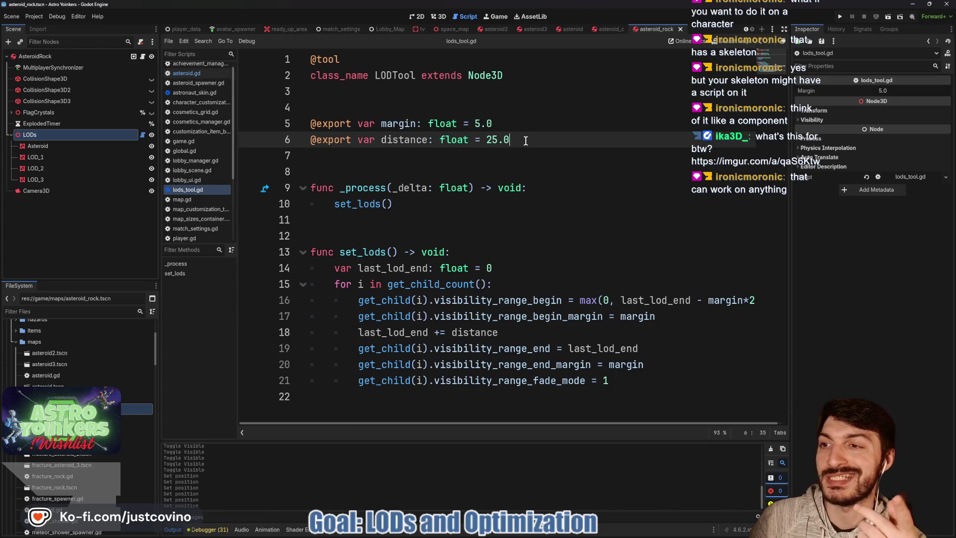
click(509, 75)
click(331, 107)
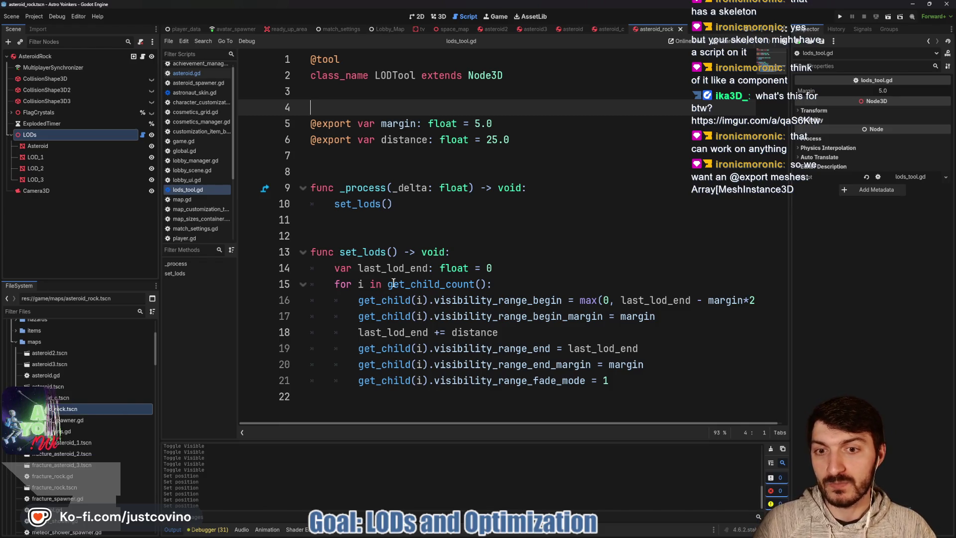
double_click(410, 283)
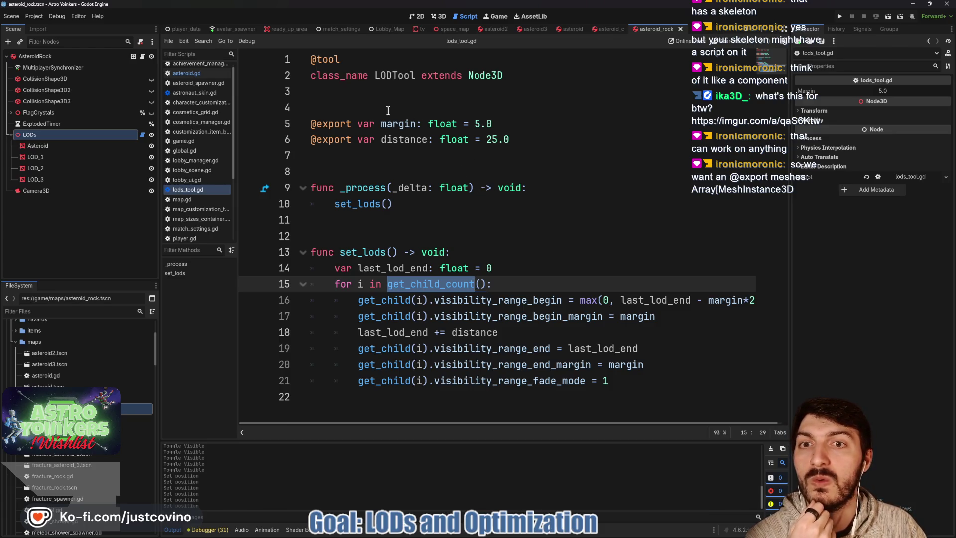
click(341, 107)
mouse_move(457, 135)
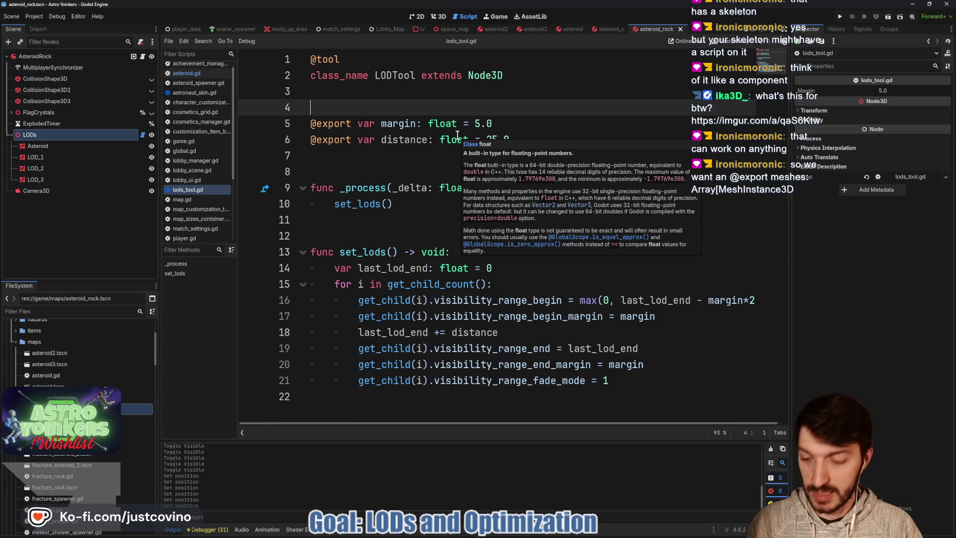
click(508, 75)
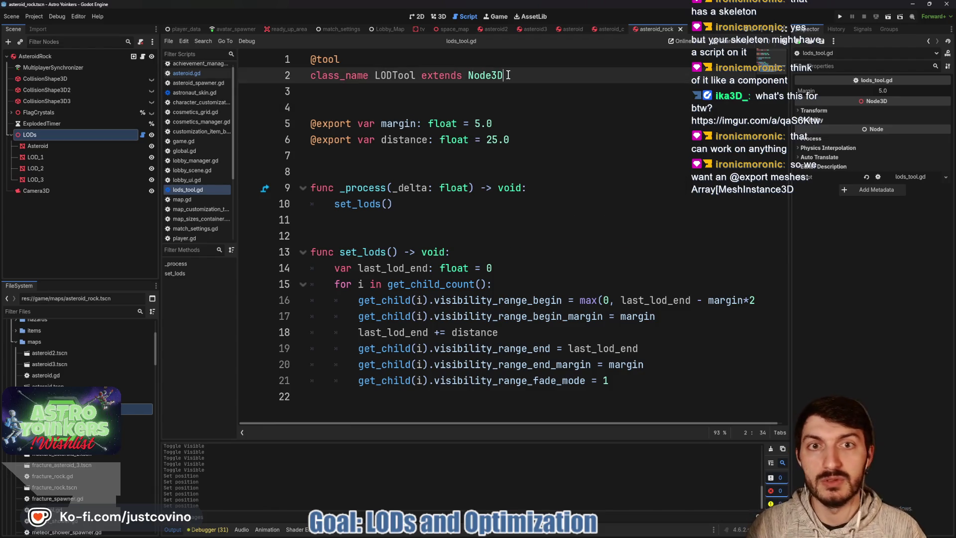
click(367, 108)
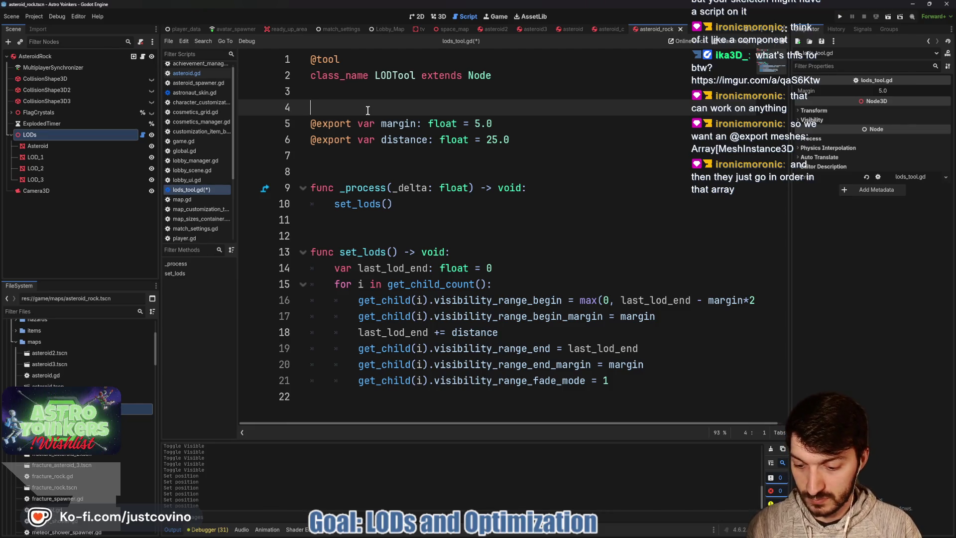
text(@export )
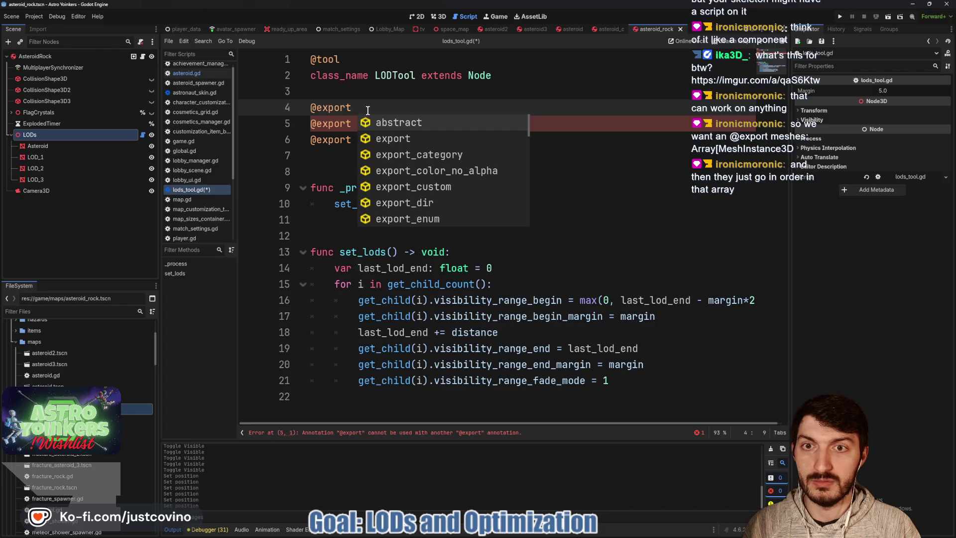
text(meshes: Array)
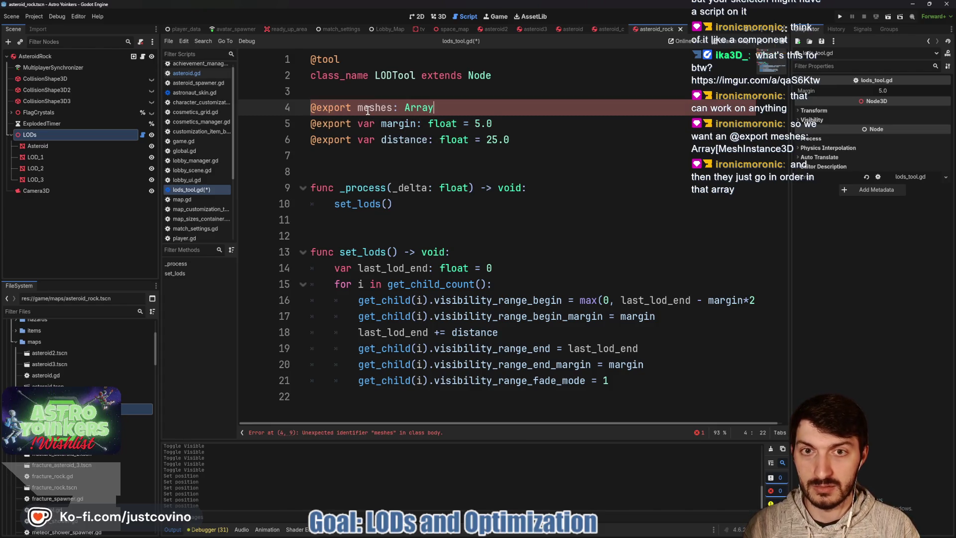
click(359, 108)
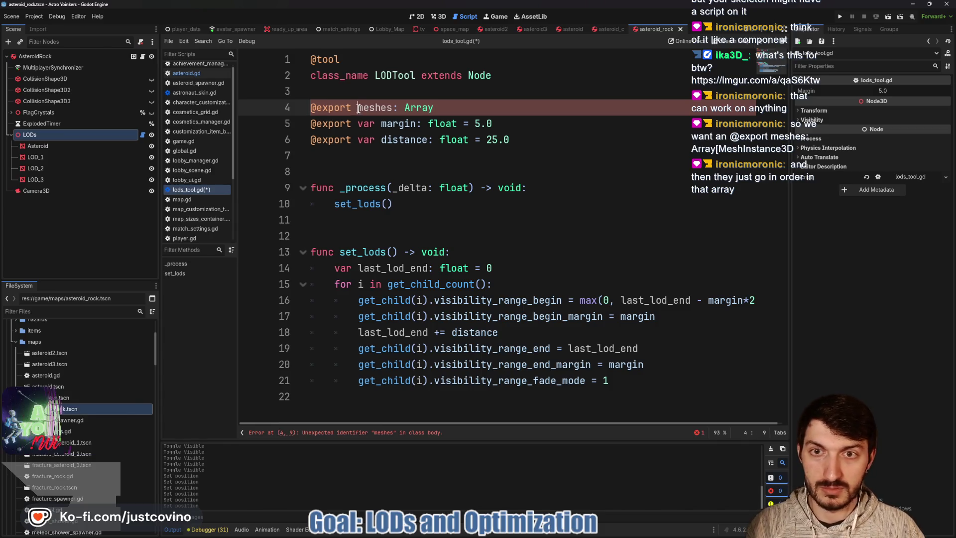
text(var)
click(468, 108)
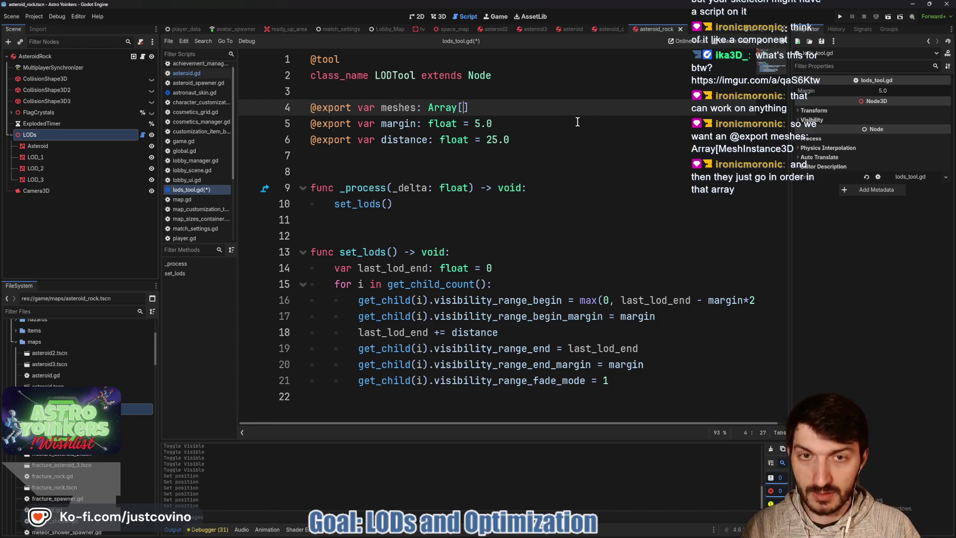
text(MeshInstance)
key(Down)
key(Return)
click(563, 107)
key(ctrl+s)
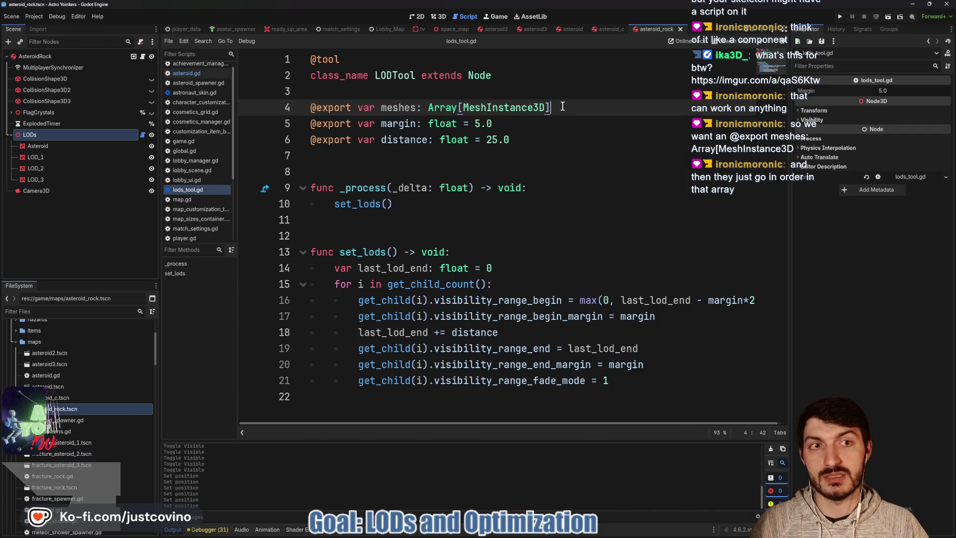
click(533, 146)
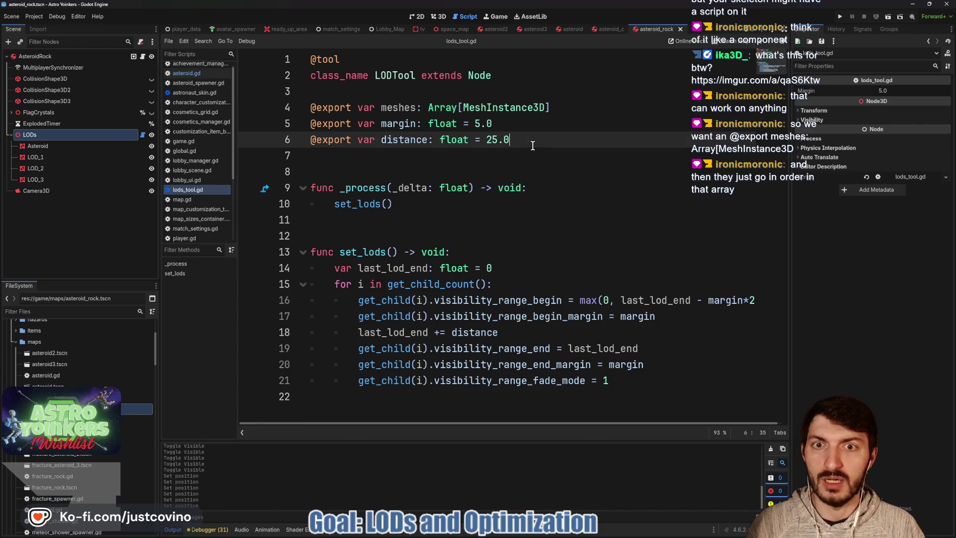
key(Return)
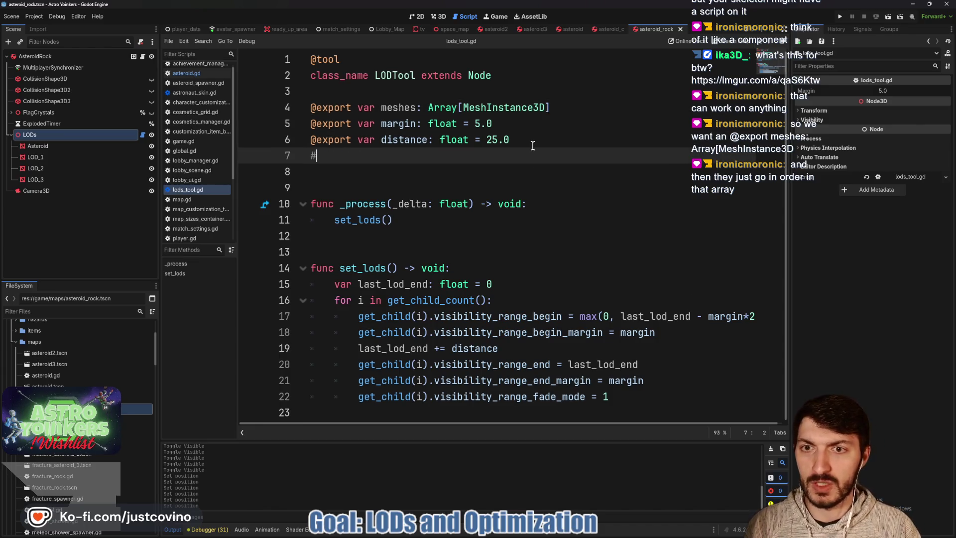
key(BackSpace)
text(@export)
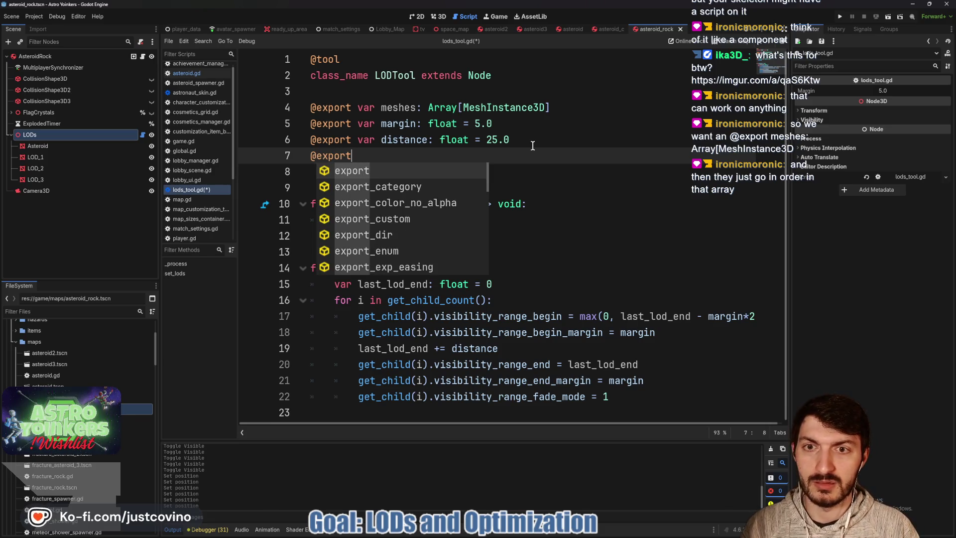
text( var)
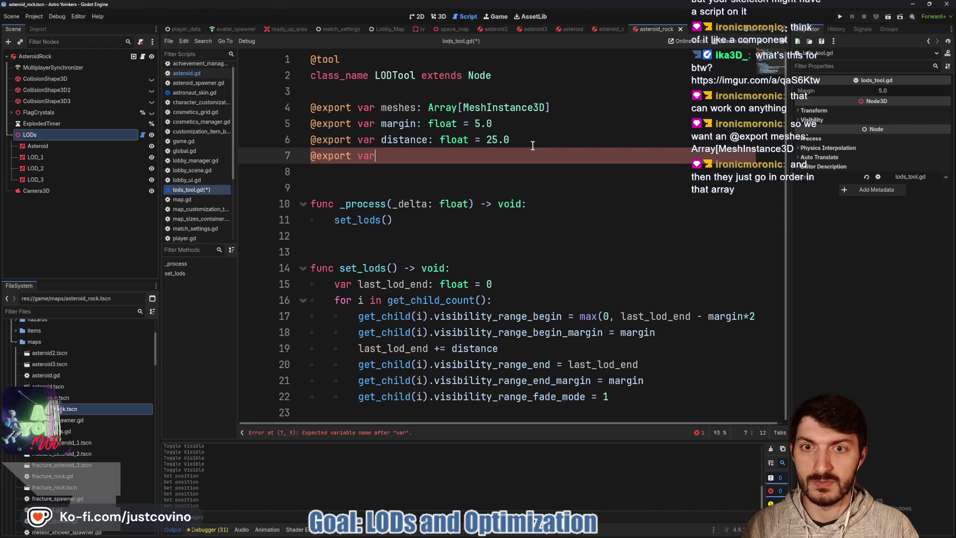
text( lod_end:)
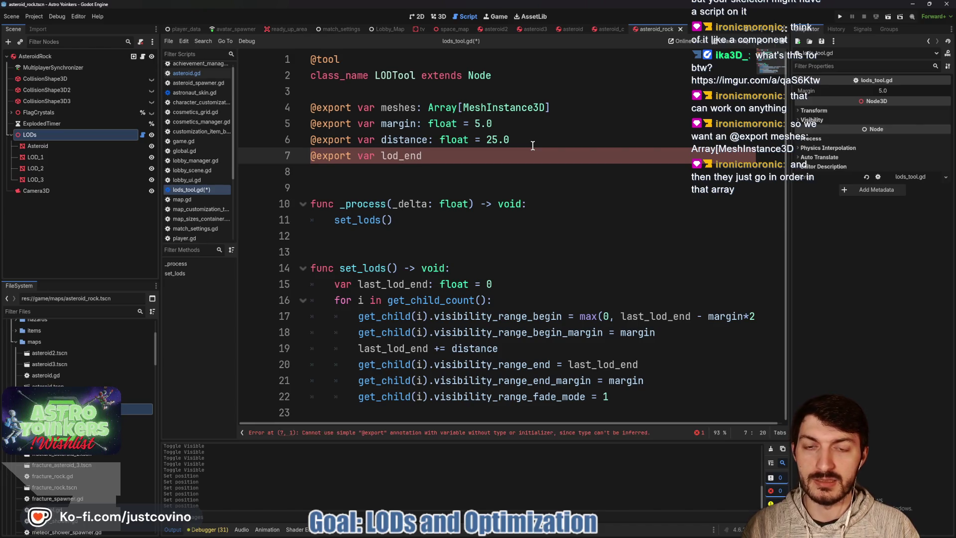
text( float = )
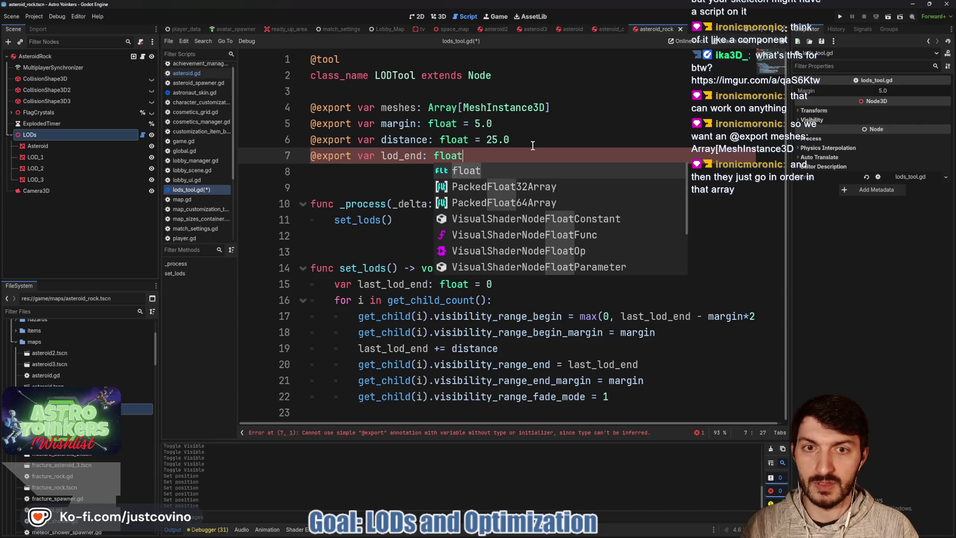
text(0.0)
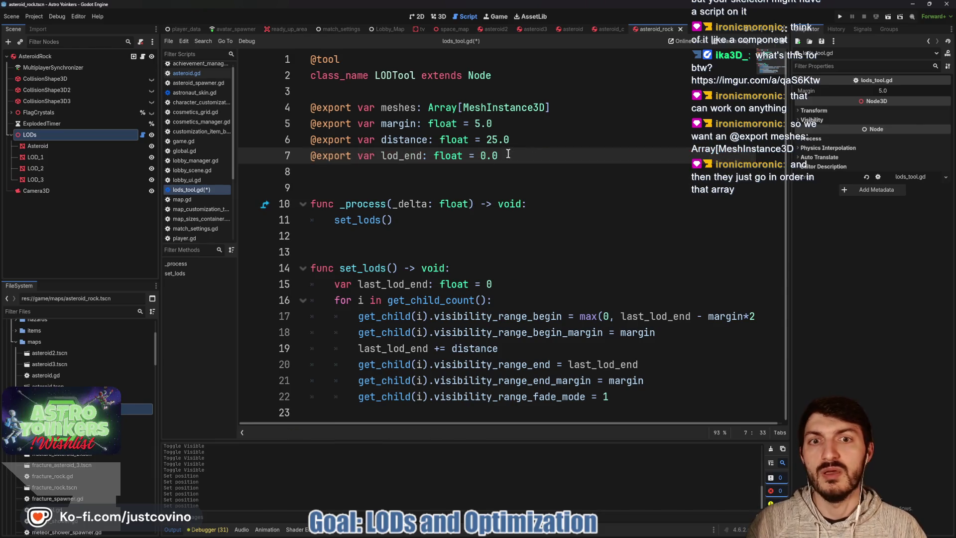
mouse_move(339, 156)
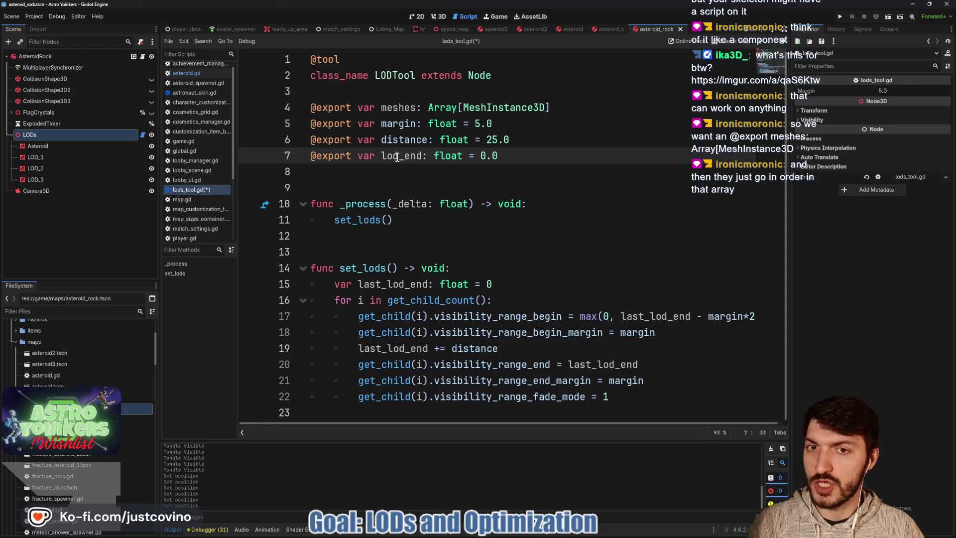
click(534, 141)
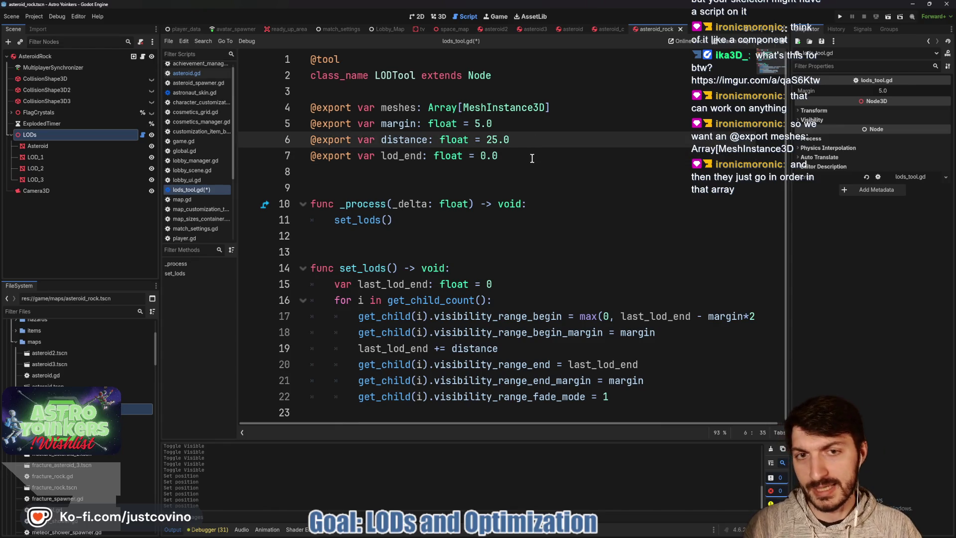
click(523, 155)
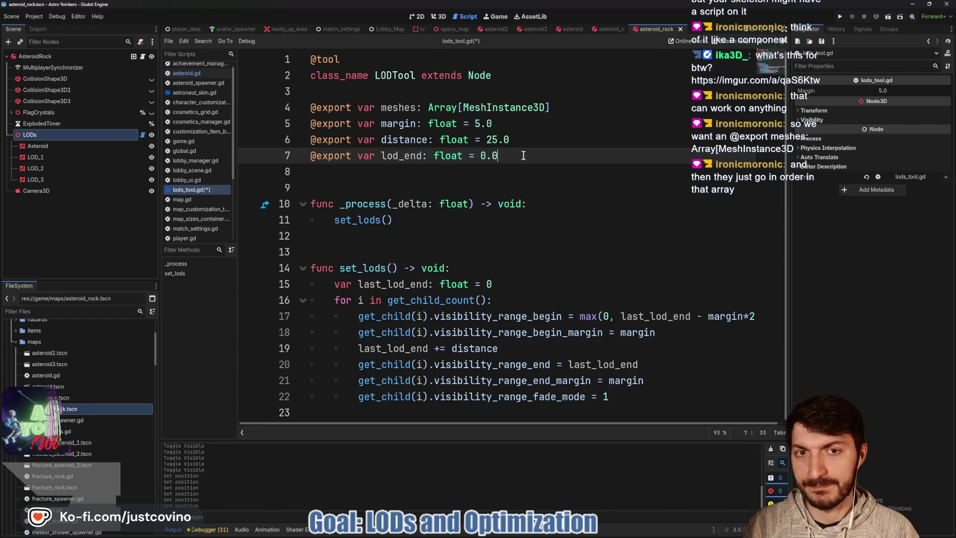
click(526, 145)
key(Return)
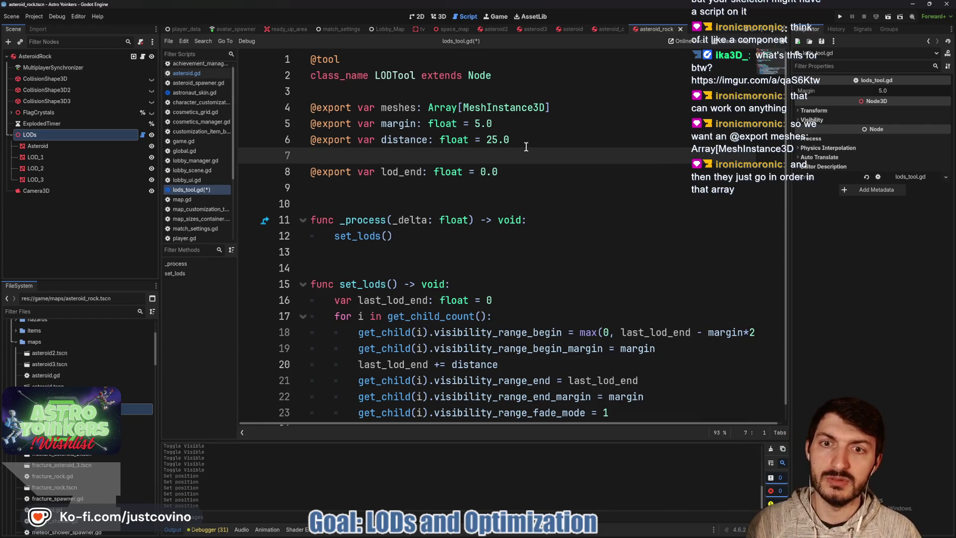
Step: Write the '##Last LOD end' doc comment above lod_end and save the script
key(Return)
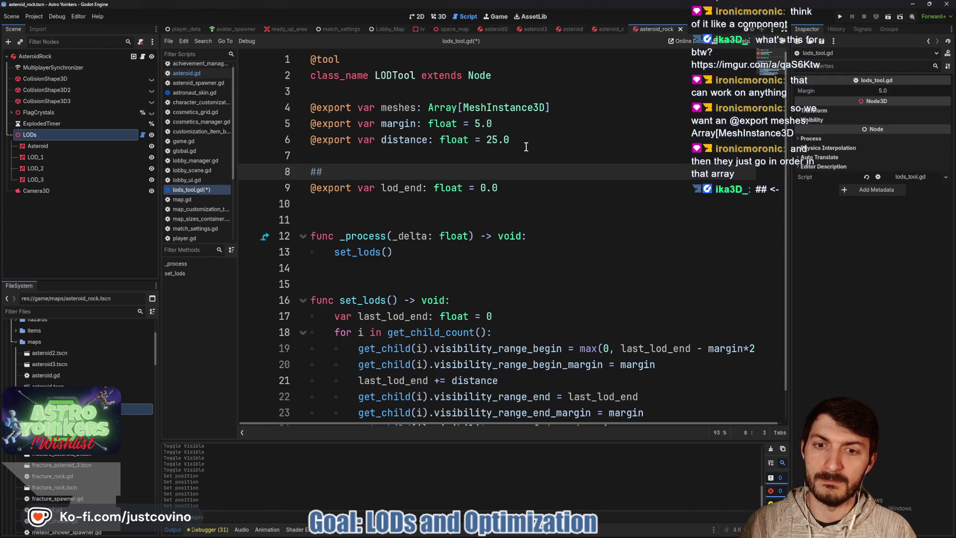
text(##Las)
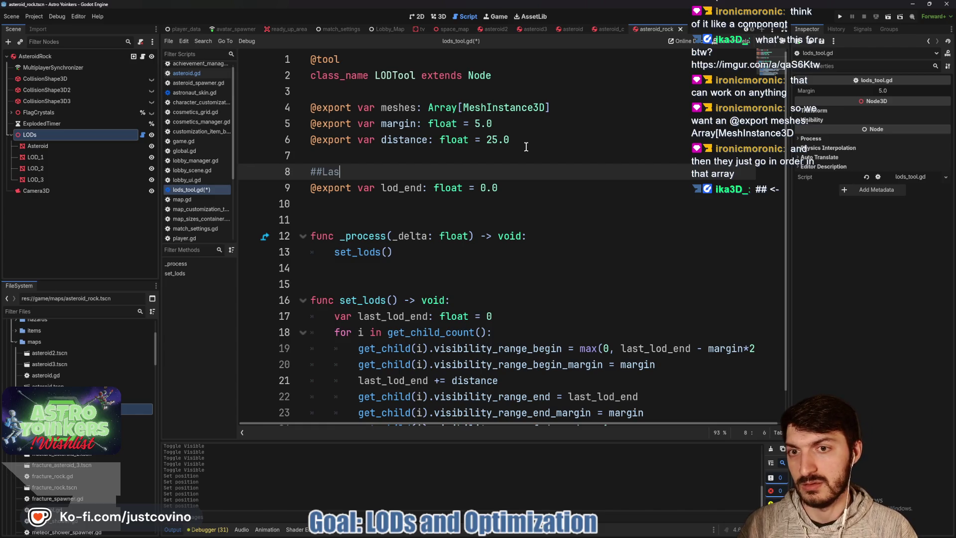
text(t L)
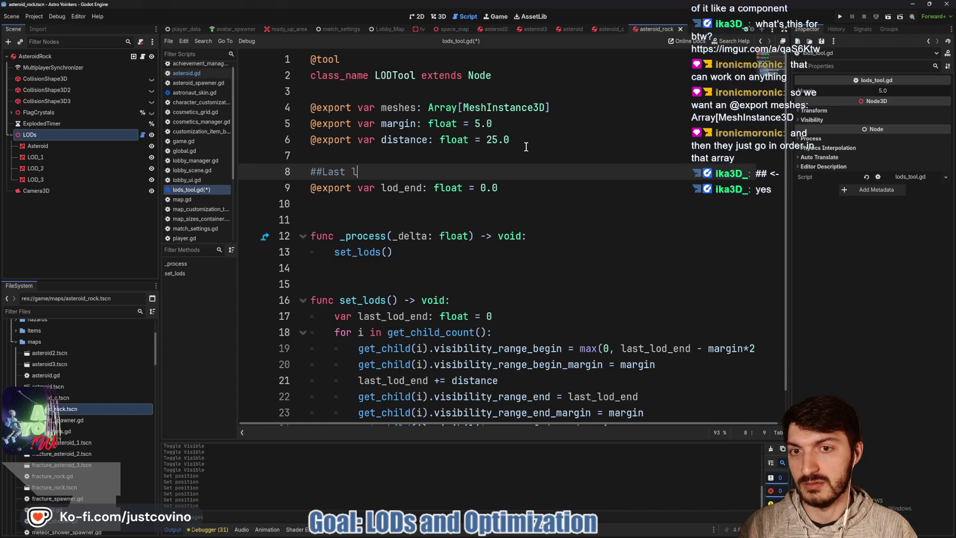
text(OD end)
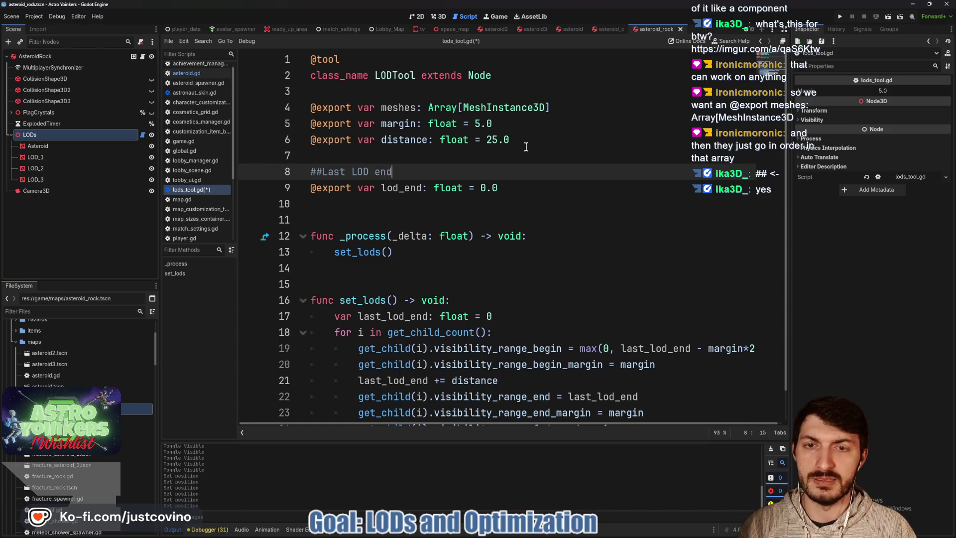
text(. Set this to where )
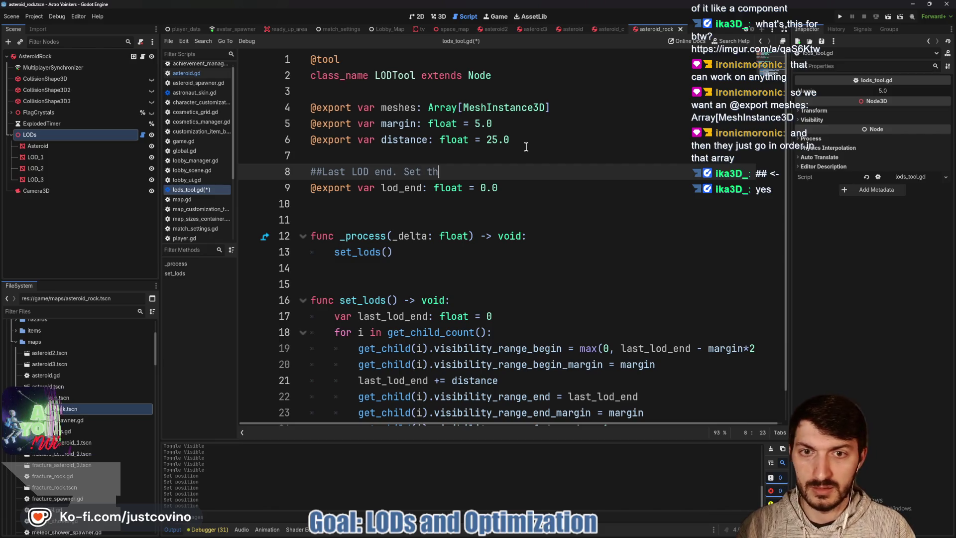
text(you want the st)
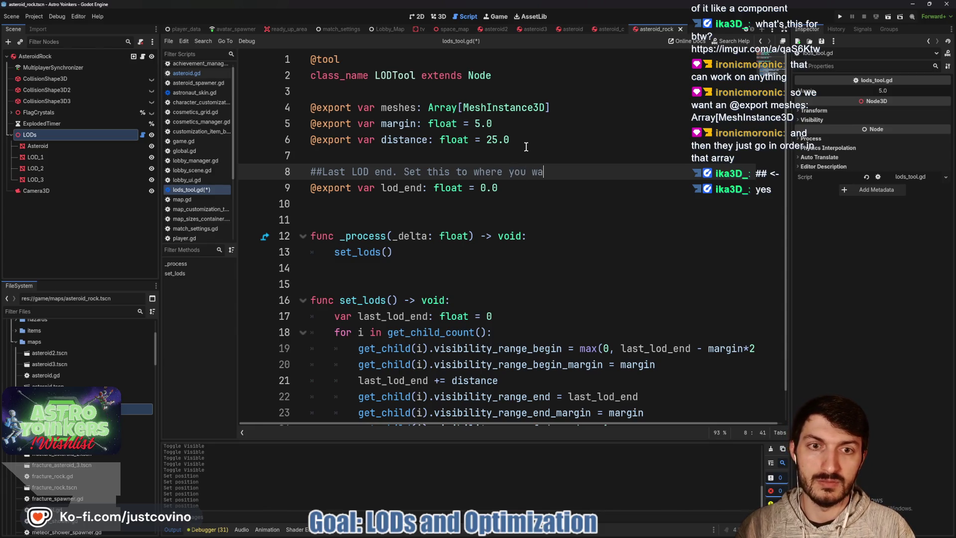
text(arting)
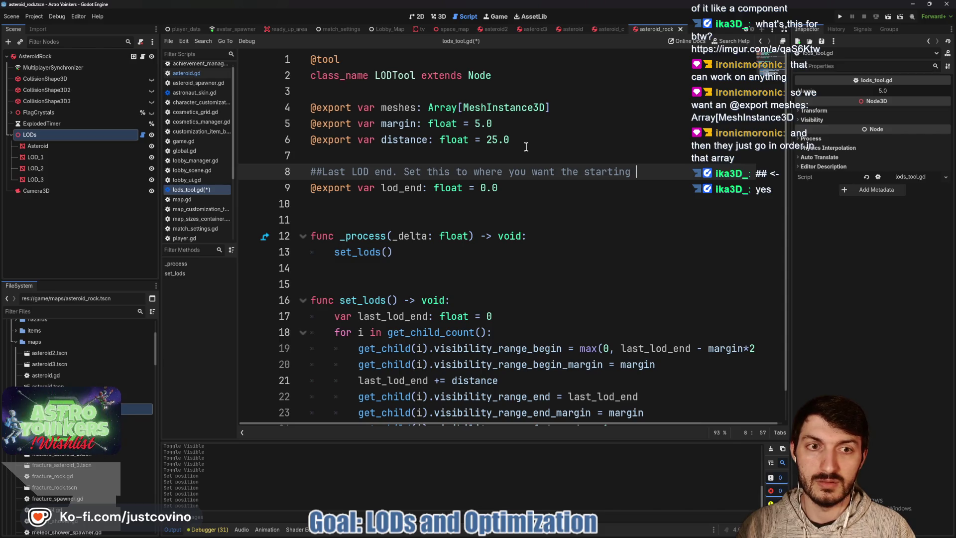
key(BackSpace)
key(BackSpace)
key(BackSpace)
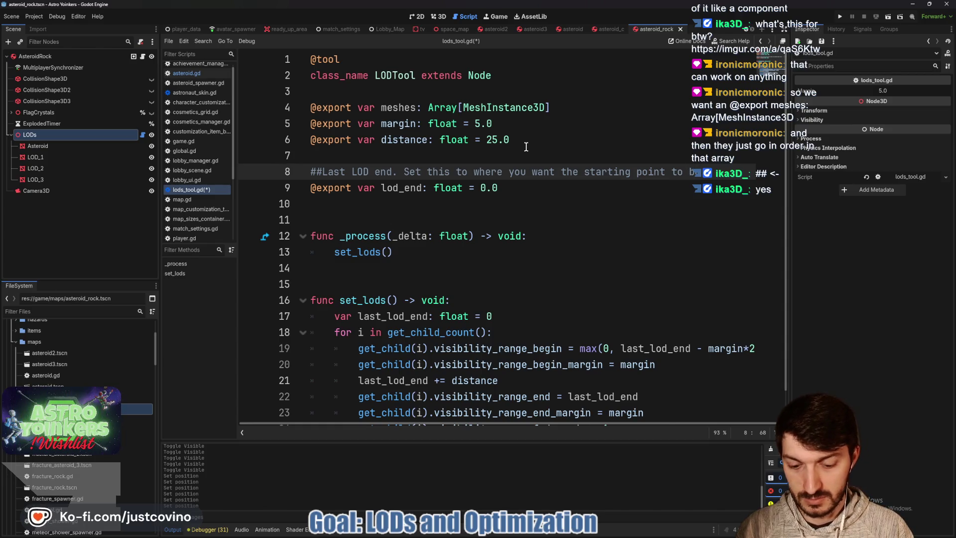
text(e)
text( 0.0))
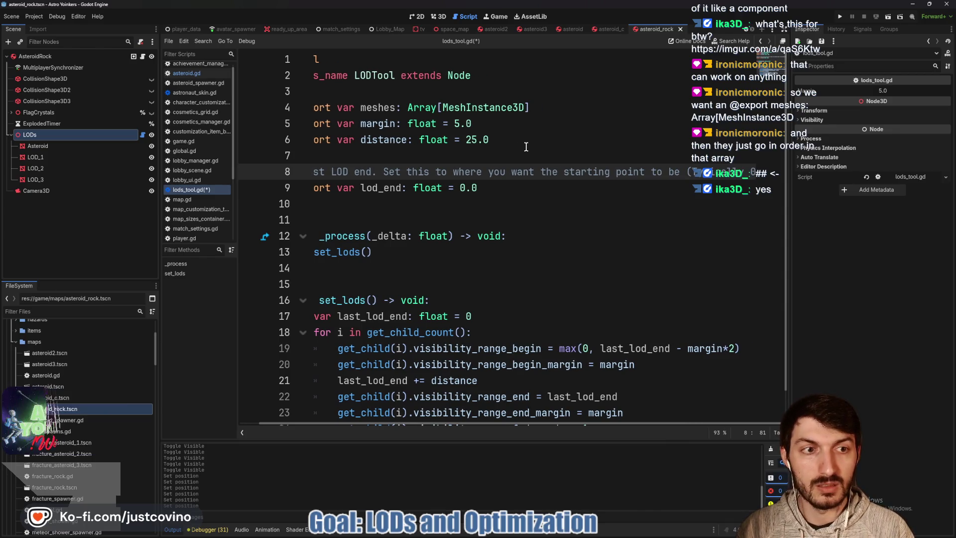
text(...)
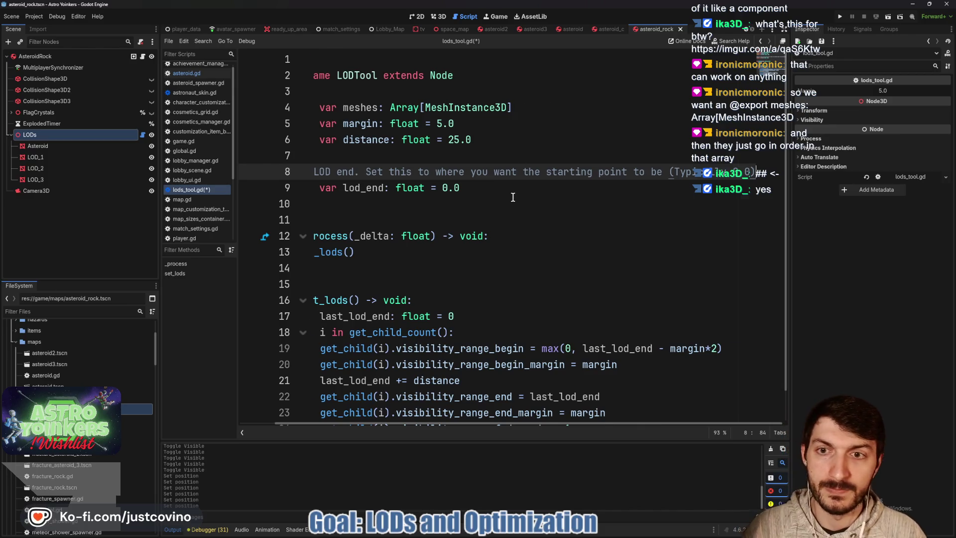
click(519, 205)
key(ctrl+s)
Step: Select the LODs node and view the LOD End property tooltip in the Inspector
click(66, 145)
click(64, 135)
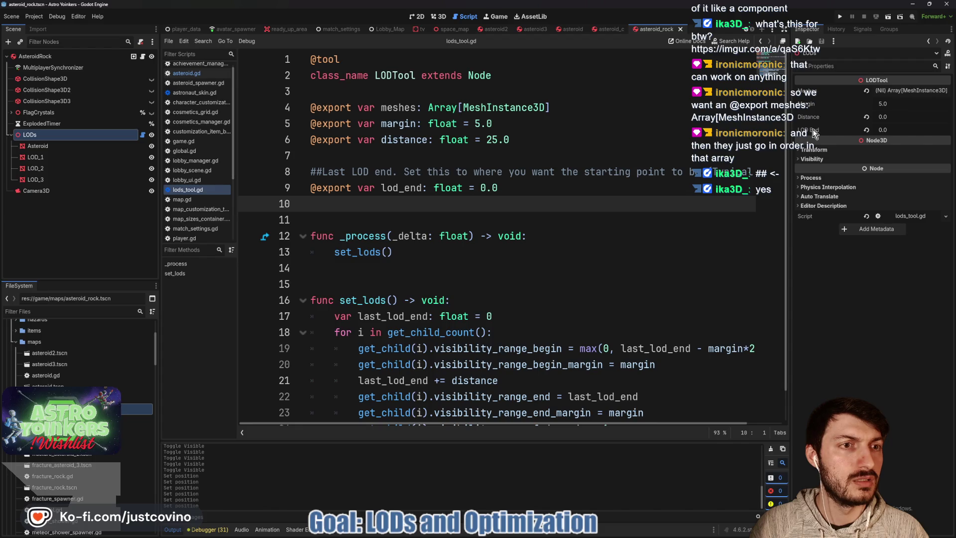
mouse_move(812, 130)
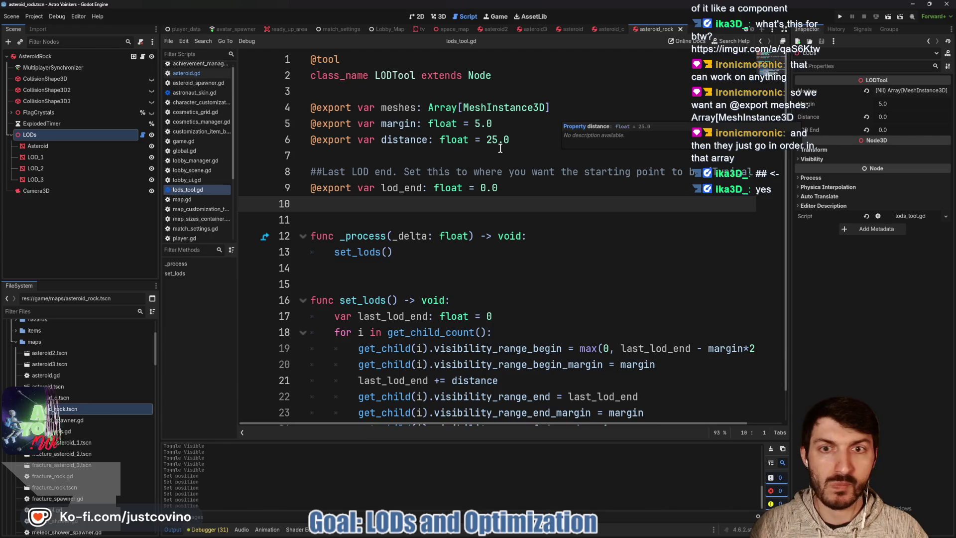
click(517, 124)
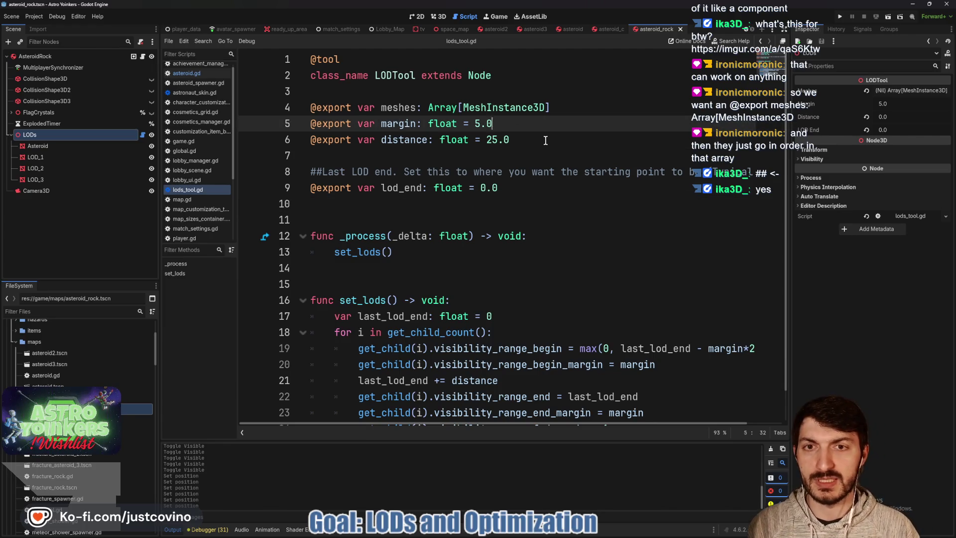
Step: Add the '## How far apart the LODs should be' comment above distance and save
key(Return)
key(Return)
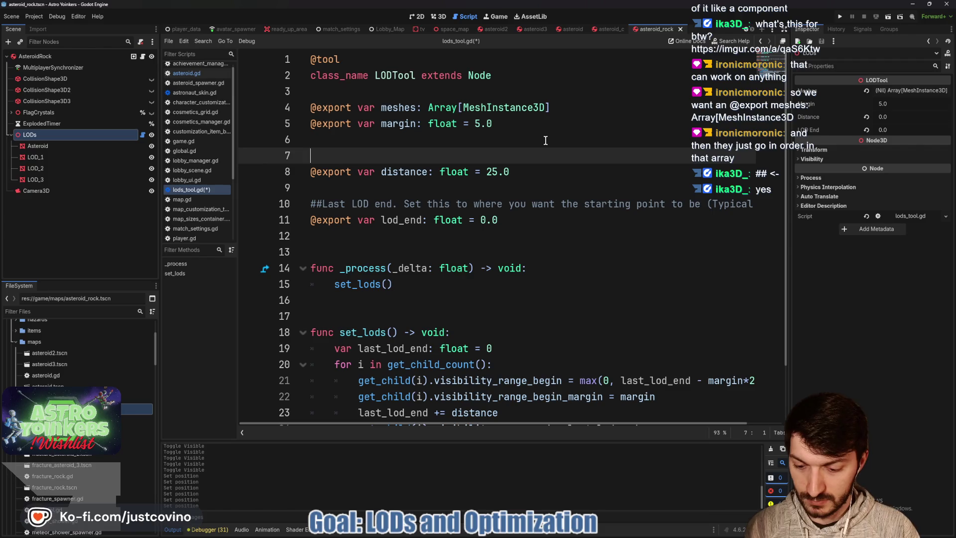
text(##How)
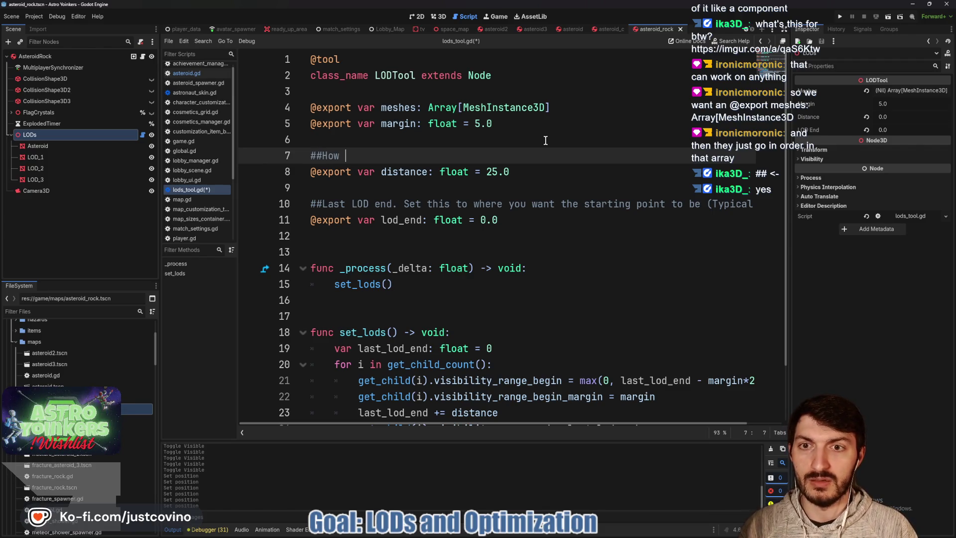
click(325, 204)
key(ctrl+s)
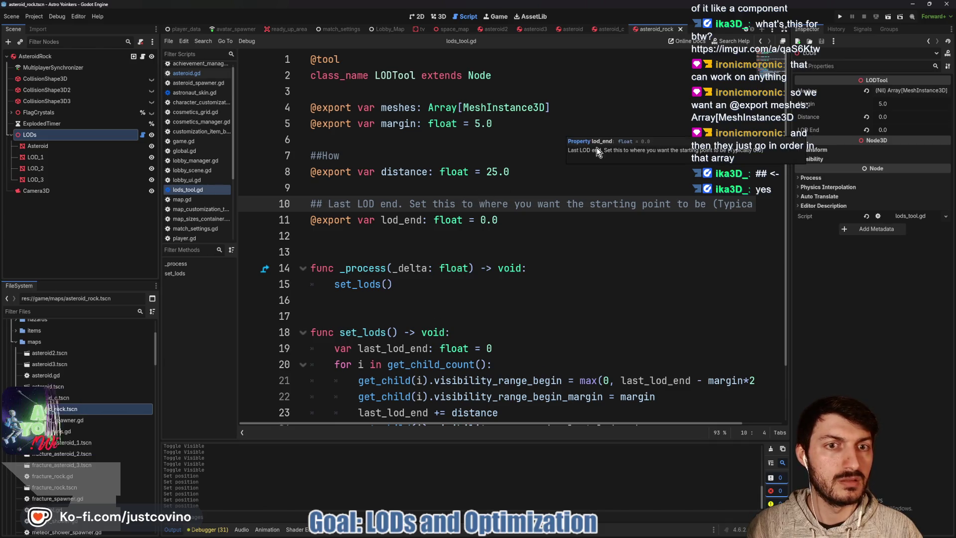
click(321, 157)
text(apart)
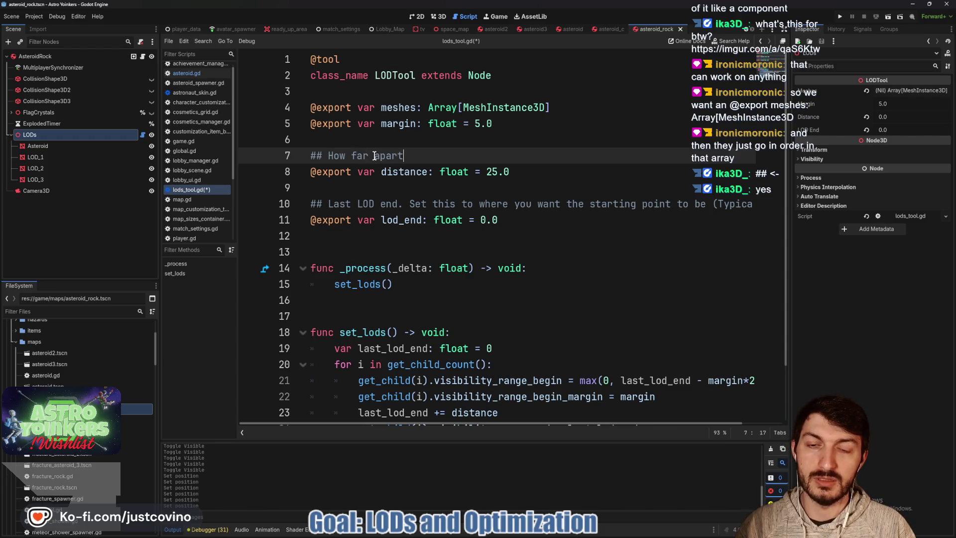
text( the LODs should be)
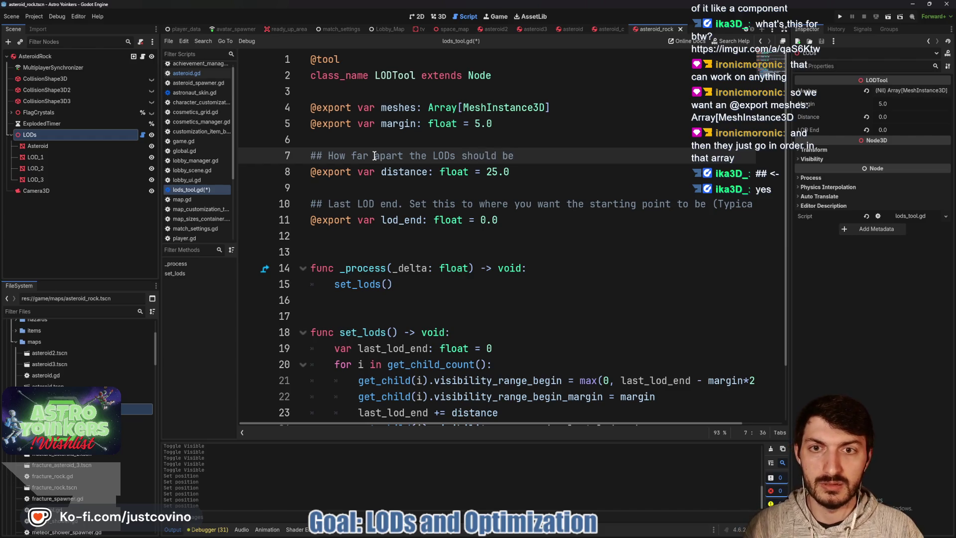
key(ctrl+s)
Step: Add '## Handles the fade between. Lower = Faster Fading' above margin and save
click(582, 108)
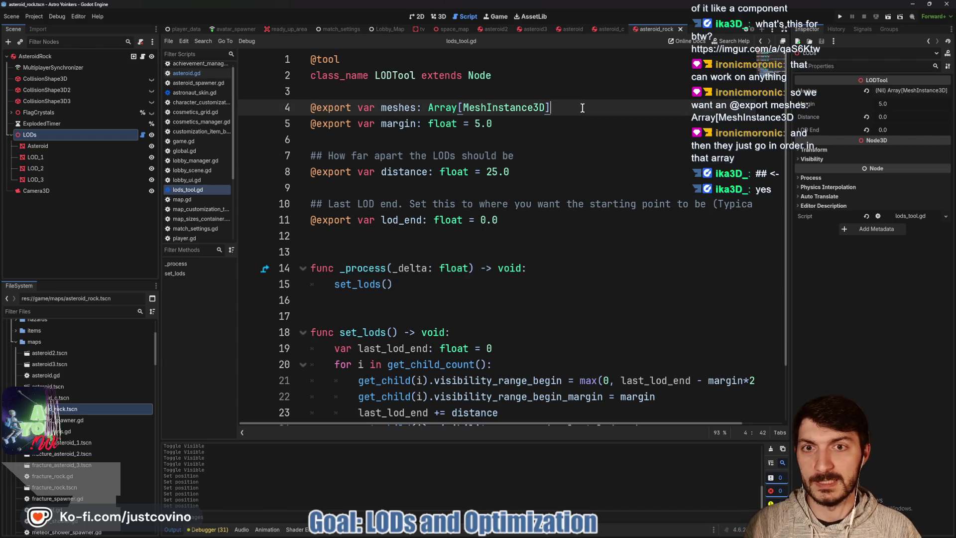
key(Return)
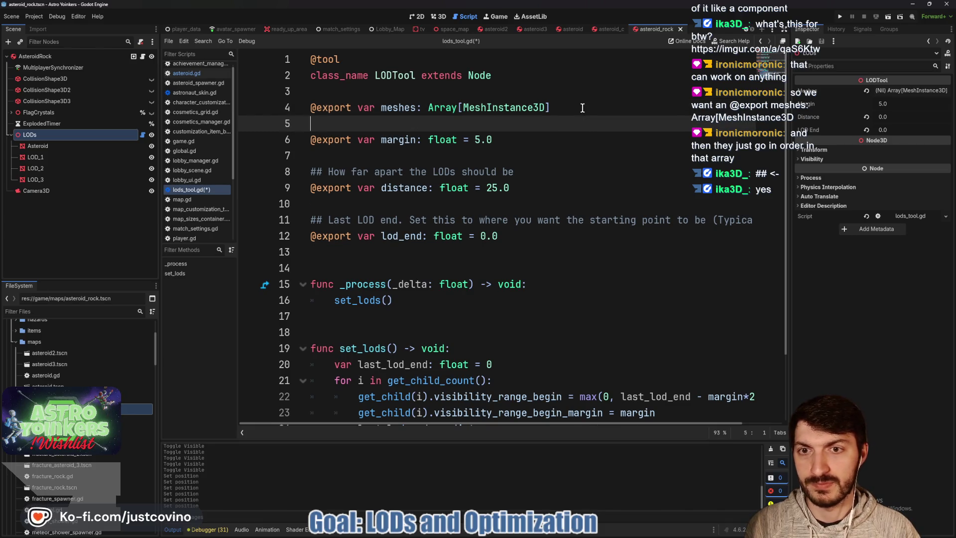
key(Return)
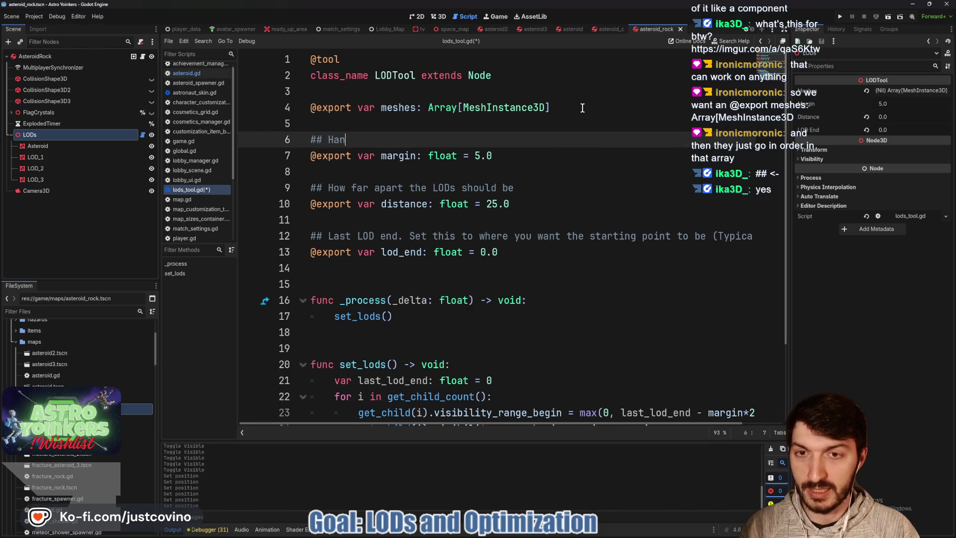
text(dles the fade between. Low)
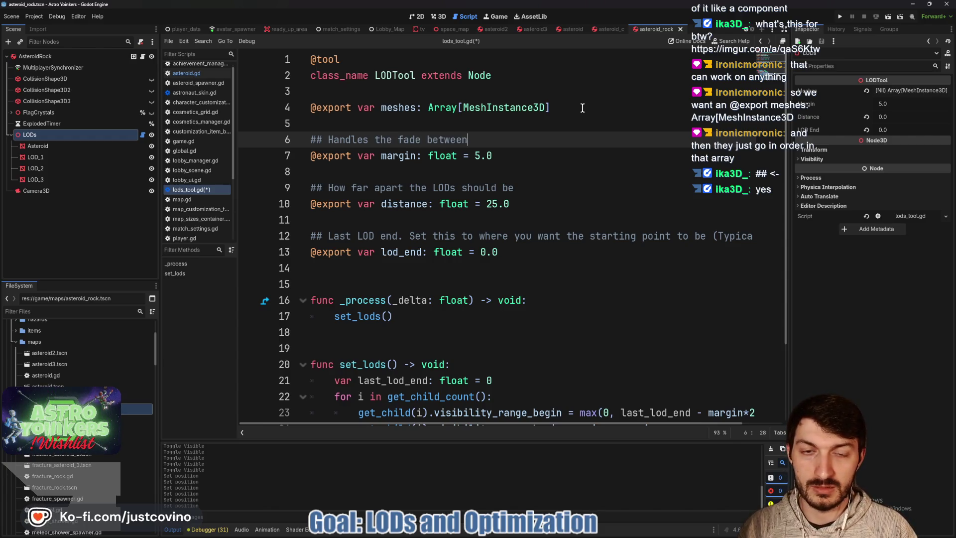
text(er = Faster)
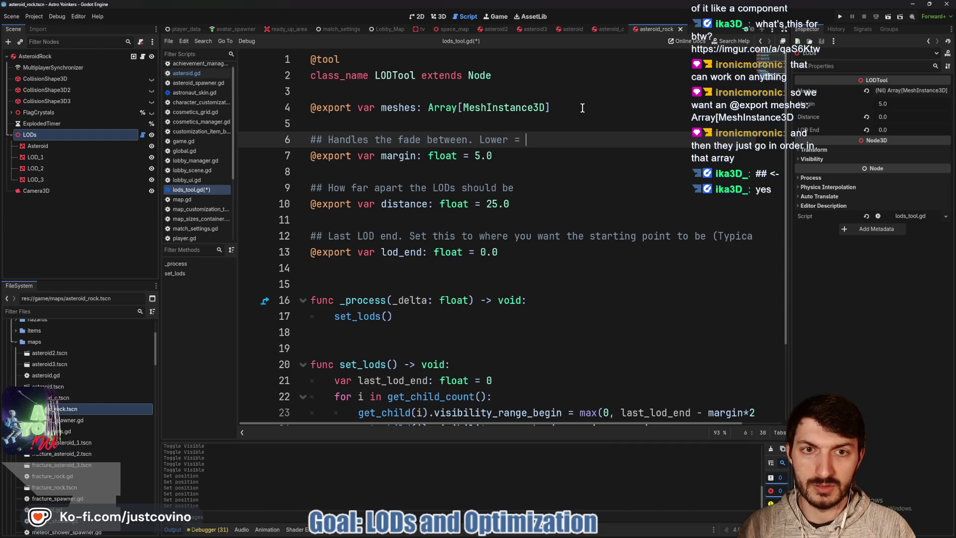
text( Fading)
key(ctrl+s)
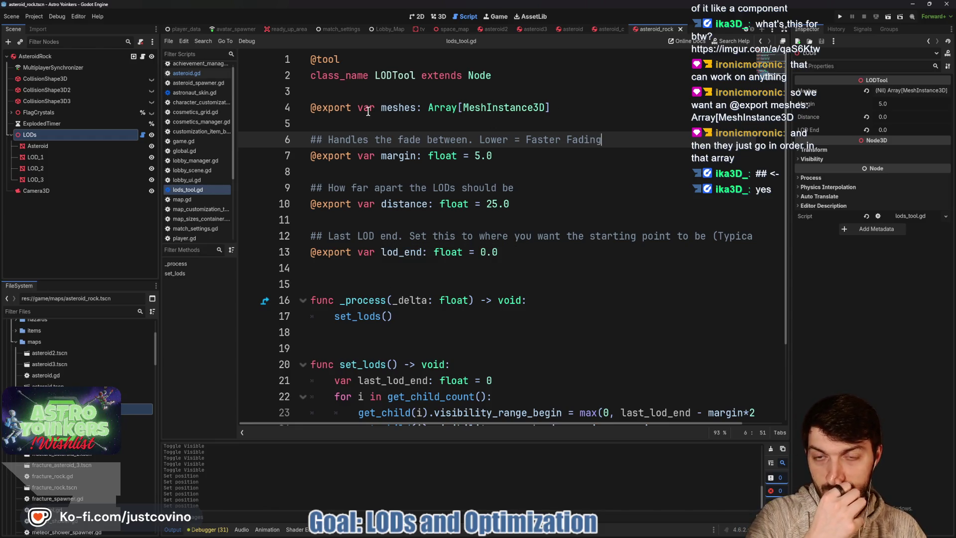
scroll(527, 203, down, 2)
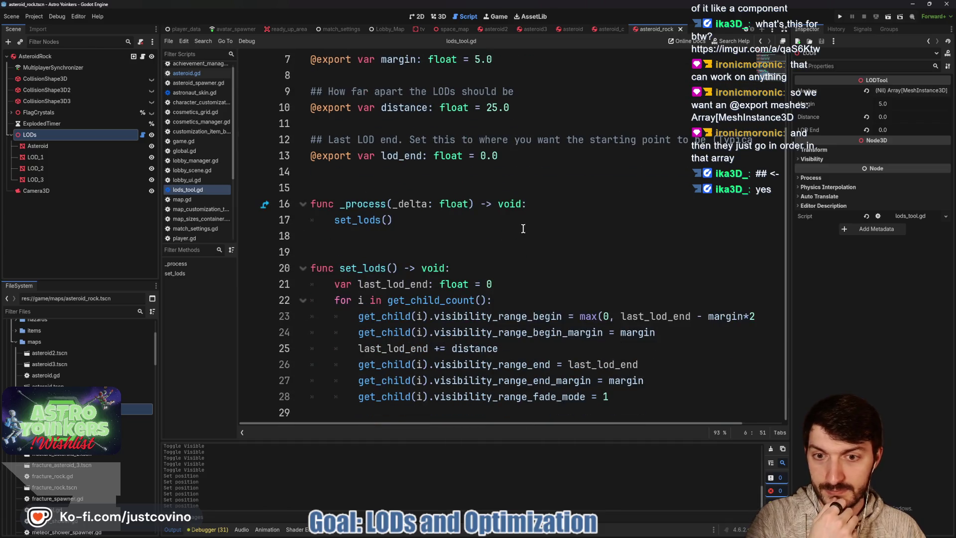
drag(498, 284, 304, 284)
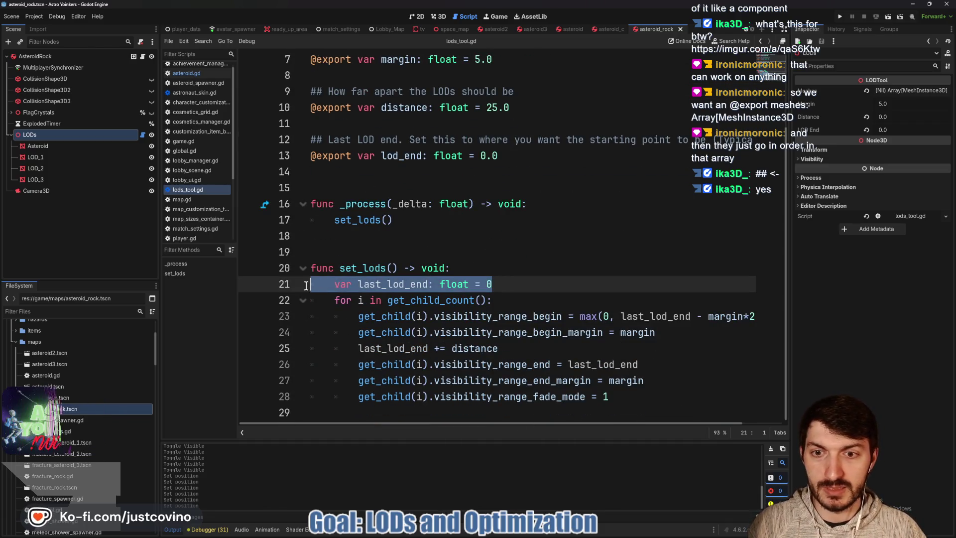
Step: Delete the local last_lod_end declaration and rename its uses to lod_end on lines 22, 24 and 25
key(BackSpace)
key(BackSpace)
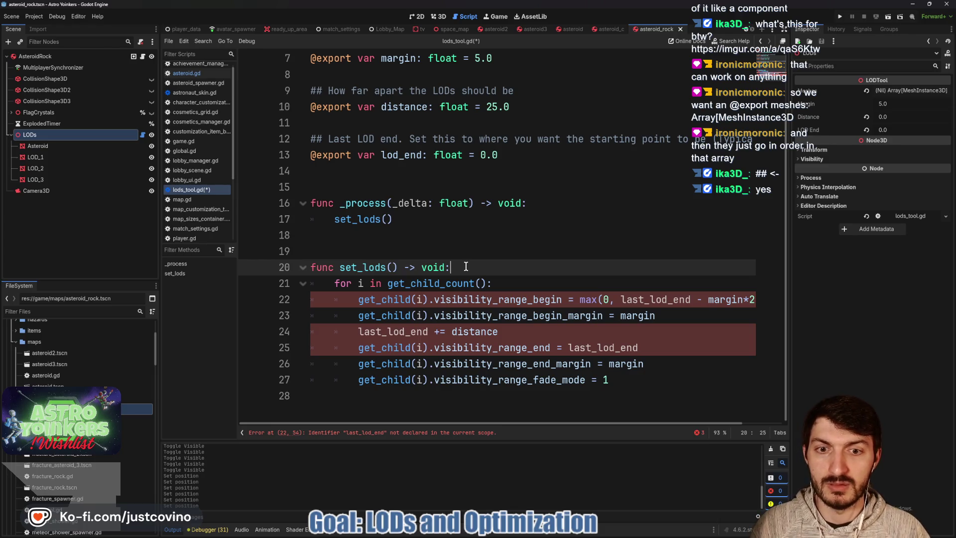
scroll(448, 219, up, 1)
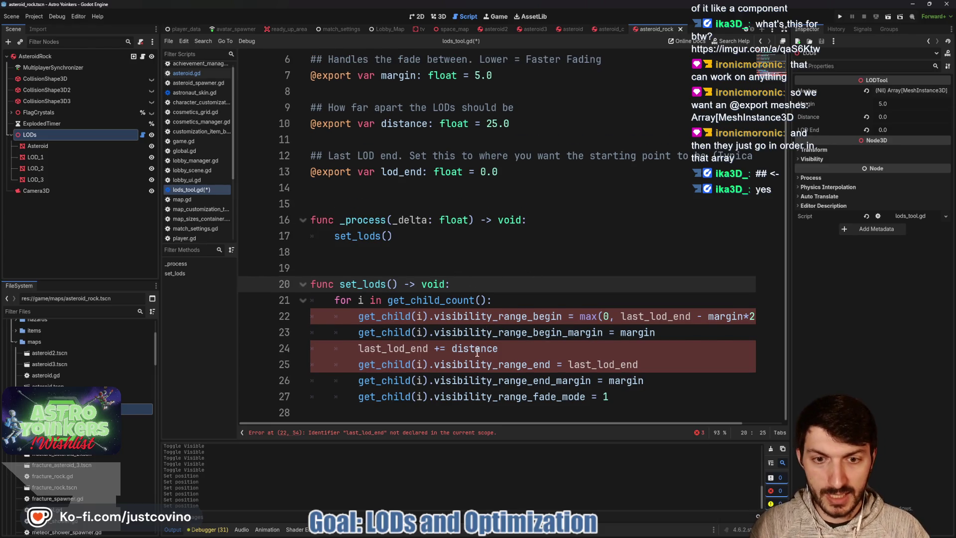
drag(387, 348, 358, 349)
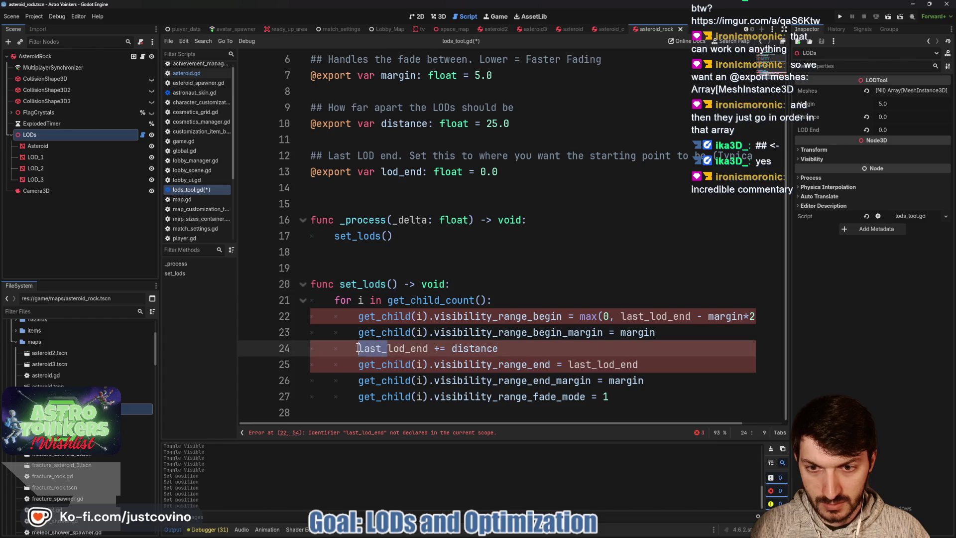
key(BackSpace)
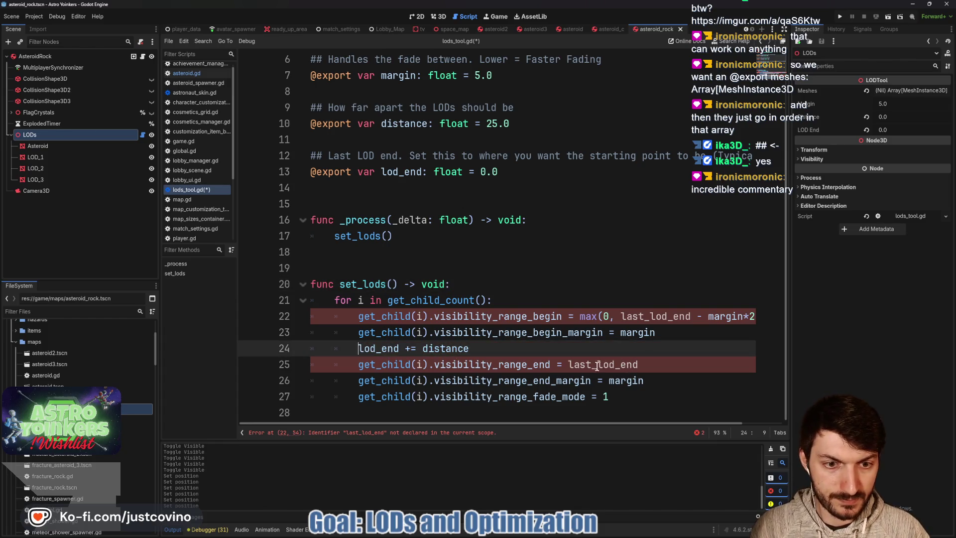
drag(598, 365, 568, 365)
key(BackSpace)
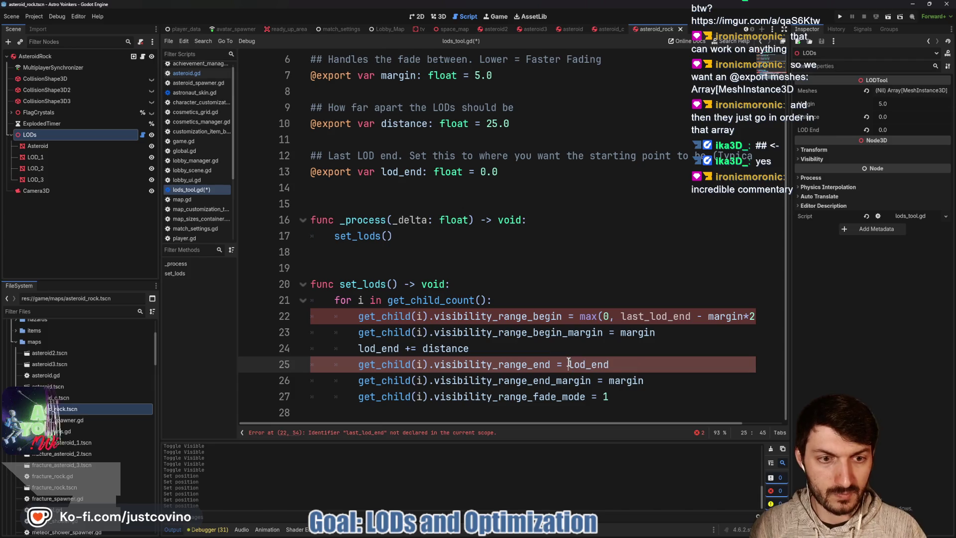
drag(649, 315, 621, 315)
key(BackSpace)
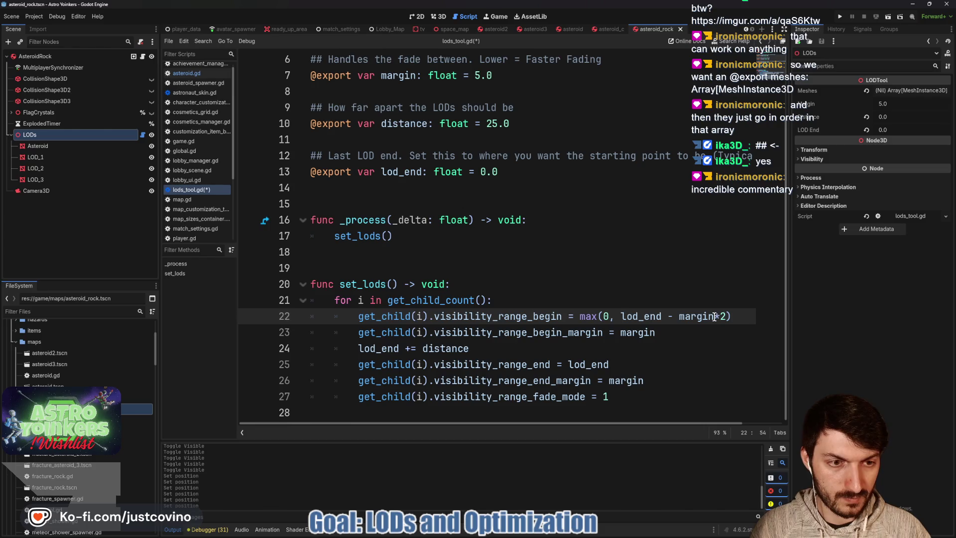
Step: Wrap 'margin * 2' in parentheses on line 22 and save the script
click(714, 317)
key(Right)
drag(680, 316, 741, 316)
text(()
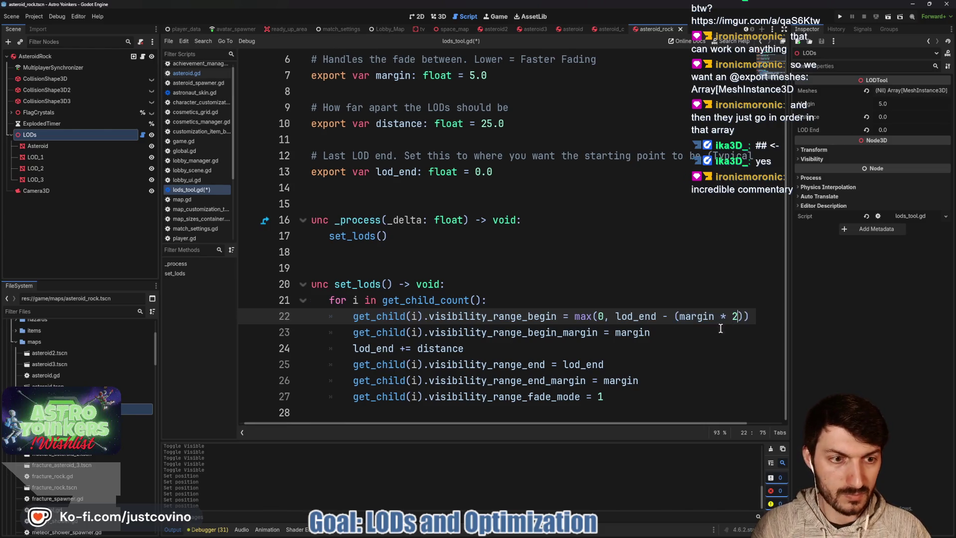
click(685, 333)
key(ctrl+s)
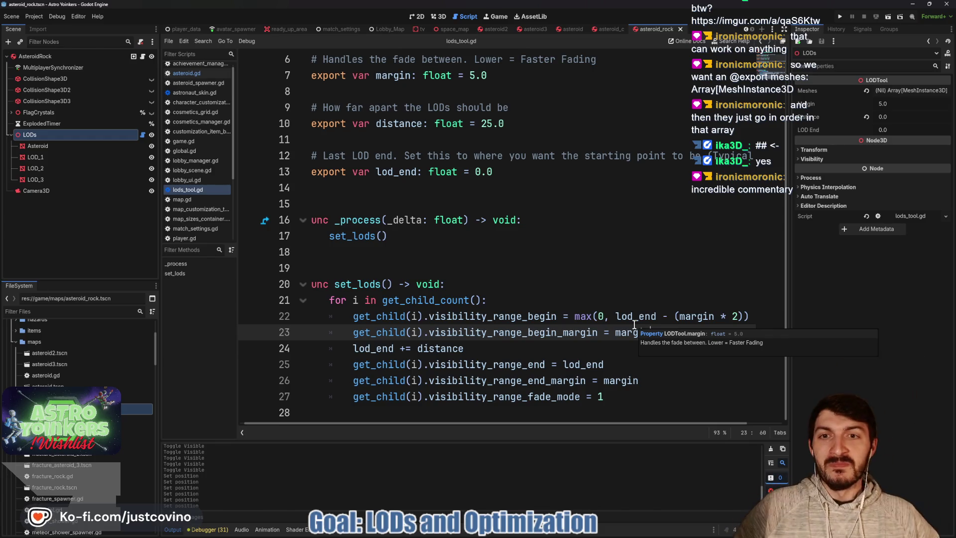
scroll(480, 228, up, 2)
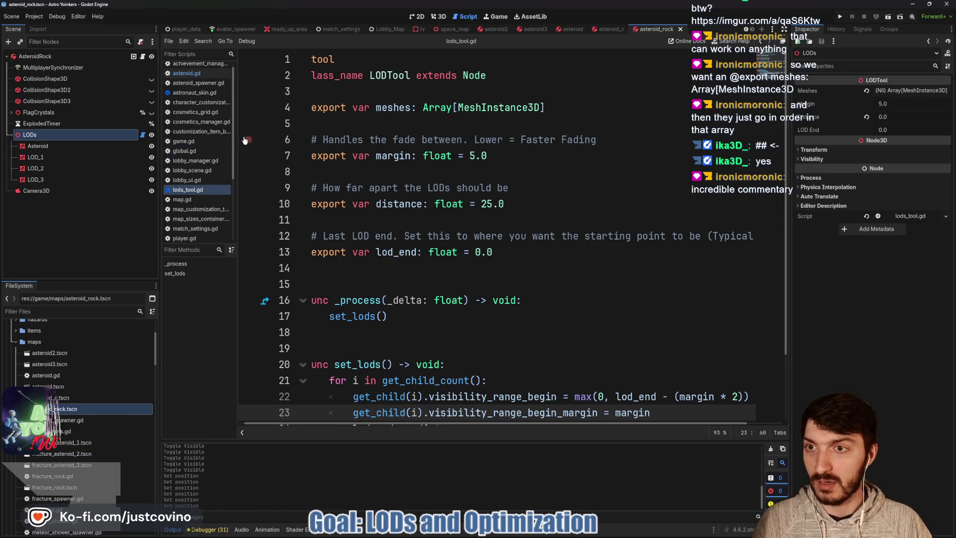
click(388, 94)
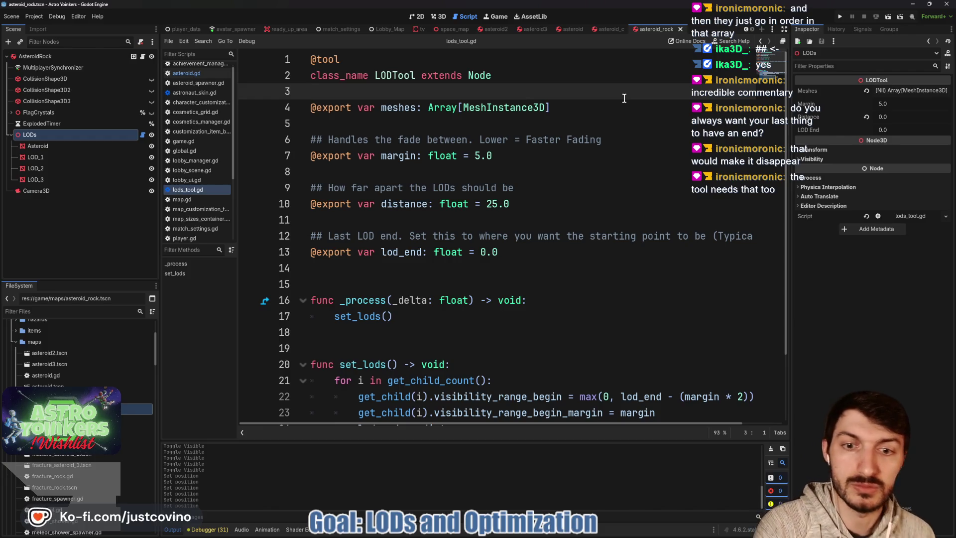
scroll(583, 112, down, 2)
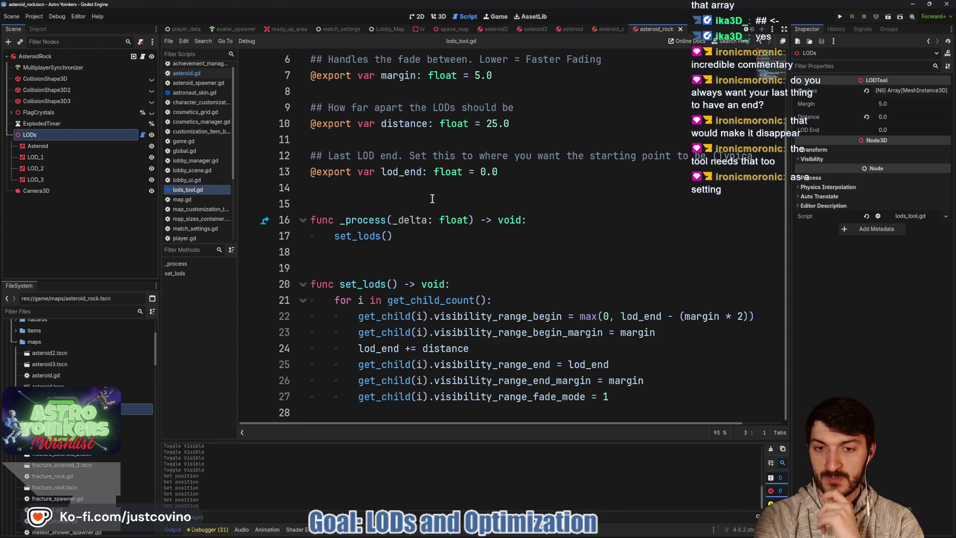
Step: Add an 'if i == get_child_count():' check below the fade mode line
click(635, 398)
key(Return)
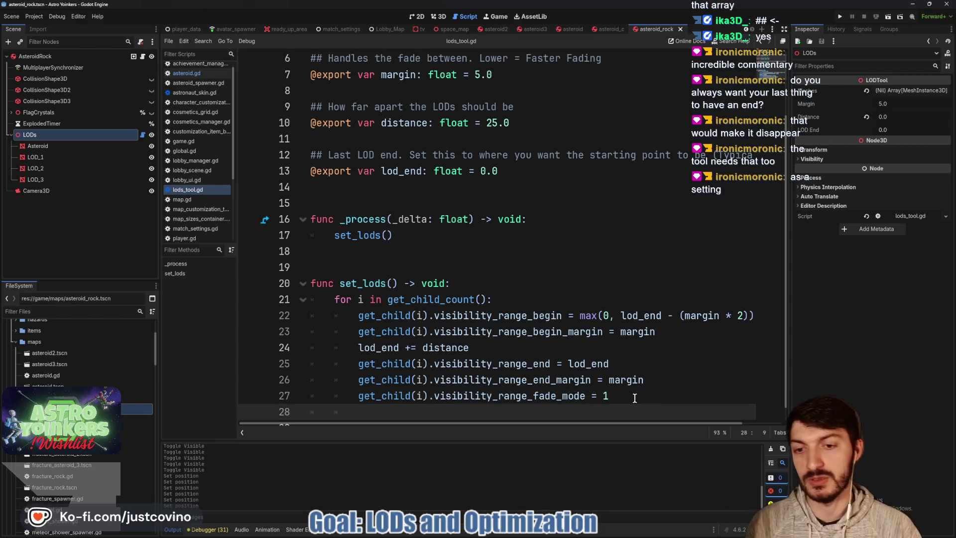
text(if i == get)
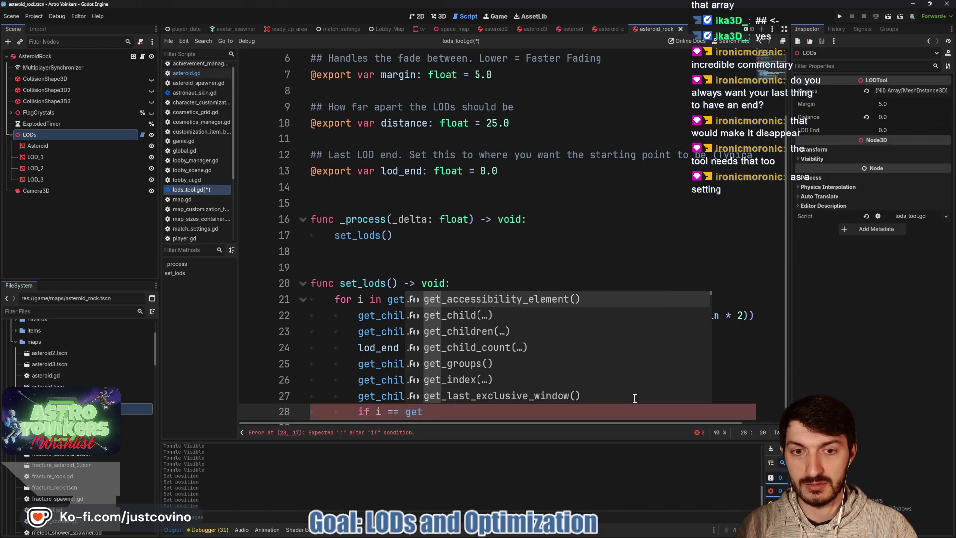
key(Down)
key(Down)
key(Down)
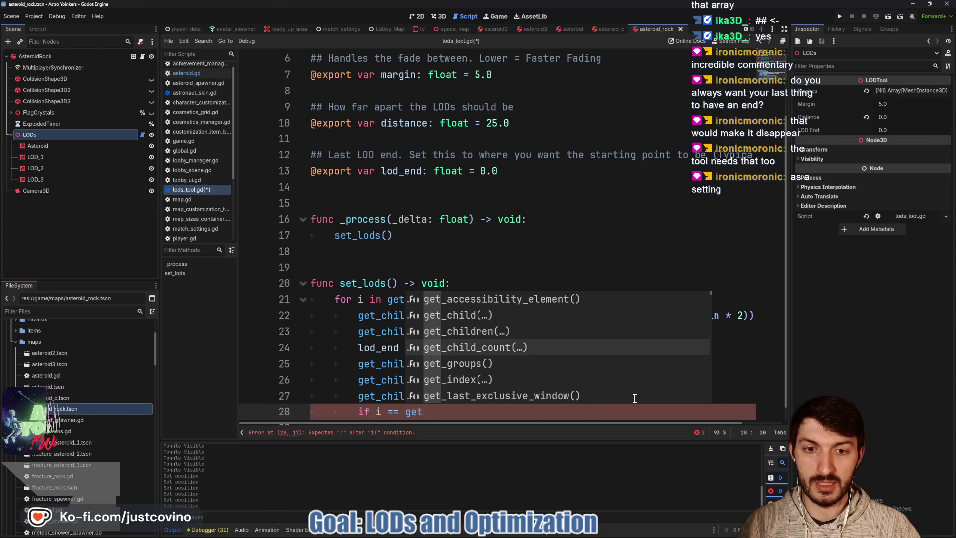
key(Return)
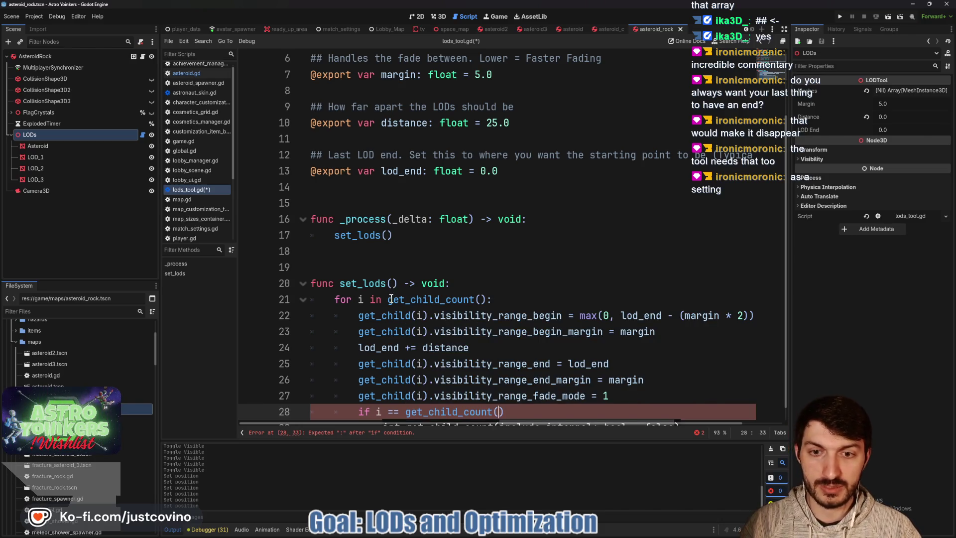
Step: Prefix all six get_child and get_child_count calls with 'meshes.' using multiple carets
click(387, 299)
alt+click(357, 315)
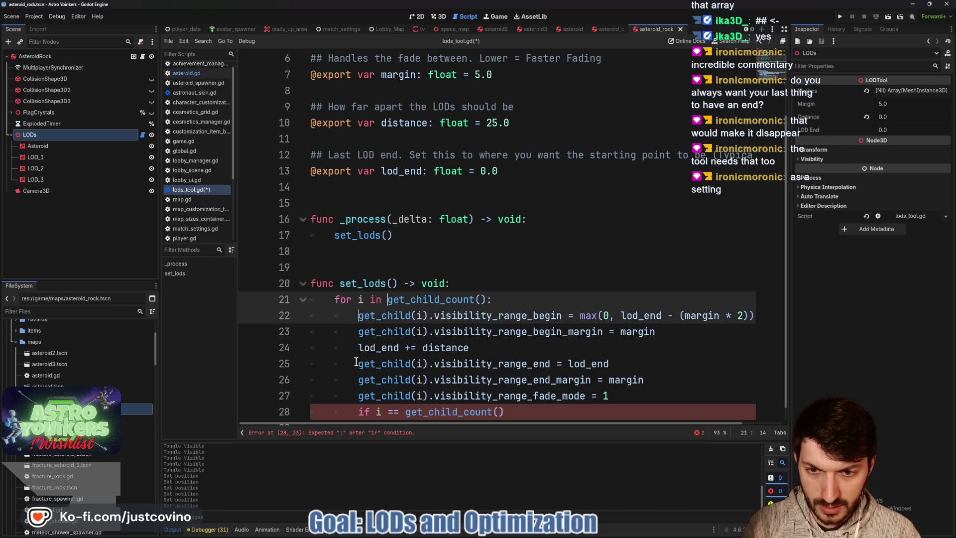
alt+click(357, 363)
alt+click(357, 379)
alt+click(358, 394)
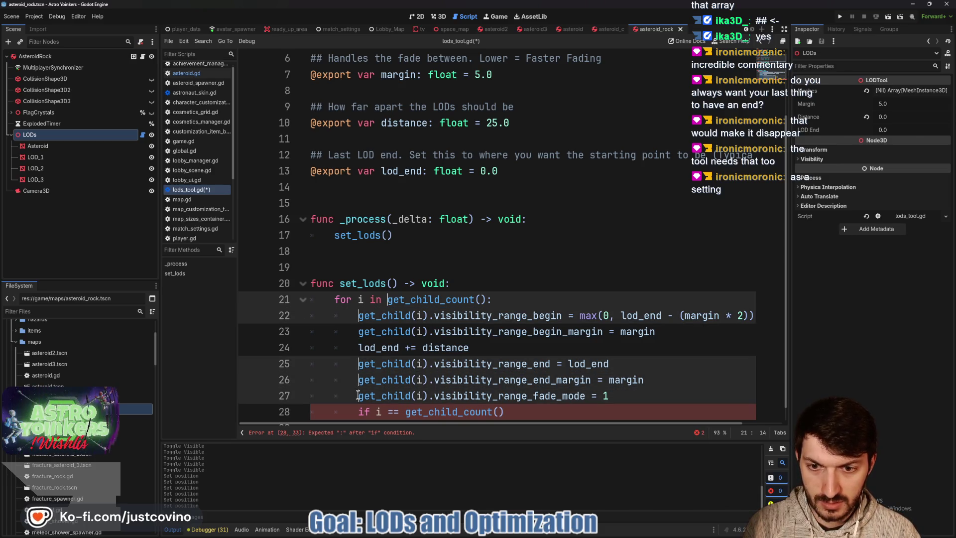
alt+click(405, 411)
text(meshes.)
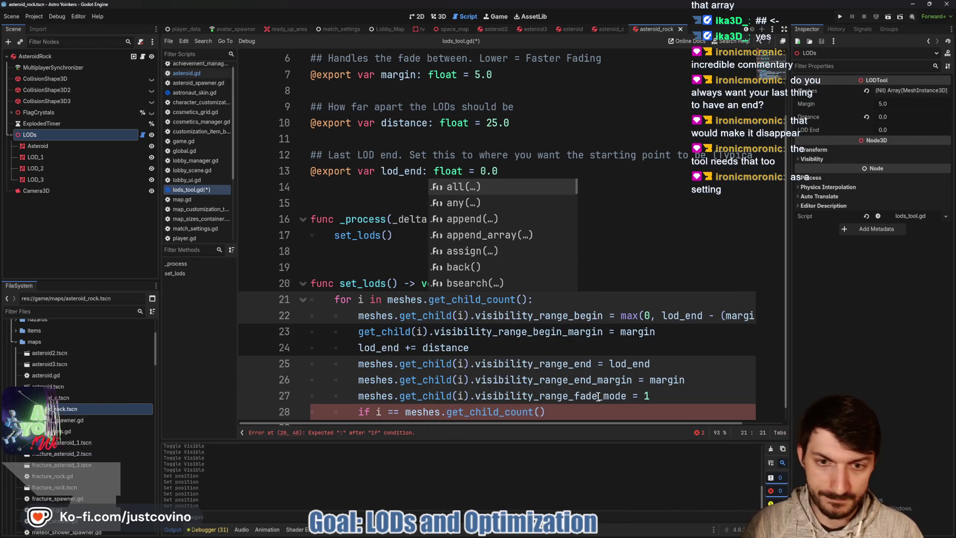
Step: Add an indented 'if has_end:' line inside the last-mesh check
click(604, 411)
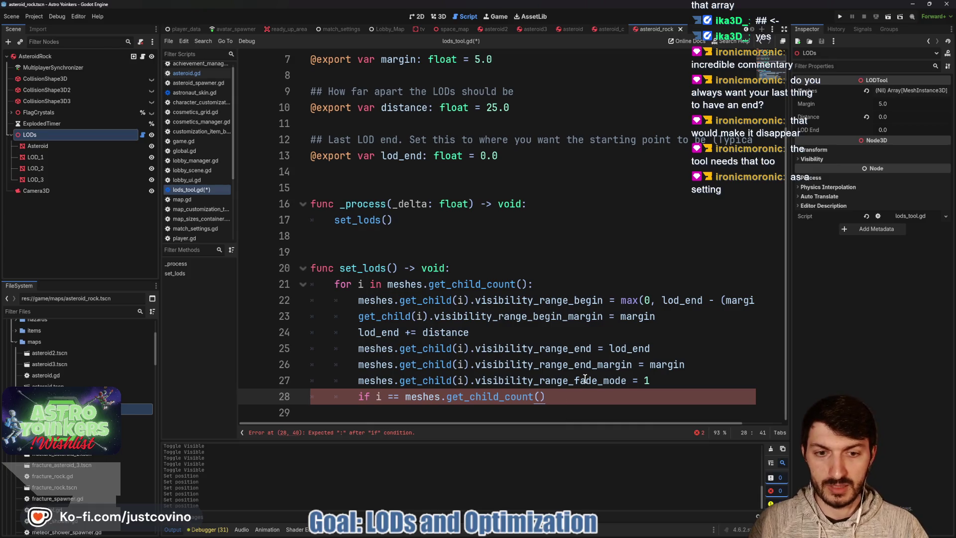
text(:)
key(Return)
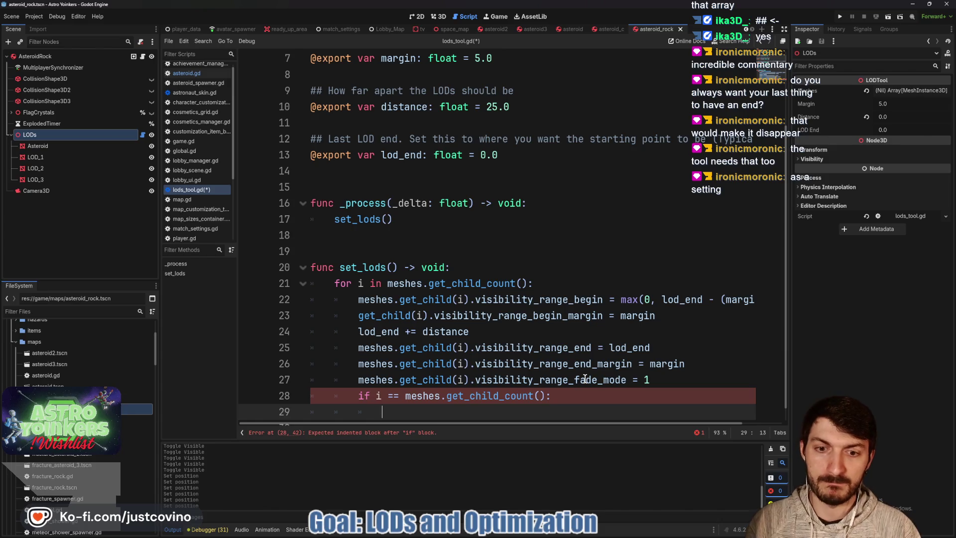
text(if)
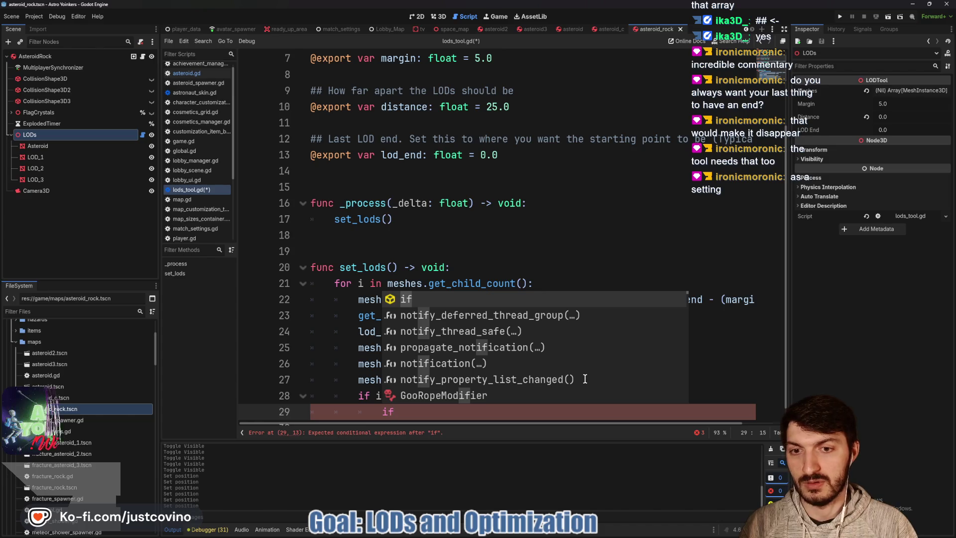
text( has_end)
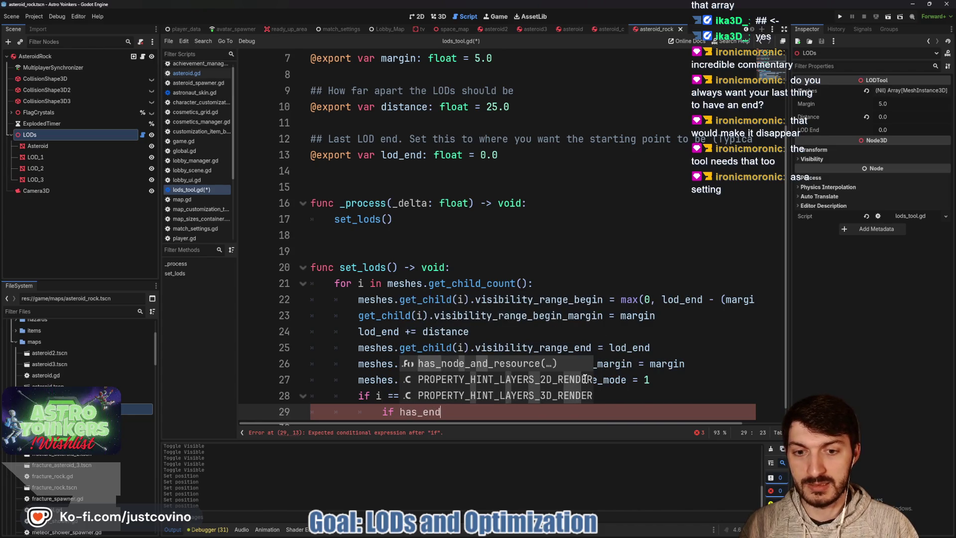
text(:)
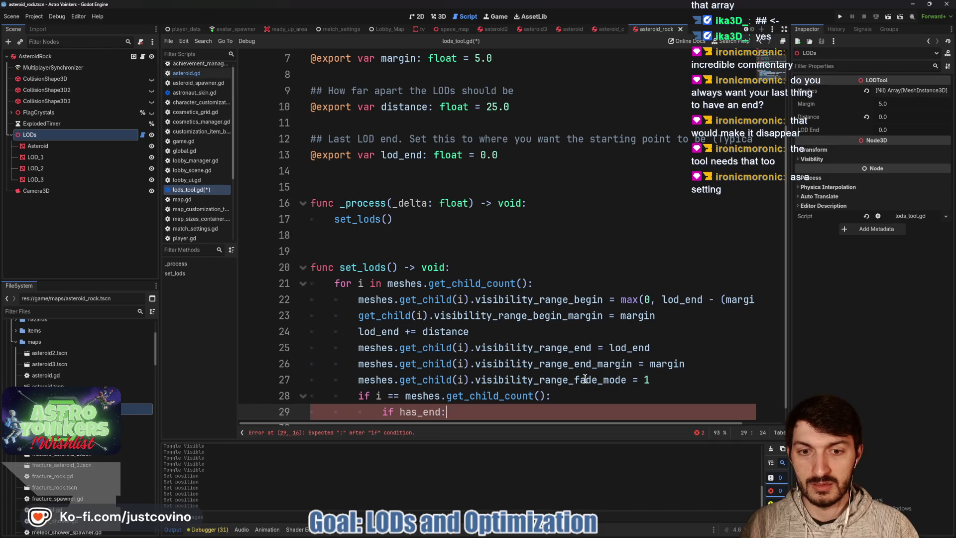
scroll(587, 370, down, 1)
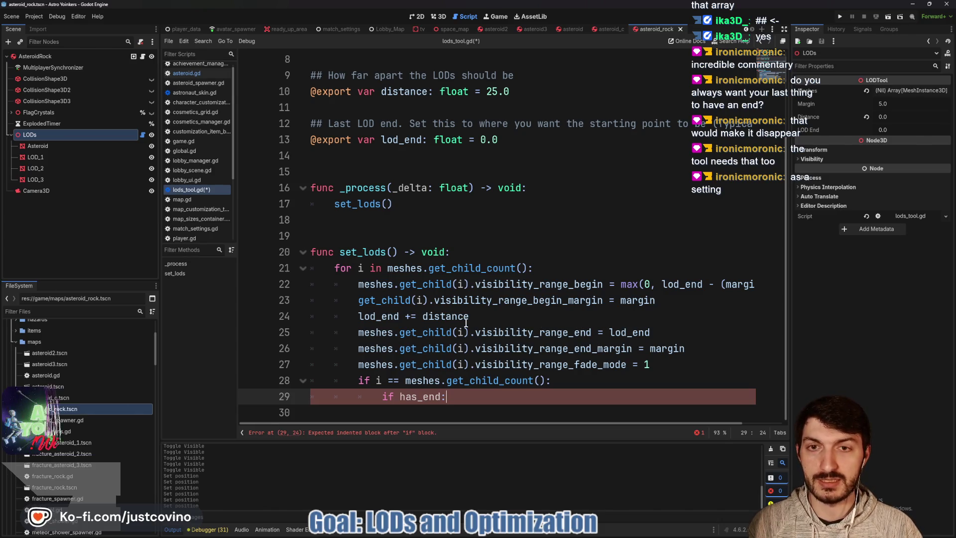
click(349, 165)
key(Return)
key(Return)
key(Up)
text(@e)
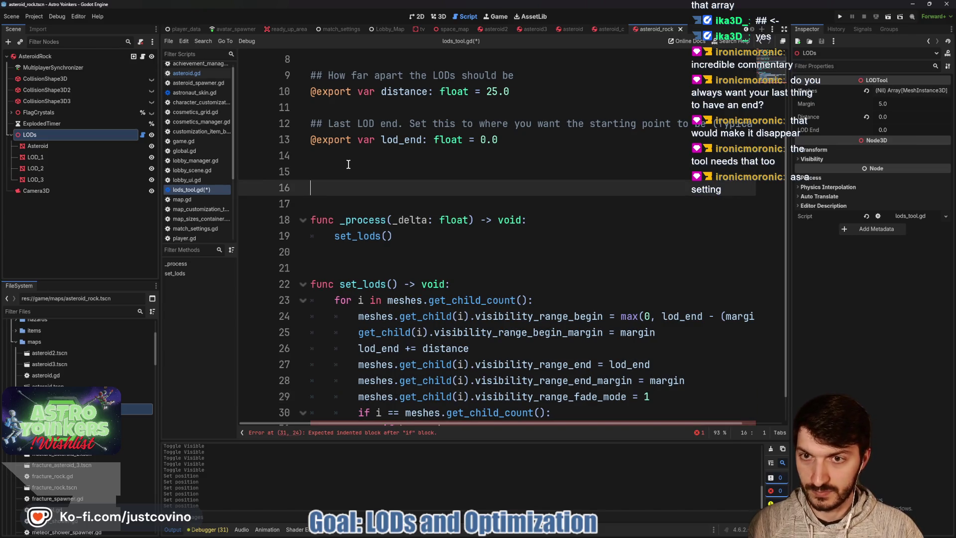
text(xport var has_end: b)
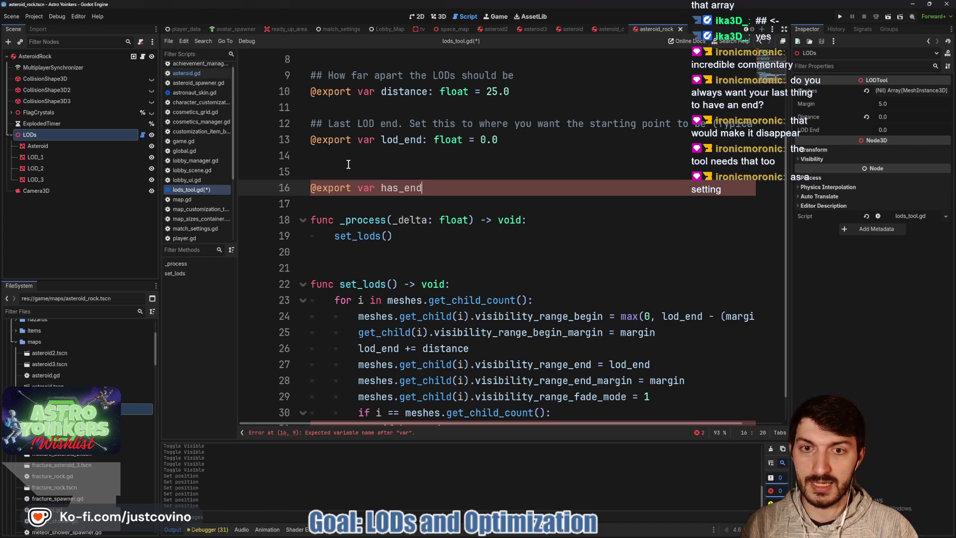
text(ool)
Step: Document the variable with the comment '## Determines if the last LOD should disappear'
click(348, 164)
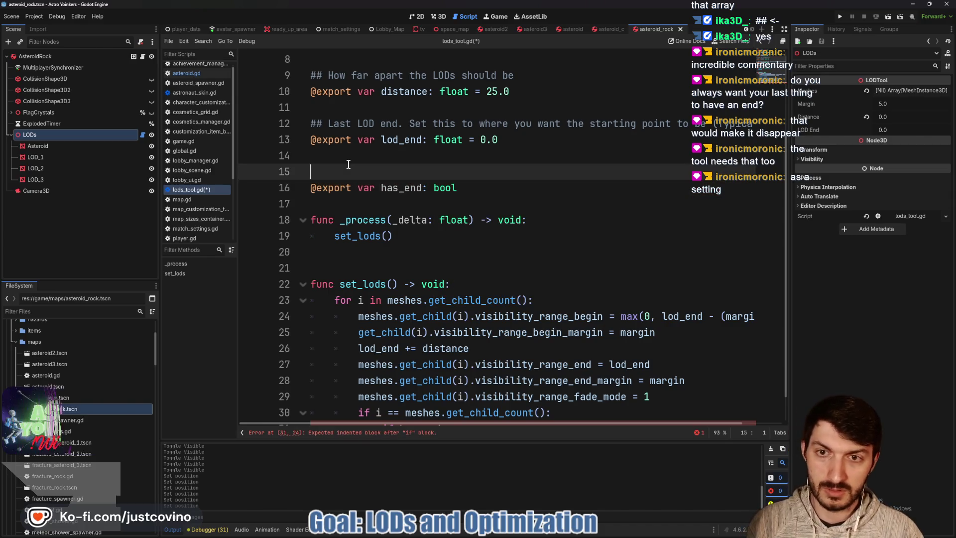
text(## Determines if the)
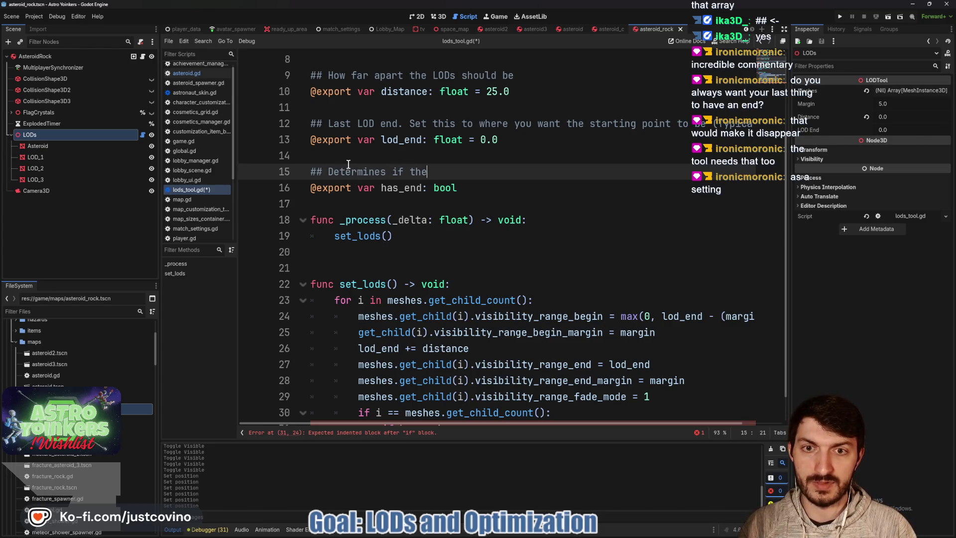
text( last LOD)
key(BackSpace)
text(uld )
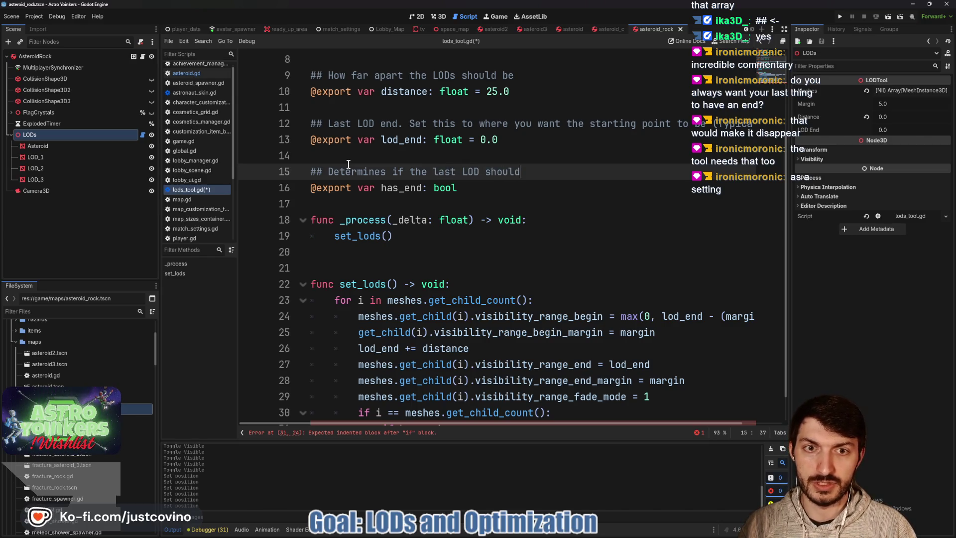
text(fade )
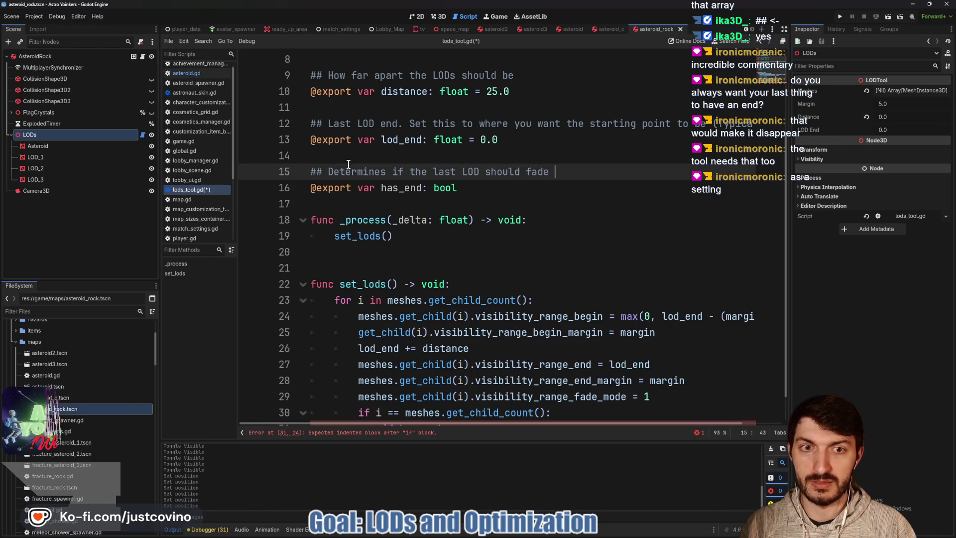
text(away)
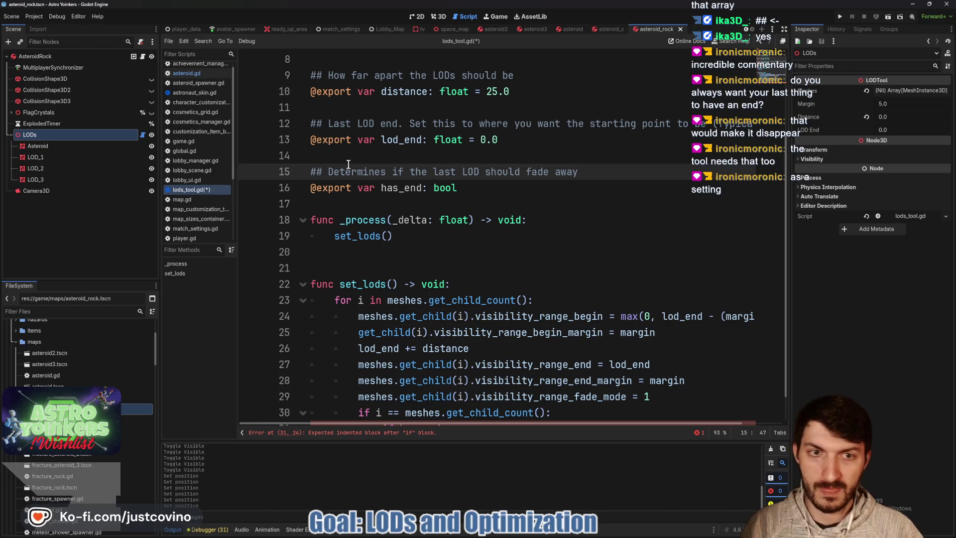
key(BackSpace)
key(BackSpace)
key(BackSpace)
key(BackSpace)
key(BackSpace)
key(BackSpace)
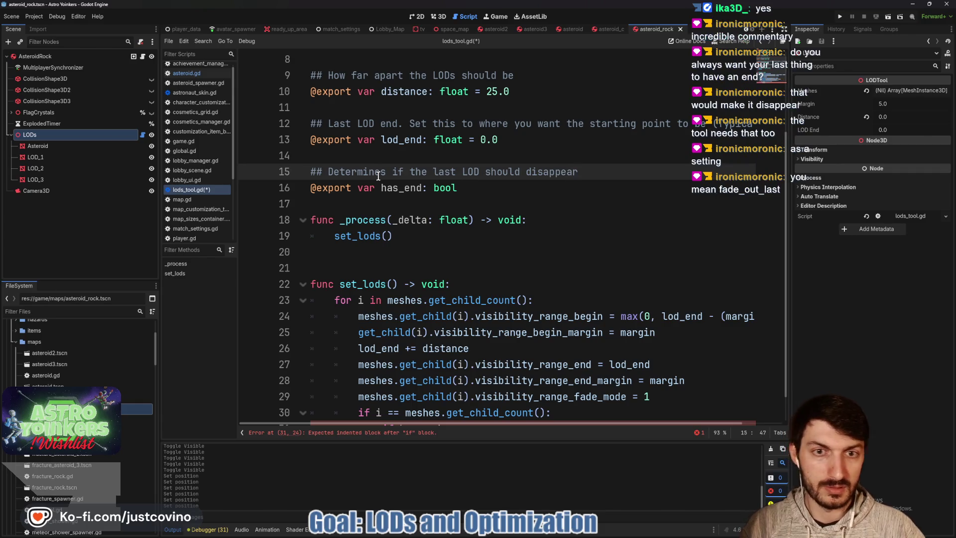
scroll(551, 220, down, 1)
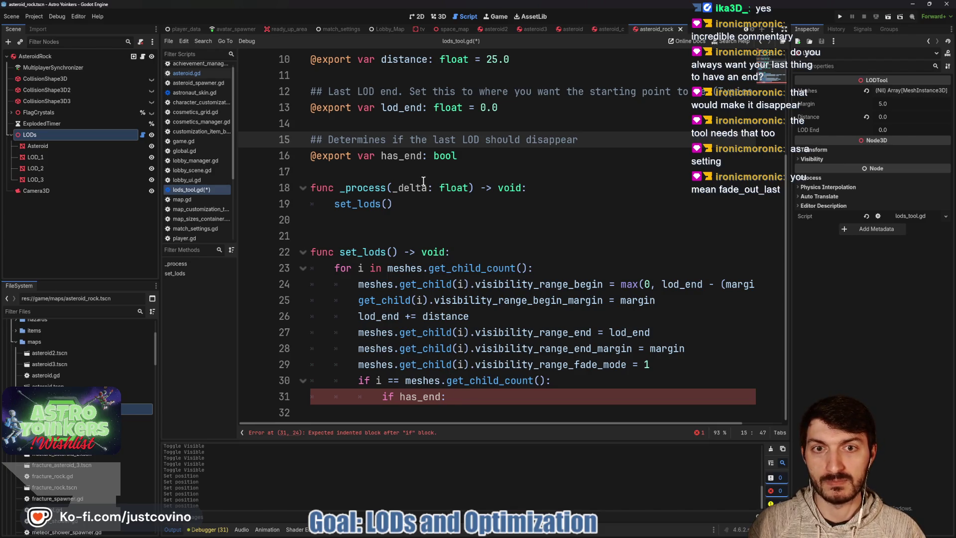
drag(584, 140, 524, 140)
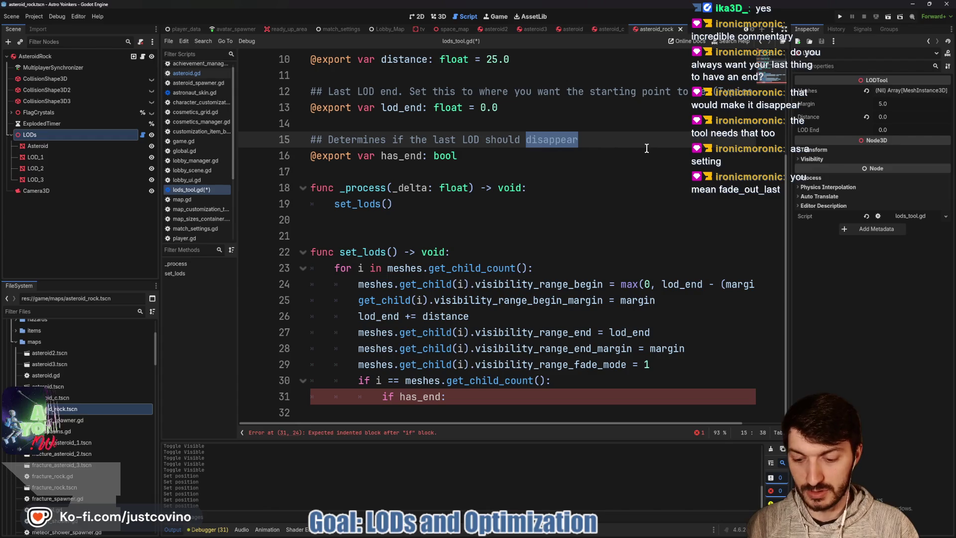
text(fade out alst)
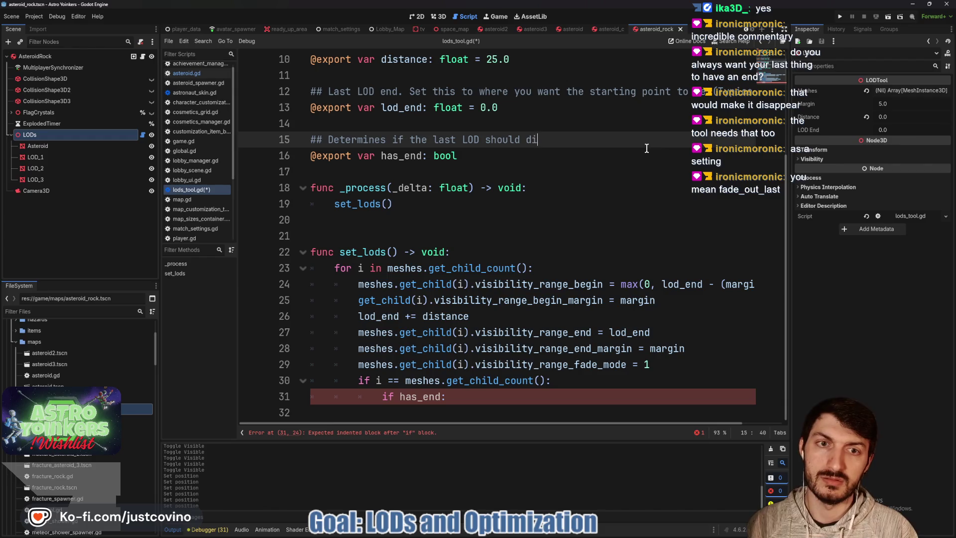
text(sappear)
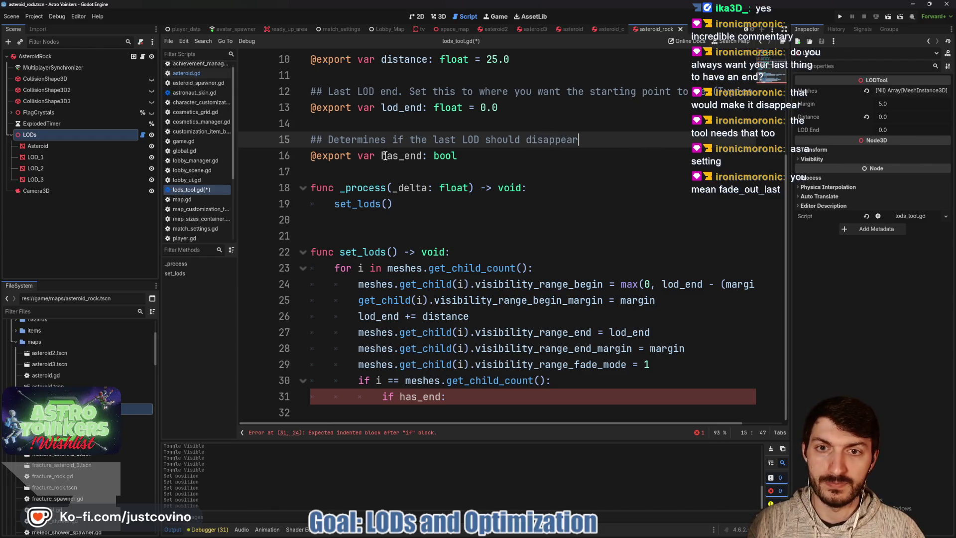
Step: Rename the variable to fade_out_last and start replacing has_end in the inner if with fade_
double_click(385, 156)
text(found)
key(BackSpace)
key(BackSpace)
key(BackSpace)
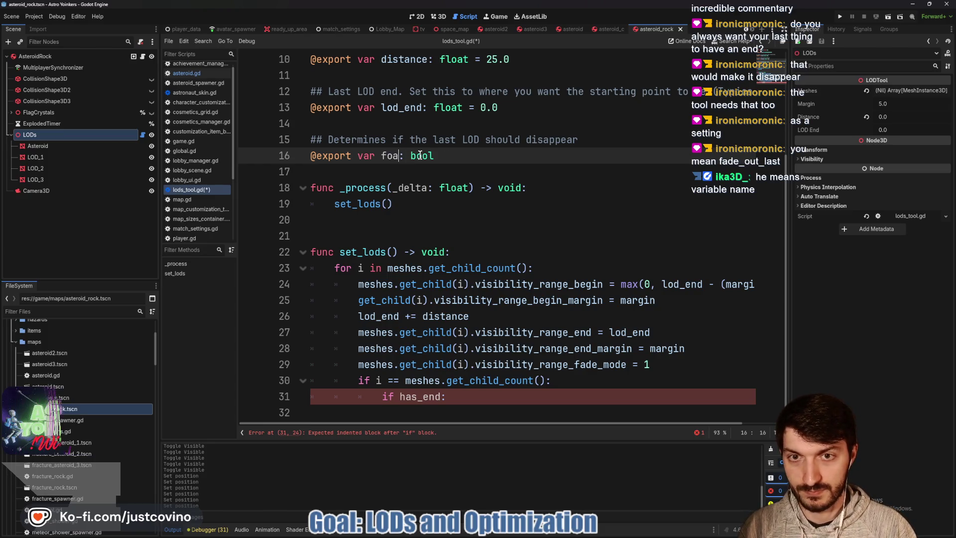
text(ade_)
text(out_last)
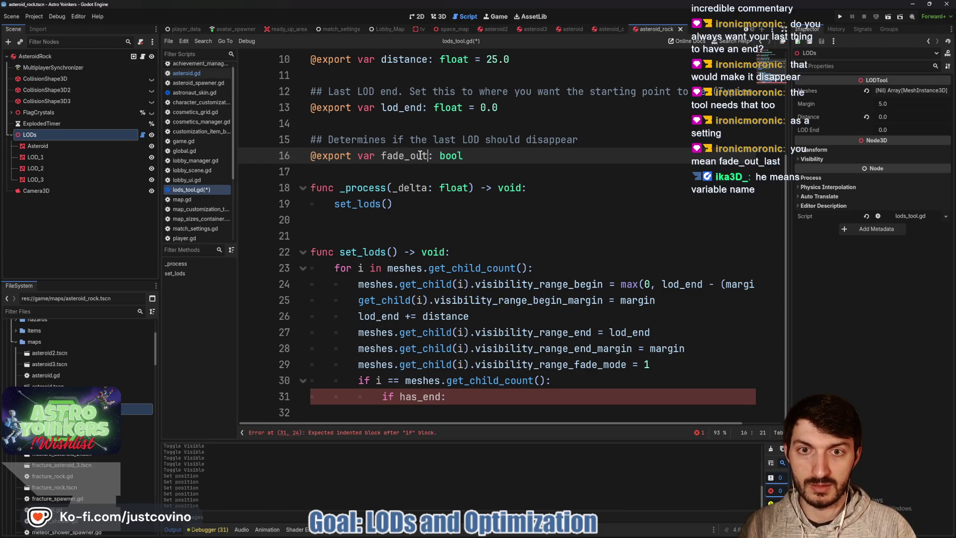
drag(440, 396, 399, 396)
text(fade)
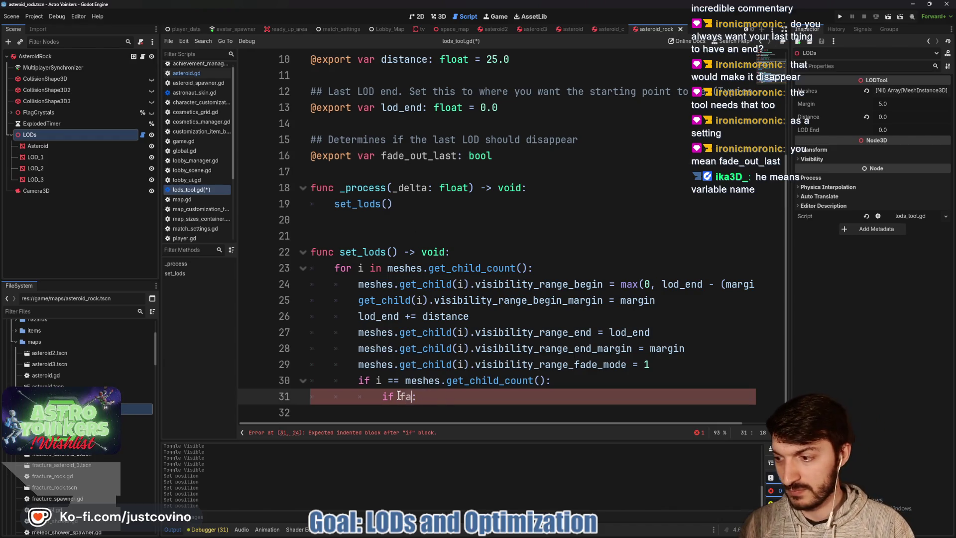